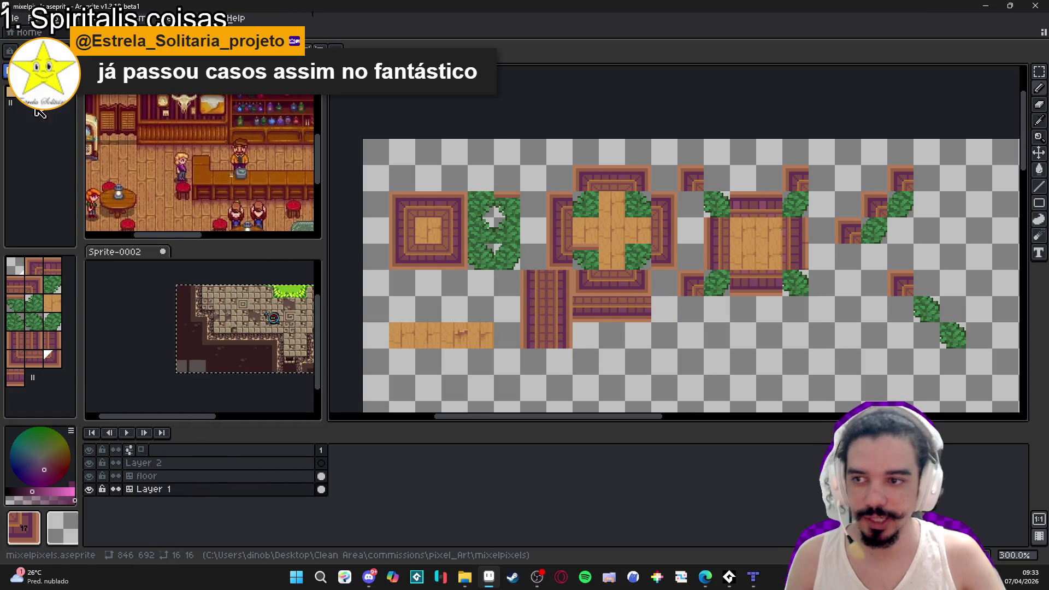
Switch to the Pencil and eyedrop browns #975F44 and #7C484C from the tiles.
key(Tab)
key(b)
scroll(571, 248, up, 4)
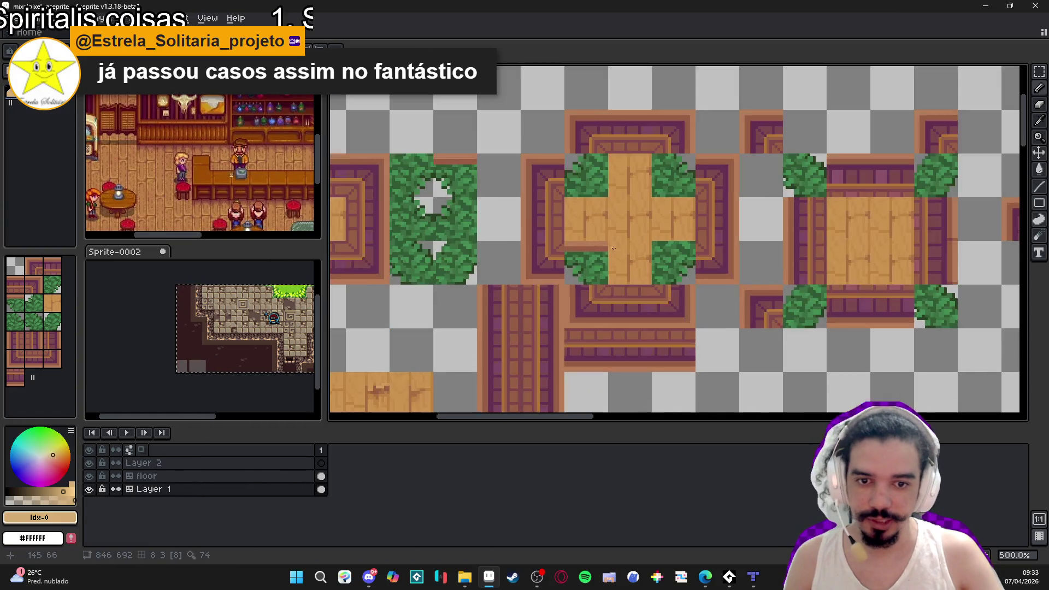
alt+click(597, 243)
scroll(592, 260, down, 1)
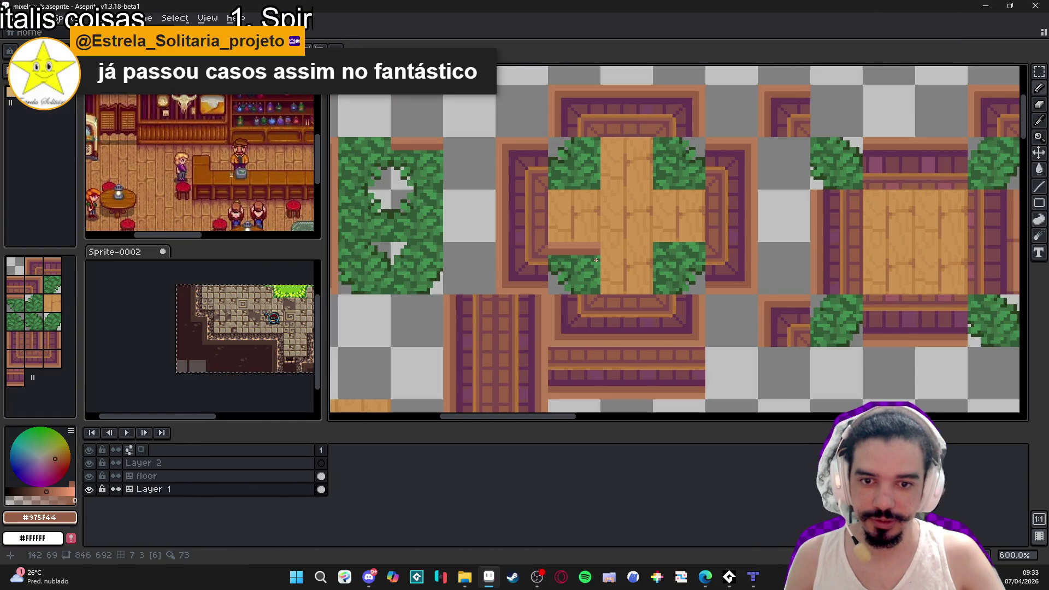
scroll(594, 262, down, 1)
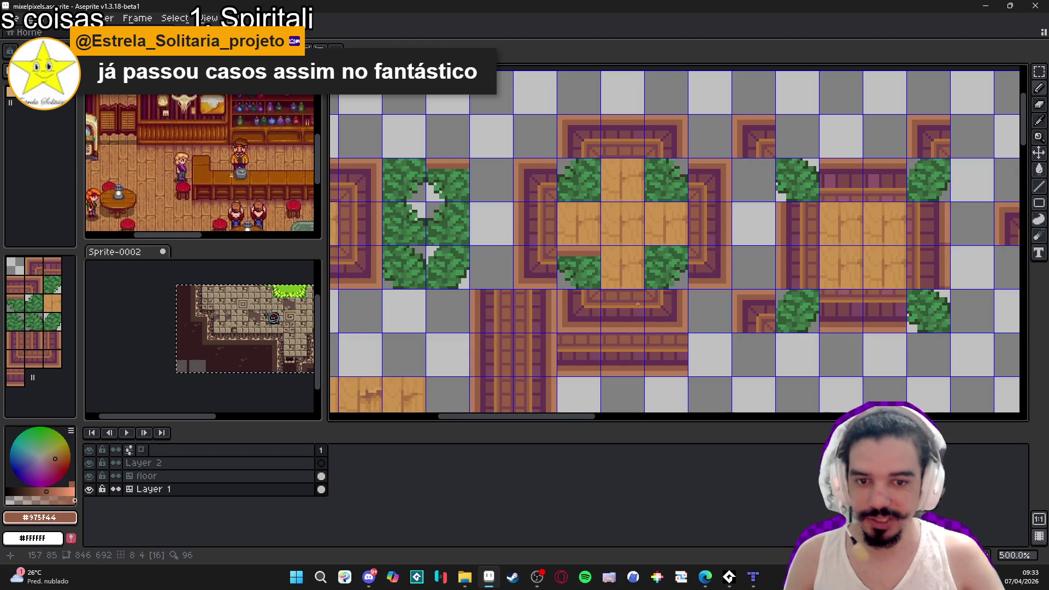
scroll(621, 294, up, 5)
alt+click(533, 225)
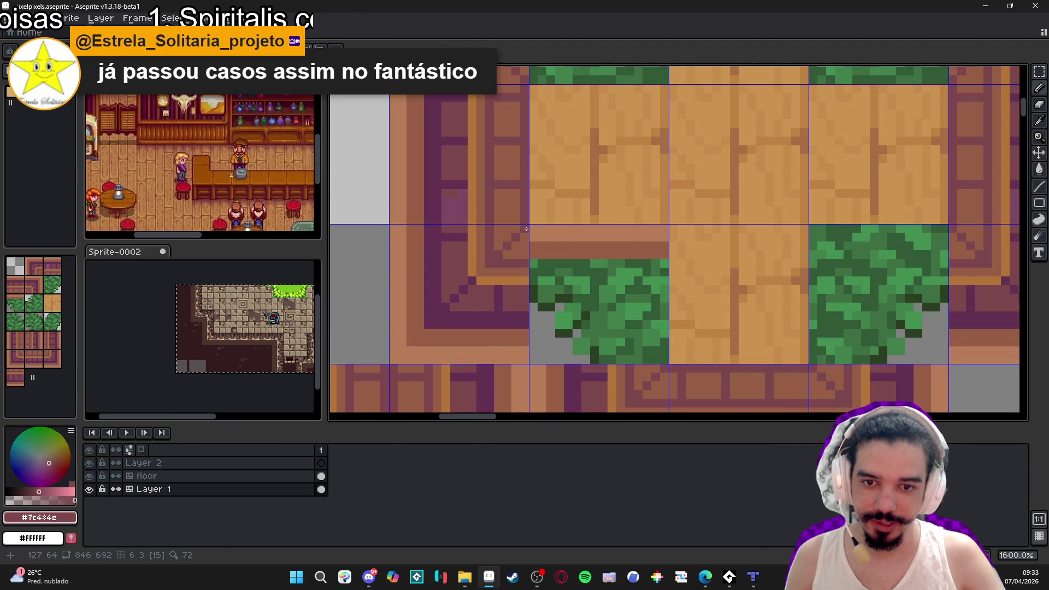
scroll(535, 232, down, 4)
scroll(527, 234, up, 3)
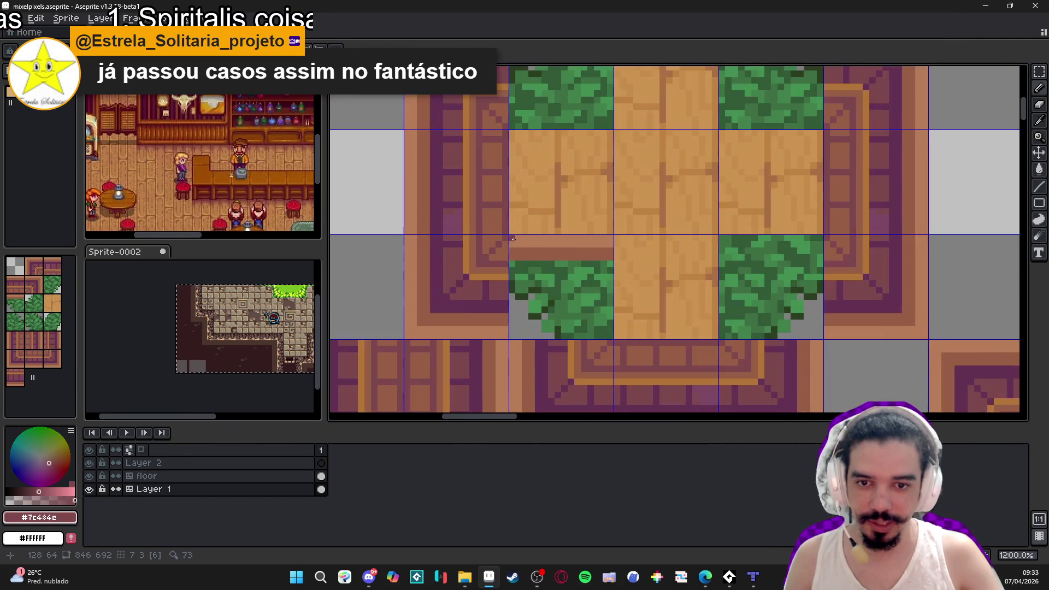
Draw vertical and horizontal orange trim lines across the bush tile.
drag(610, 238, 610, 318)
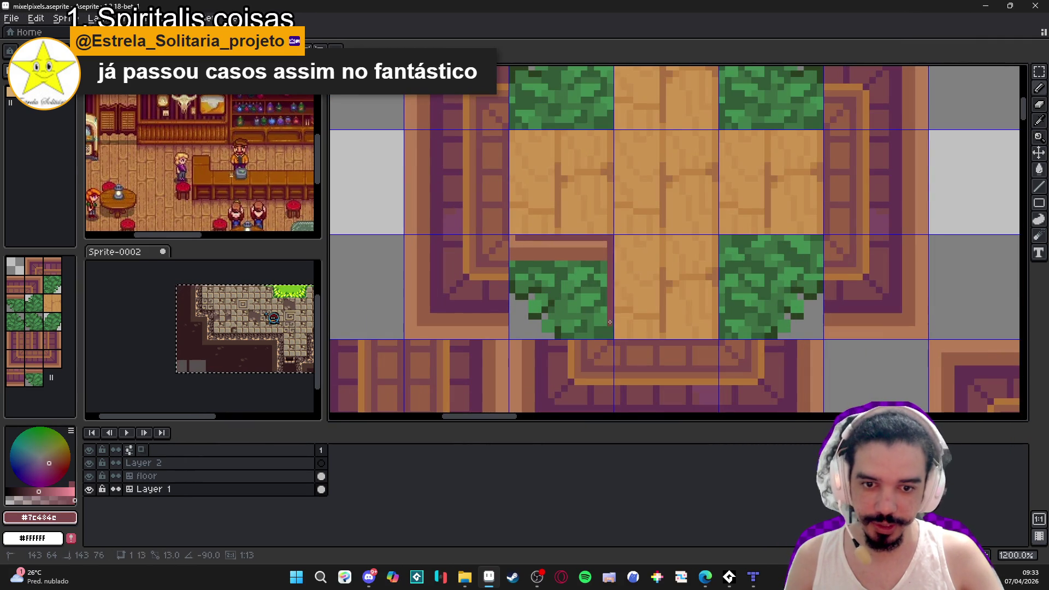
scroll(574, 297, down, 1)
scroll(552, 290, up, 3)
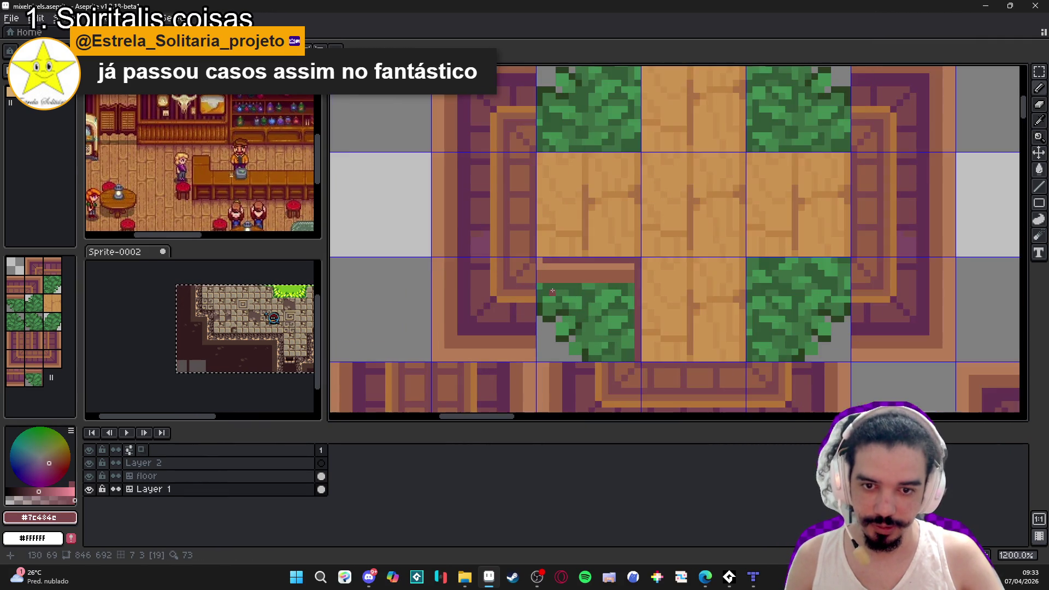
drag(586, 352, 587, 270)
drag(507, 271, 585, 270)
alt+click(580, 254)
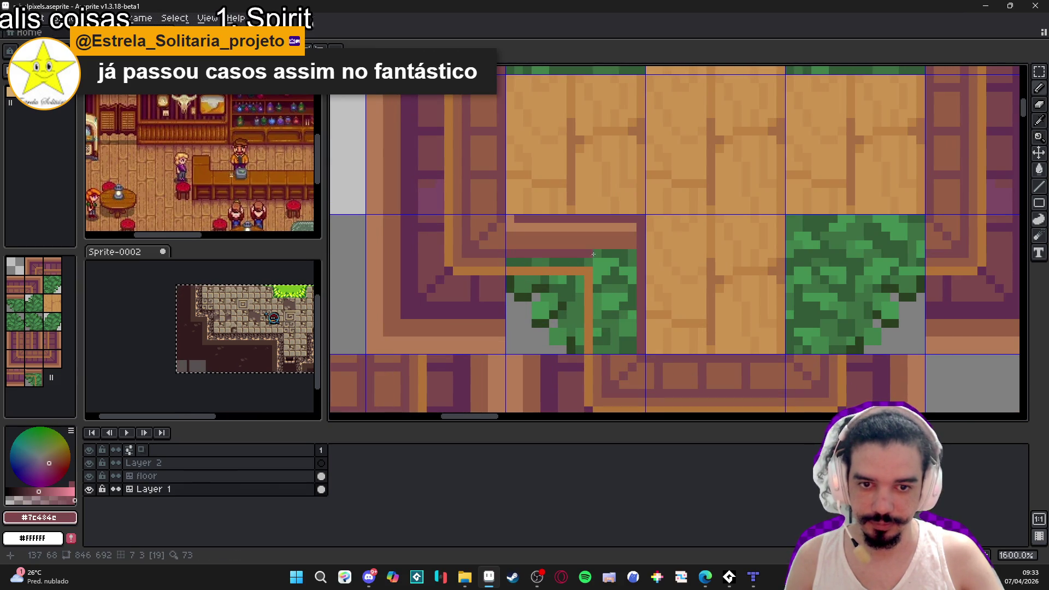
Resample brown #975F44 and paint a vertical brown line over the bush.
alt+click(633, 246)
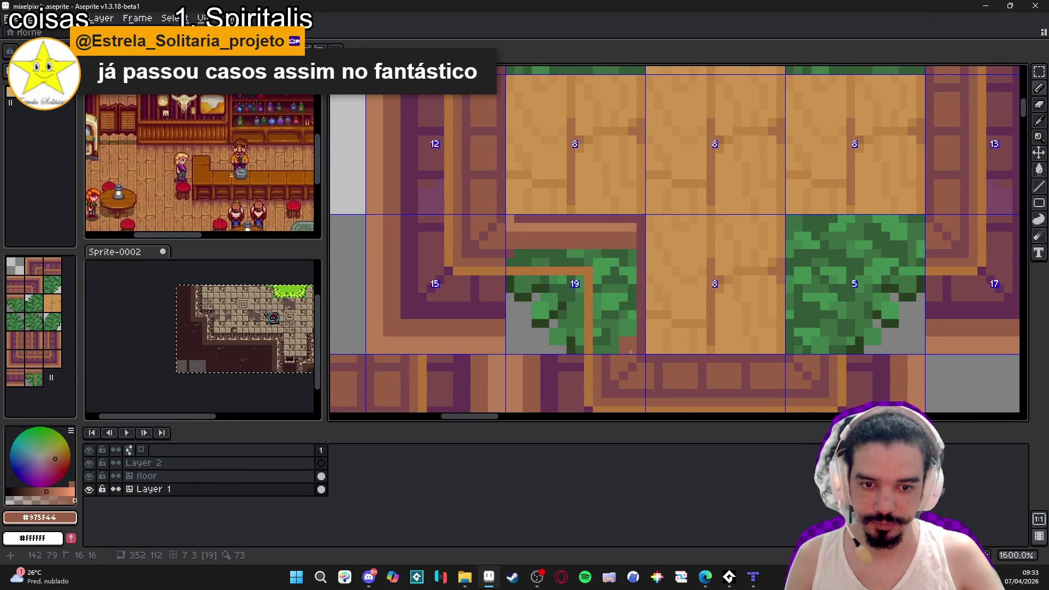
scroll(589, 329, down, 4)
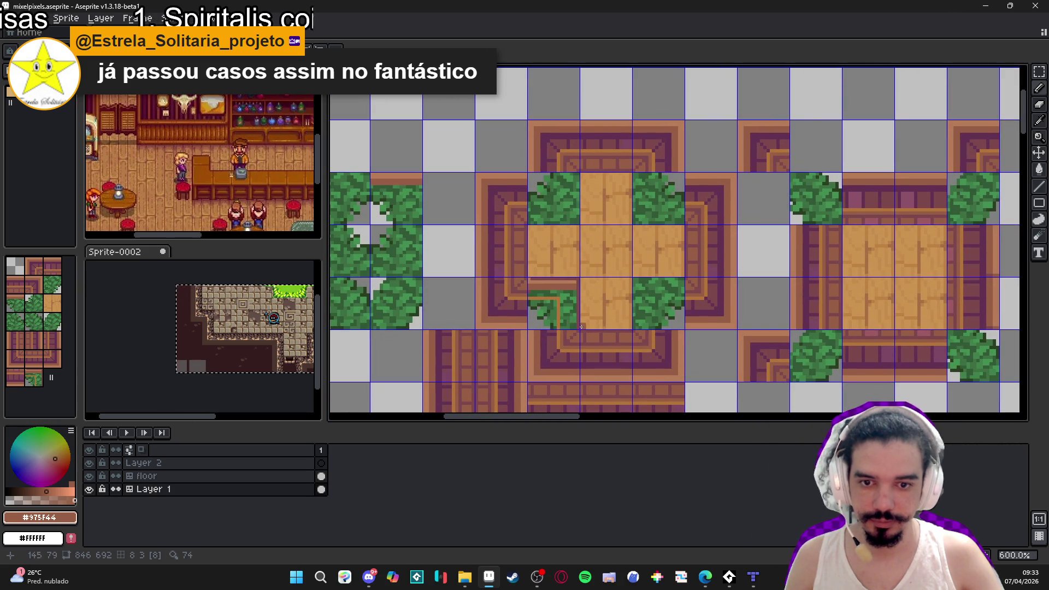
scroll(572, 328, up, 3)
drag(578, 256, 581, 319)
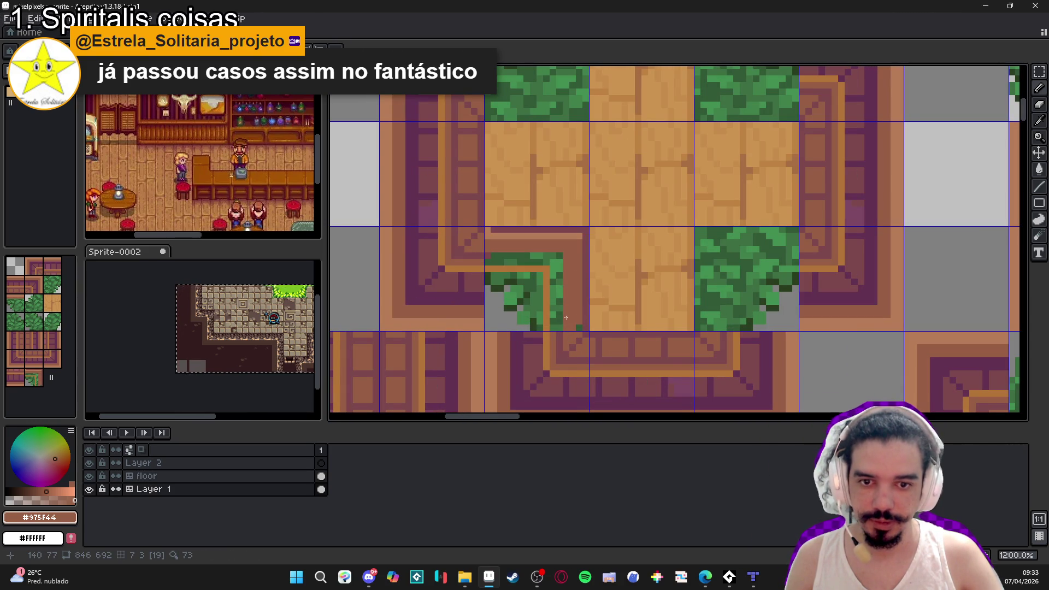
scroll(578, 329, down, 3)
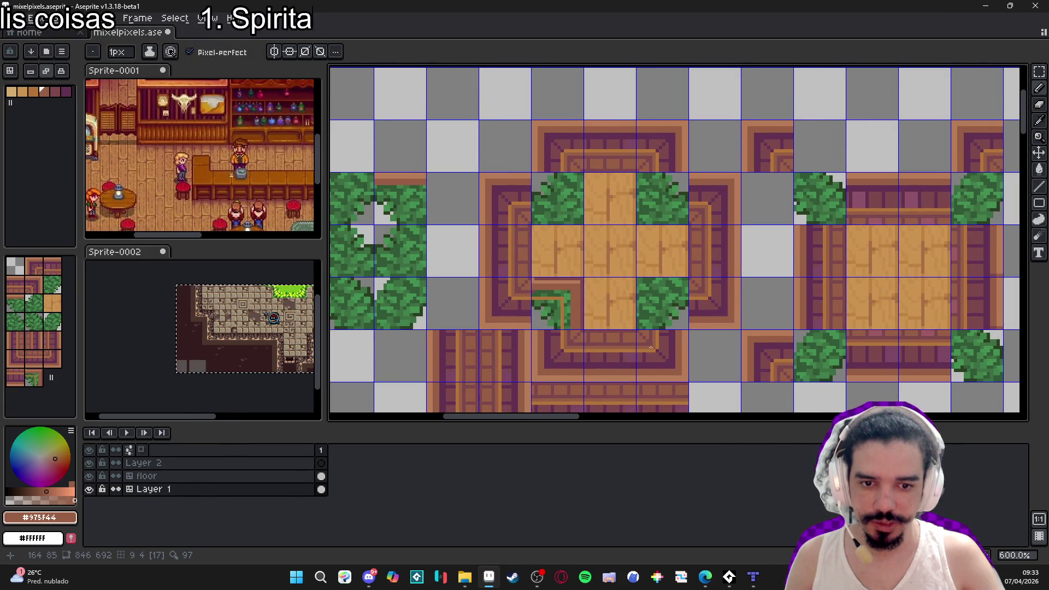
scroll(650, 348, down, 2)
key(alt)
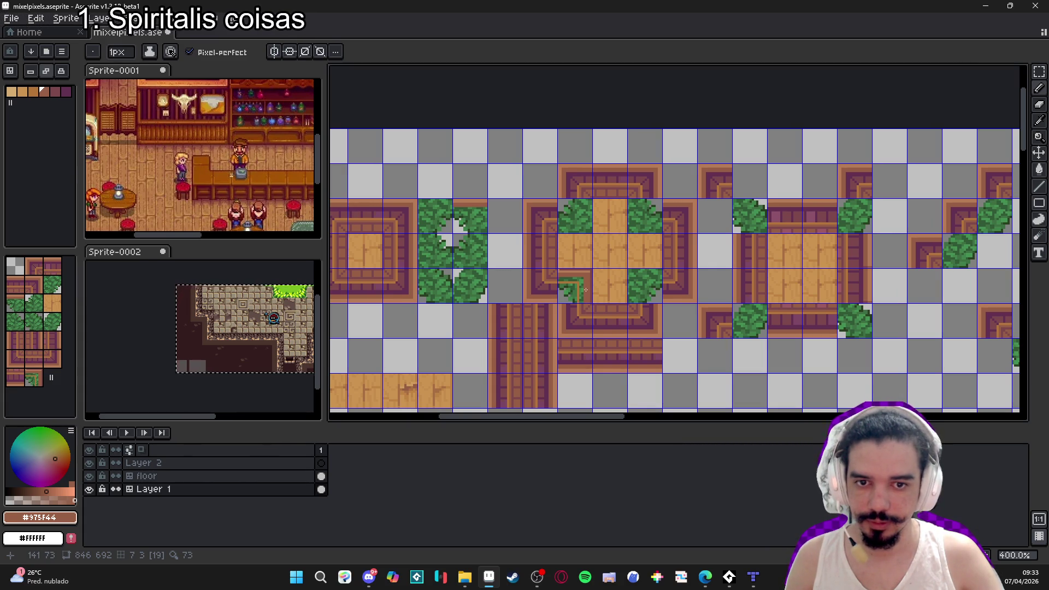
scroll(586, 290, down, 1)
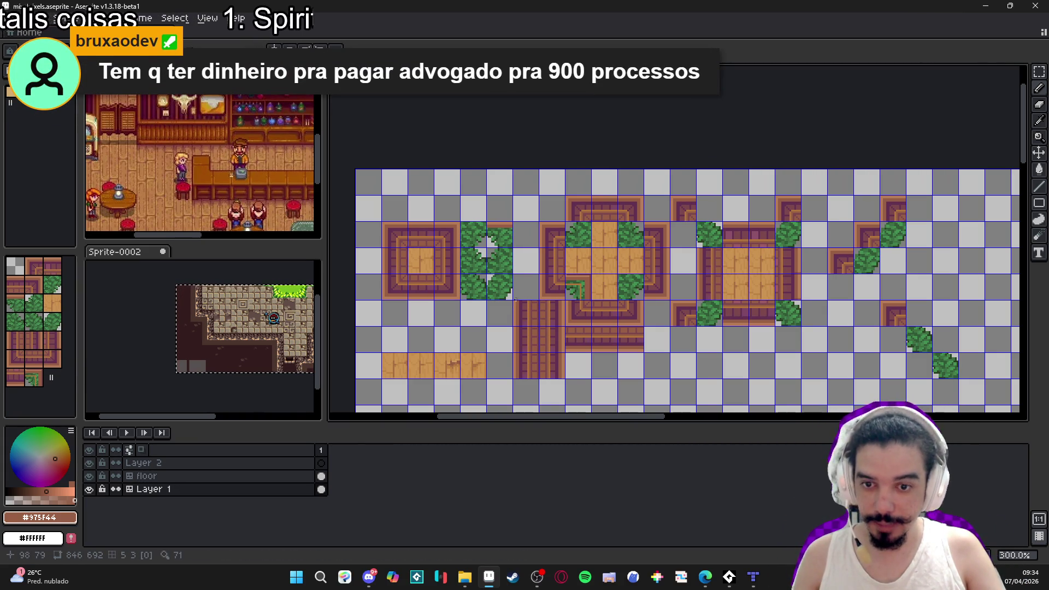
key(ctrl+')
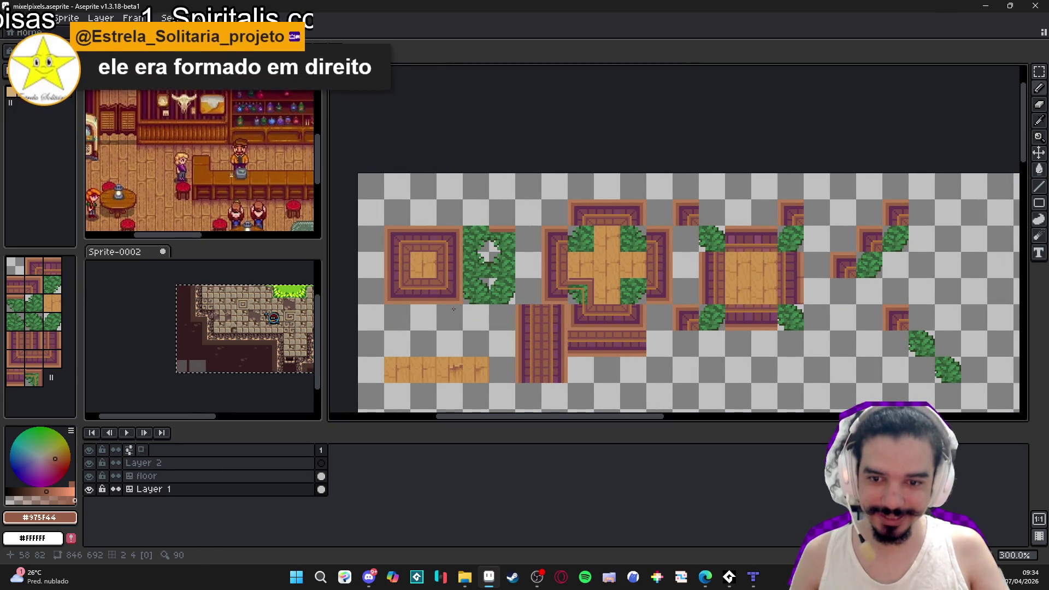
key(ctrl+')
scroll(428, 284, up, 5)
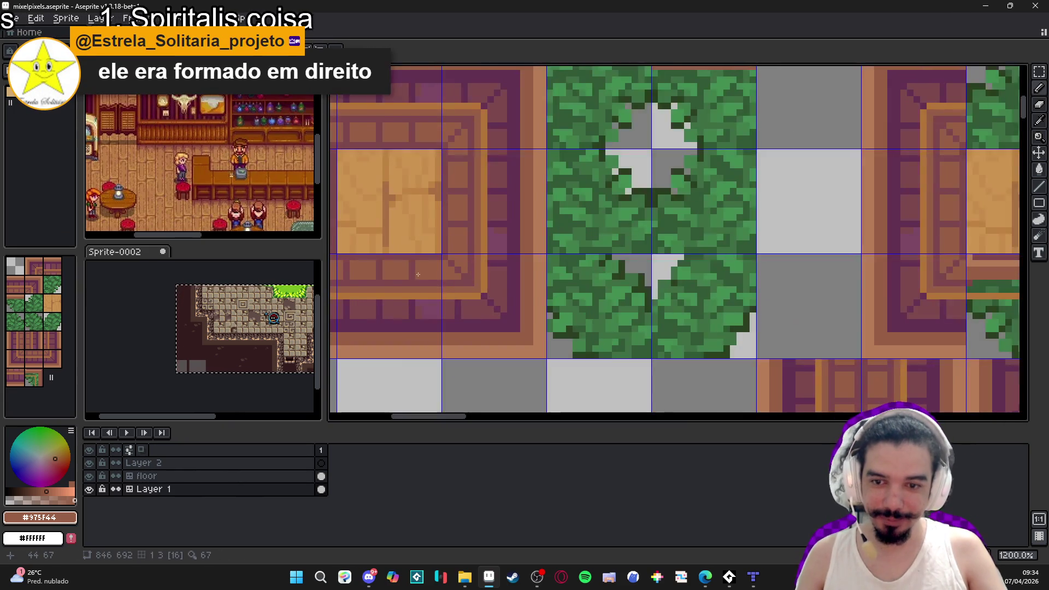
scroll(470, 299, down, 3)
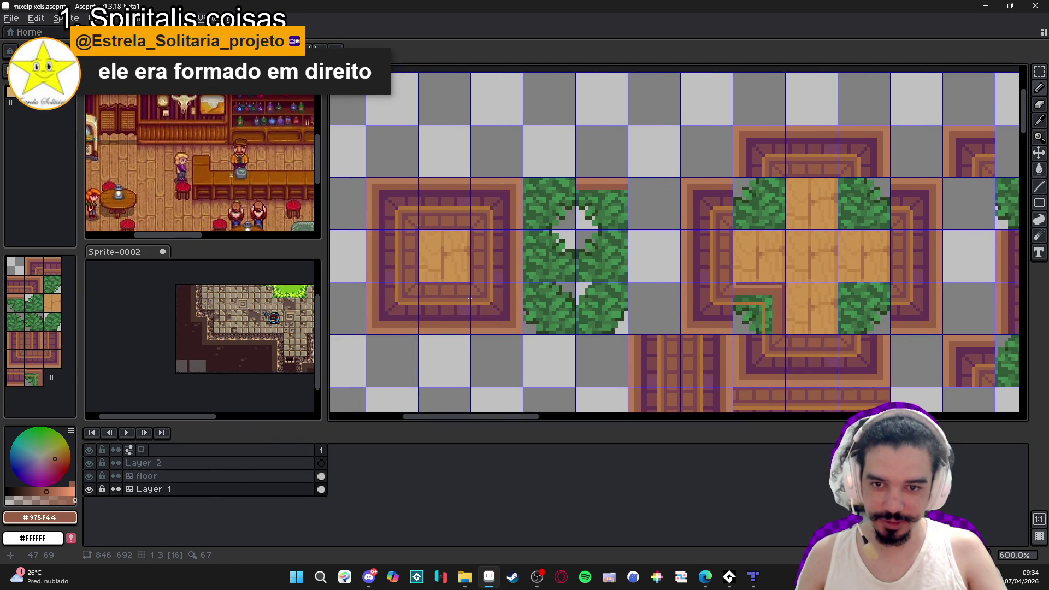
scroll(470, 298, down, 1)
scroll(475, 296, up, 2)
scroll(475, 295, down, 2)
scroll(492, 304, right, 1)
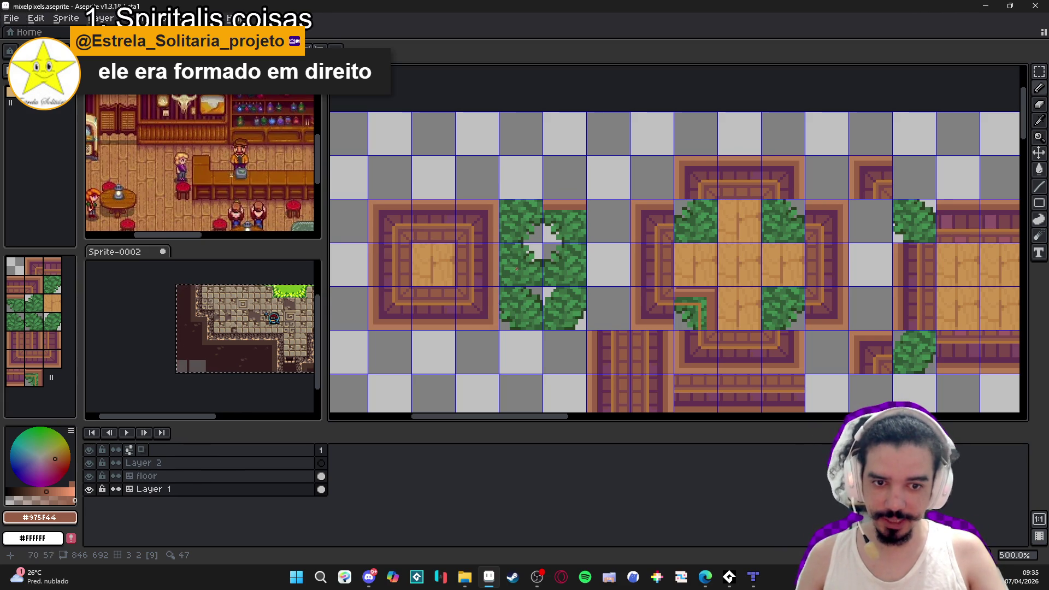
scroll(688, 303, up, 5)
Paint tile 19's top green row, right column and neighbouring grey pixels brown #975F44.
drag(646, 289, 744, 290)
scroll(744, 290, up, 2)
mouse_move(734, 212)
mouse_down()
mouse_move(736, 342)
mouse_move(710, 212)
mouse_move(594, 211)
mouse_up()
alt+click(734, 342)
scroll(594, 268, down, 5)
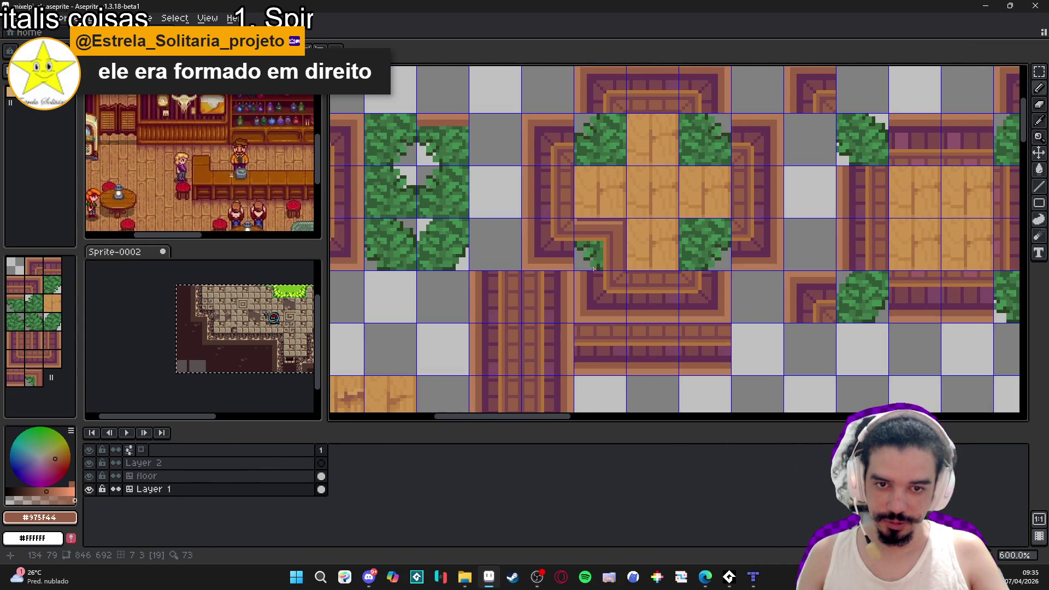
scroll(593, 269, up, 3)
alt+click(557, 270)
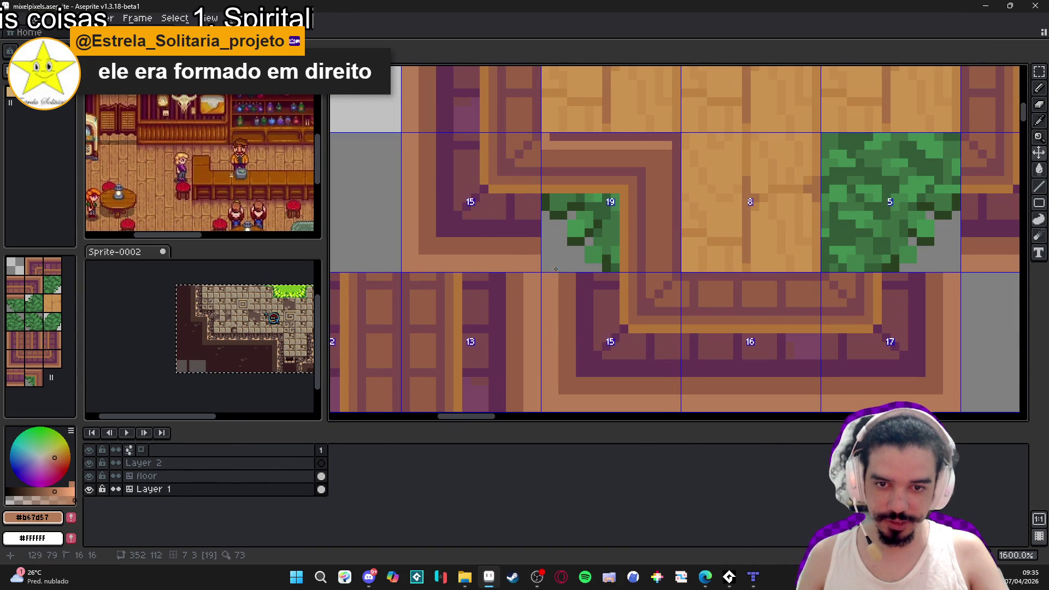
alt+click(634, 245)
mouse_move(552, 240)
mouse_down()
mouse_move(557, 257)
mouse_move(571, 254)
mouse_move(568, 267)
mouse_move(590, 239)
mouse_move(578, 225)
mouse_move(546, 230)
mouse_move(580, 211)
mouse_move(559, 206)
mouse_move(607, 268)
mouse_move(598, 267)
mouse_up()
Cover the remaining green and grey pixels with purple #633253 and dark brown #7C484C.
alt+click(585, 280)
alt+click(532, 211)
click(559, 215)
drag(563, 189, 546, 191)
click(545, 198)
alt+click(590, 236)
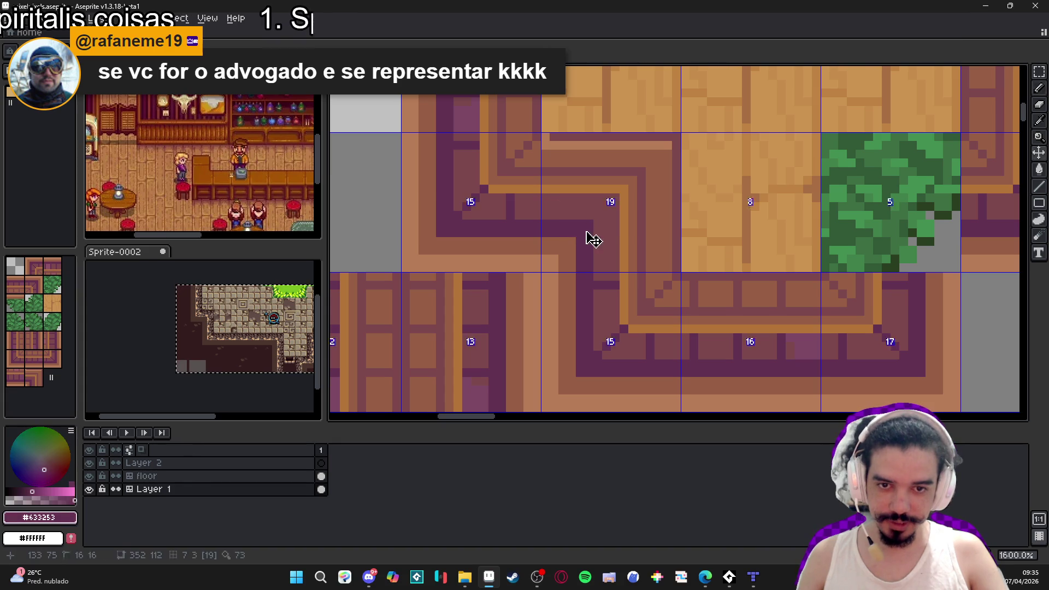
scroll(592, 261, down, 3)
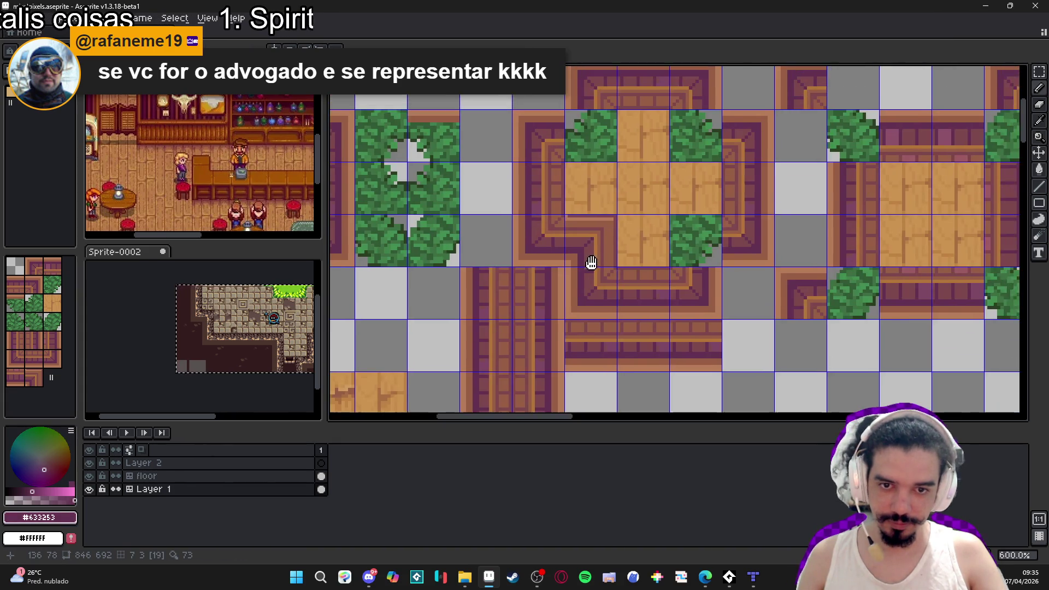
scroll(592, 262, down, 1)
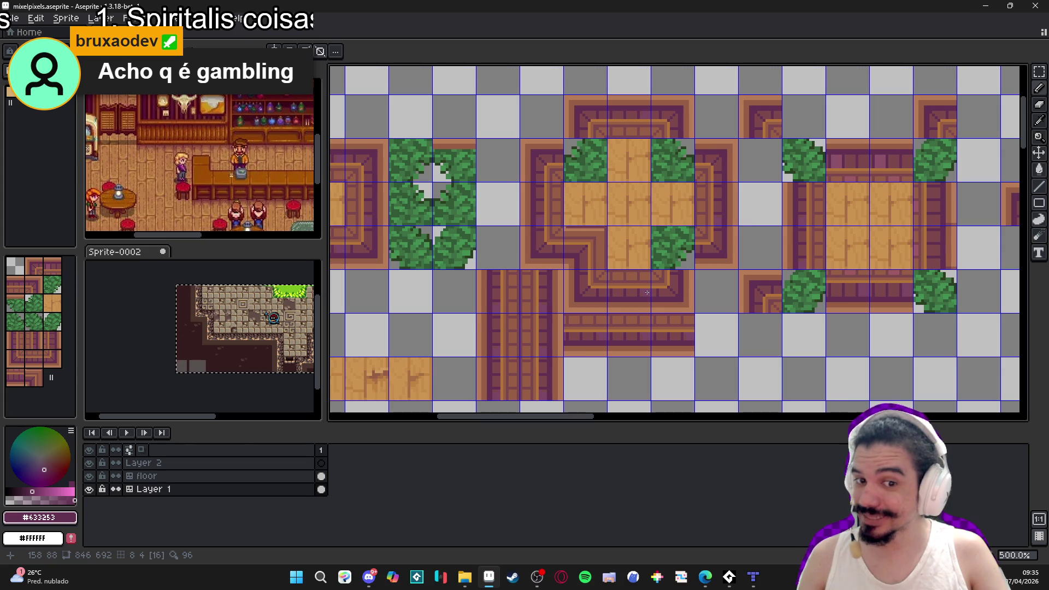
Paint the light wall strip brown #975F44, then sample dark brown #7C484C.
scroll(642, 294, down, 1)
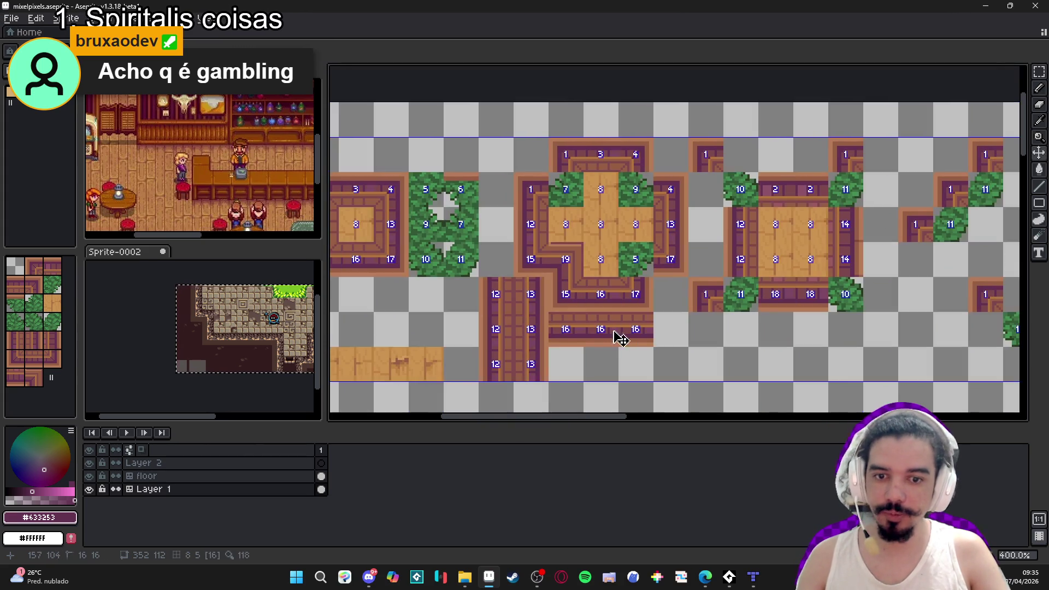
scroll(580, 277, up, 2)
scroll(578, 280, up, 1)
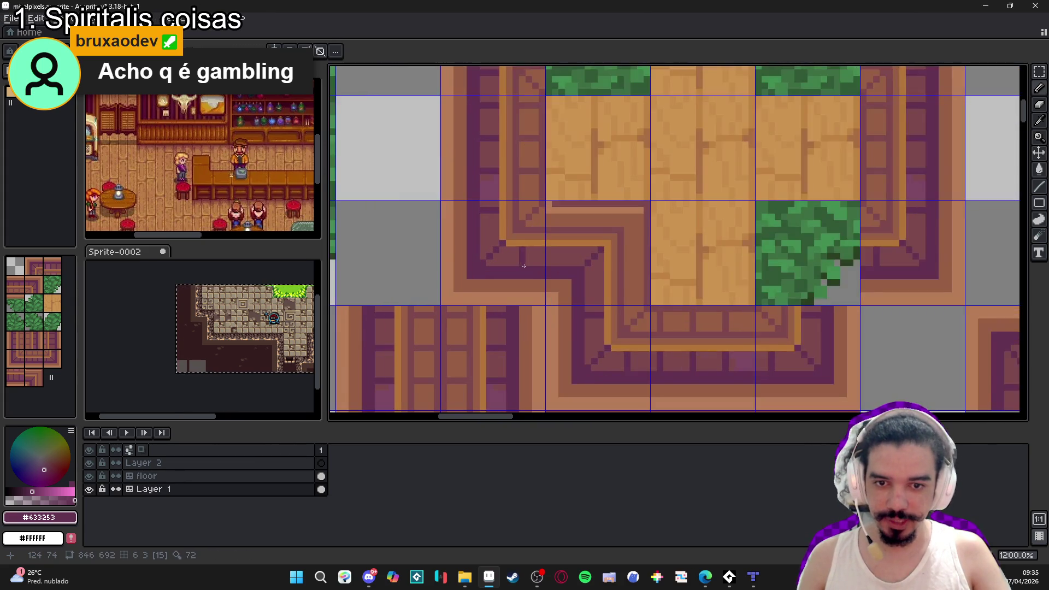
scroll(574, 285, down, 2)
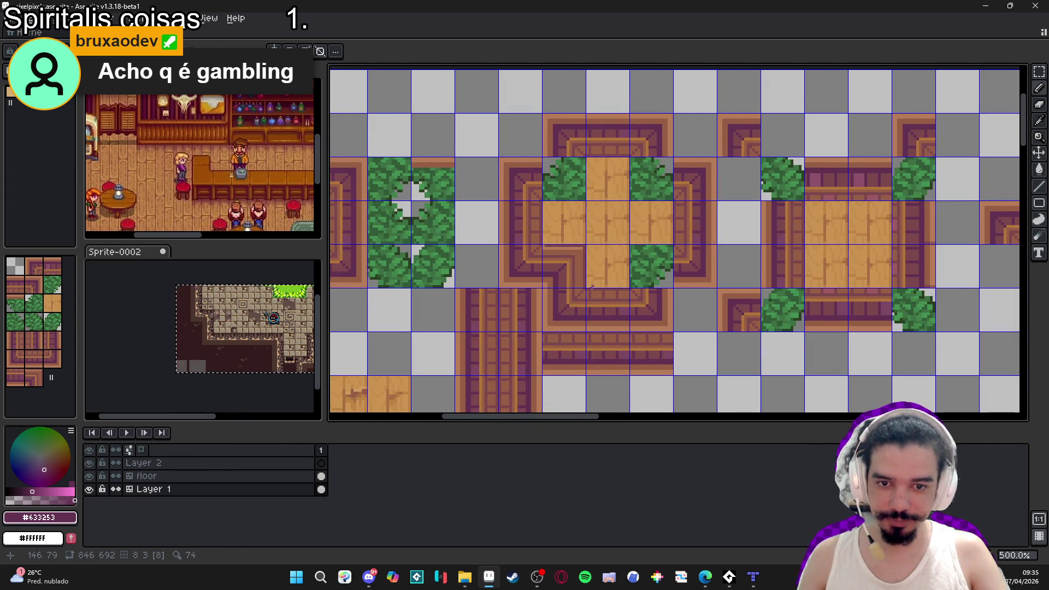
scroll(590, 287, down, 1)
scroll(568, 265, up, 6)
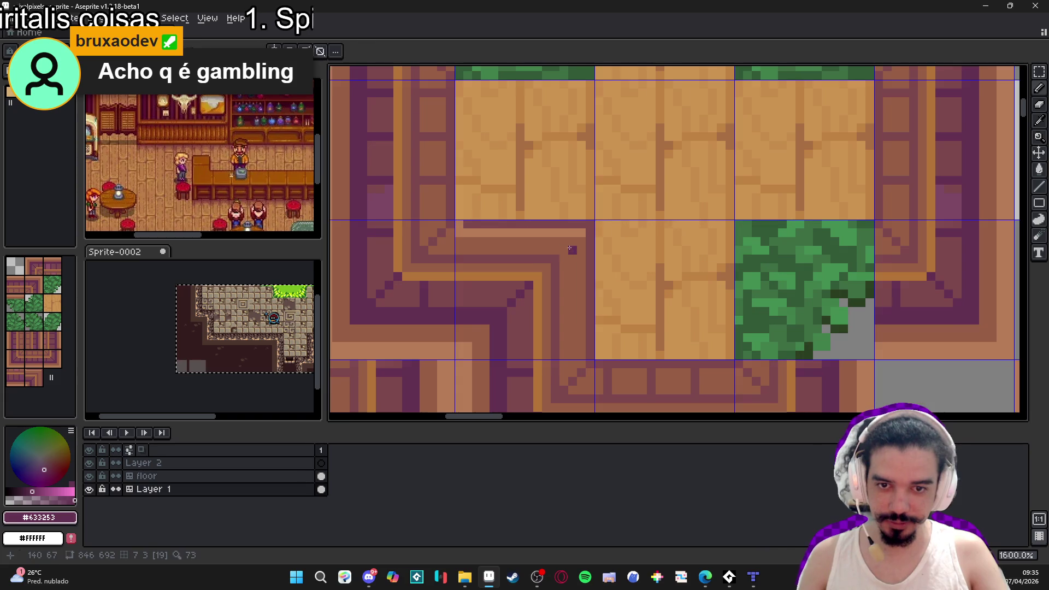
alt+click(565, 251)
drag(582, 233, 463, 231)
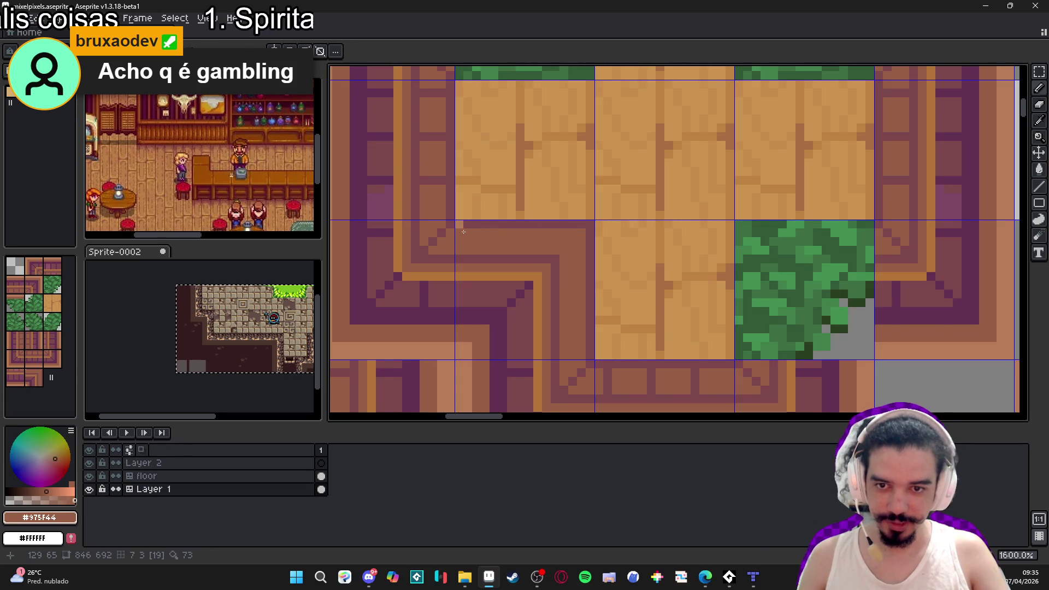
alt+click(463, 232)
Hide the tile grid and pick warm brown #975F44 from the floor border.
scroll(481, 252, down, 4)
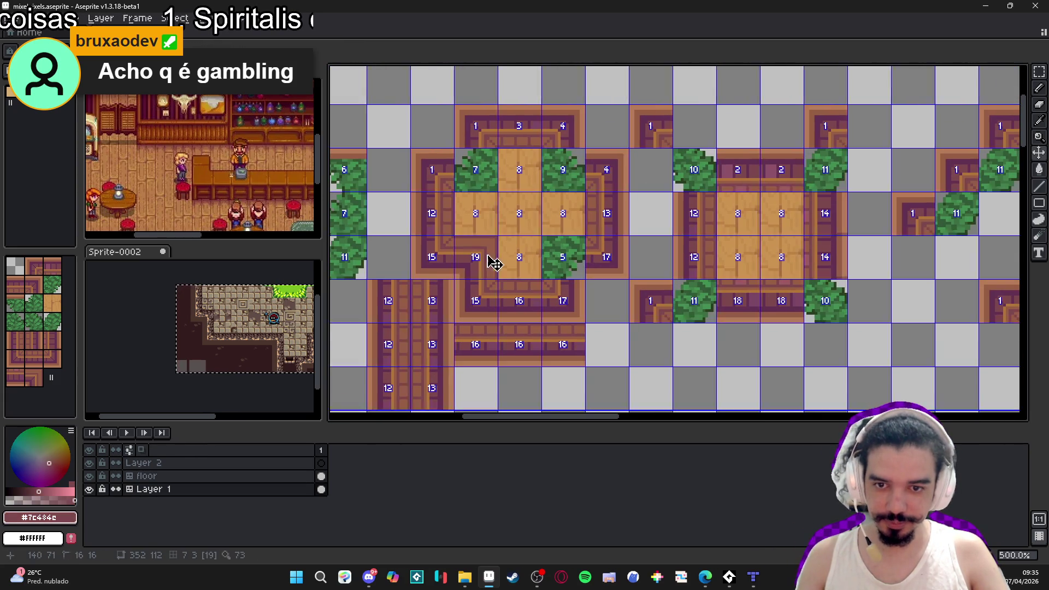
scroll(496, 265, up, 5)
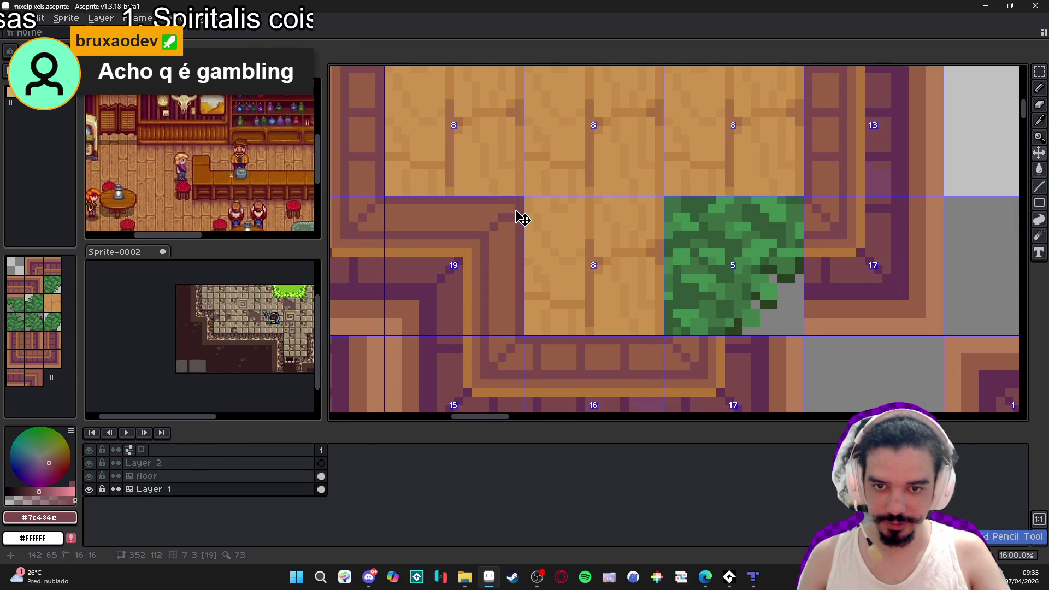
scroll(486, 227, down, 4)
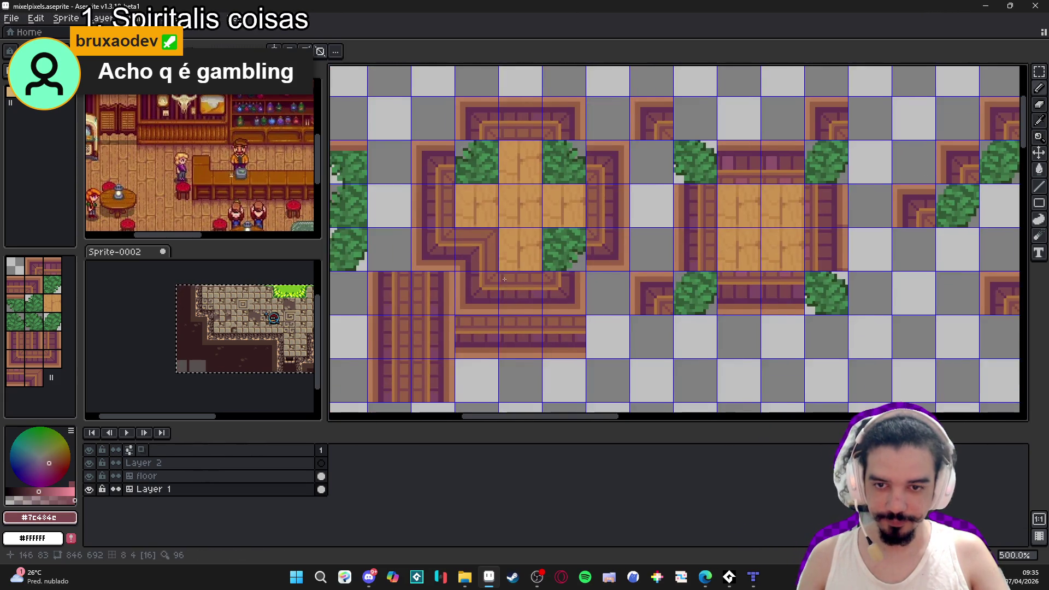
scroll(504, 280, down, 1)
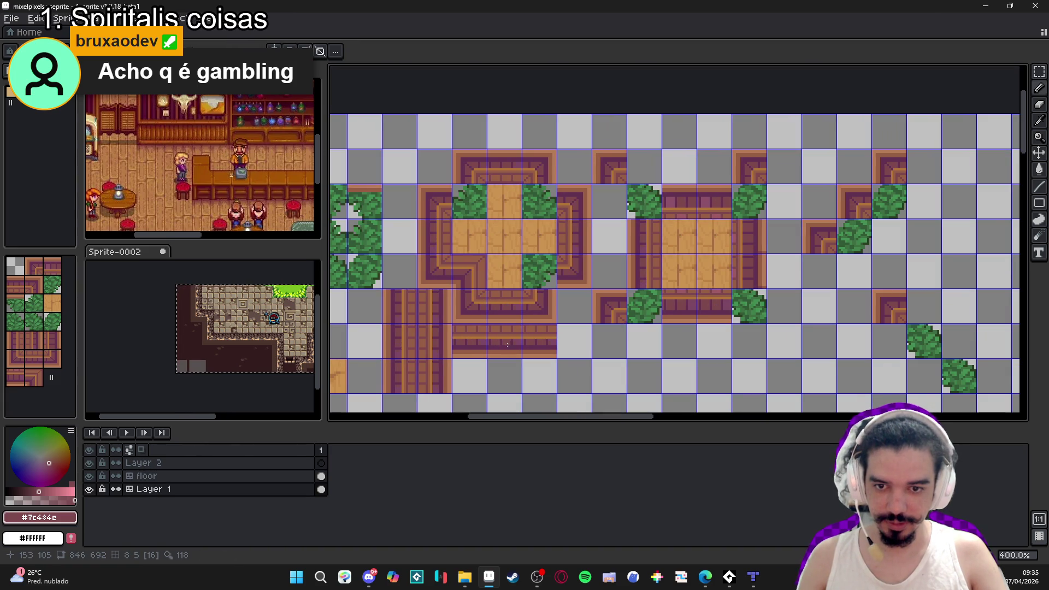
scroll(510, 316, down, 1)
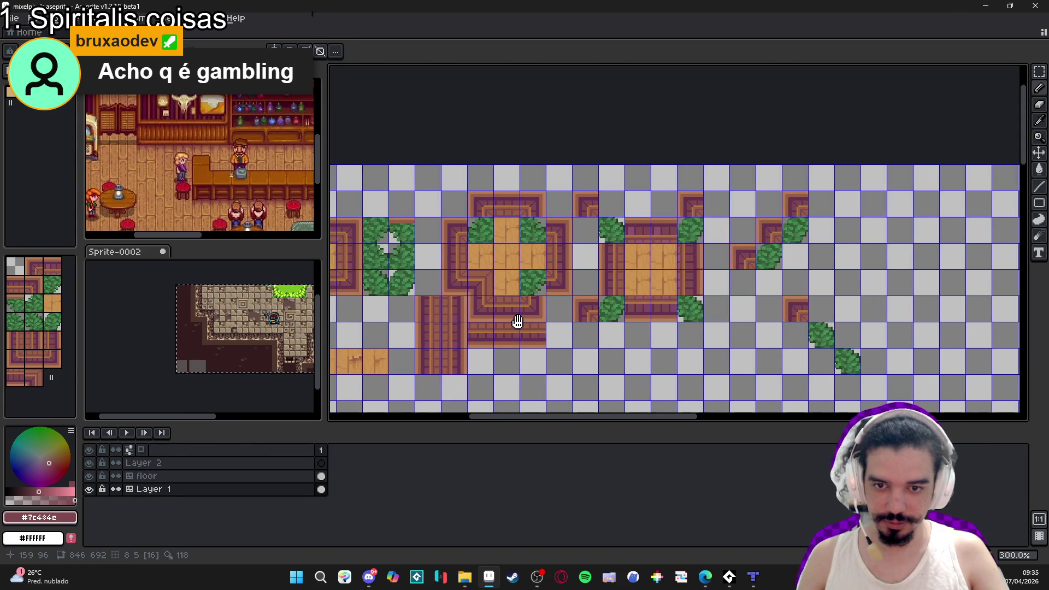
key(Tab)
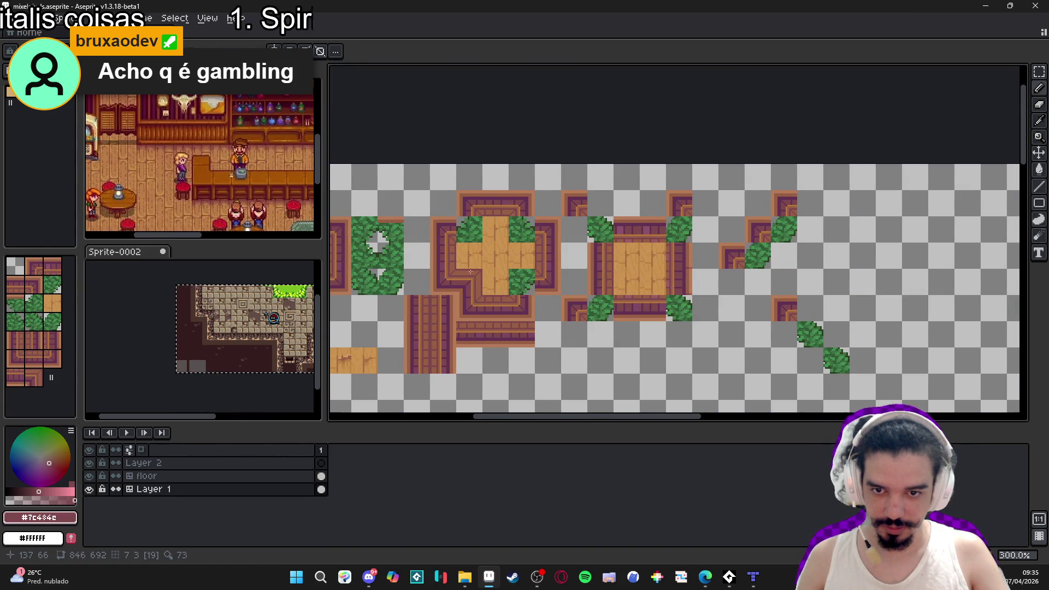
scroll(473, 274, up, 9)
alt+click(487, 312)
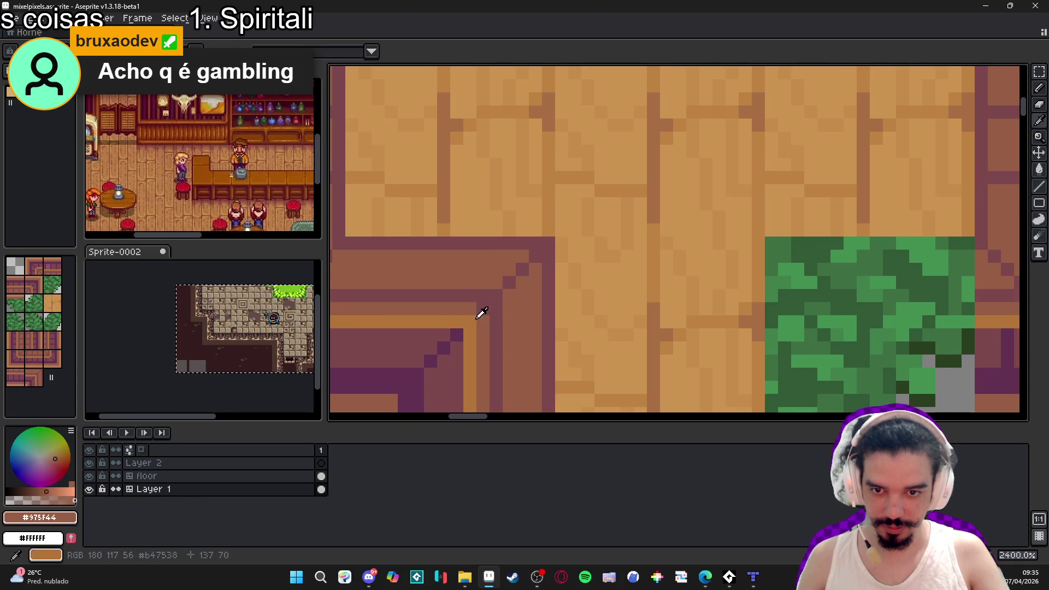
Sample dark purple-brown #7C484E and paint a short three-pixel stroke on the border.
scroll(487, 313, down, 5)
scroll(492, 328, up, 3)
alt+click(464, 298)
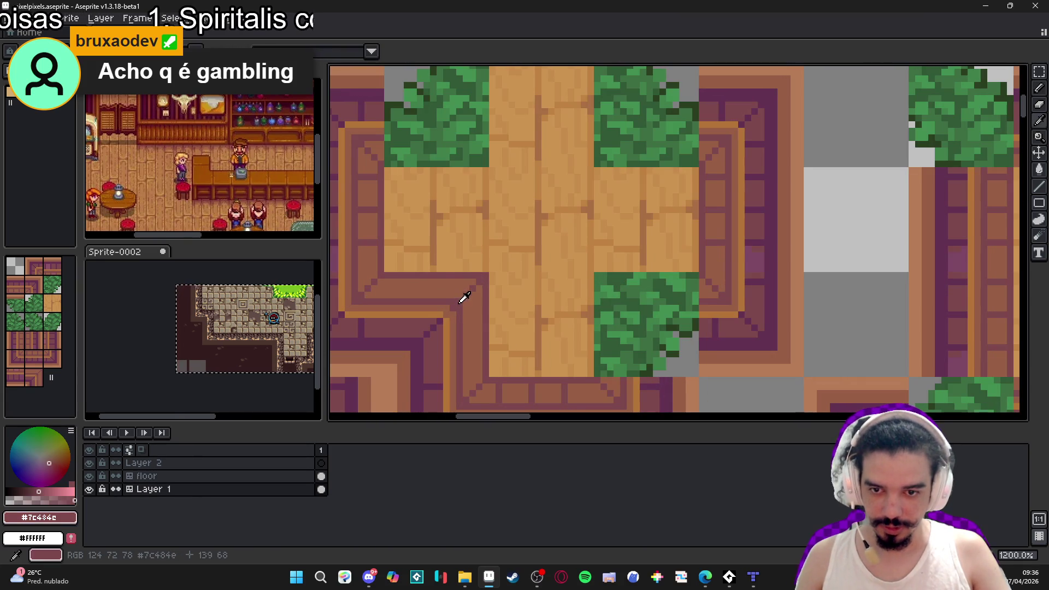
scroll(467, 327, down, 2)
scroll(468, 341, up, 2)
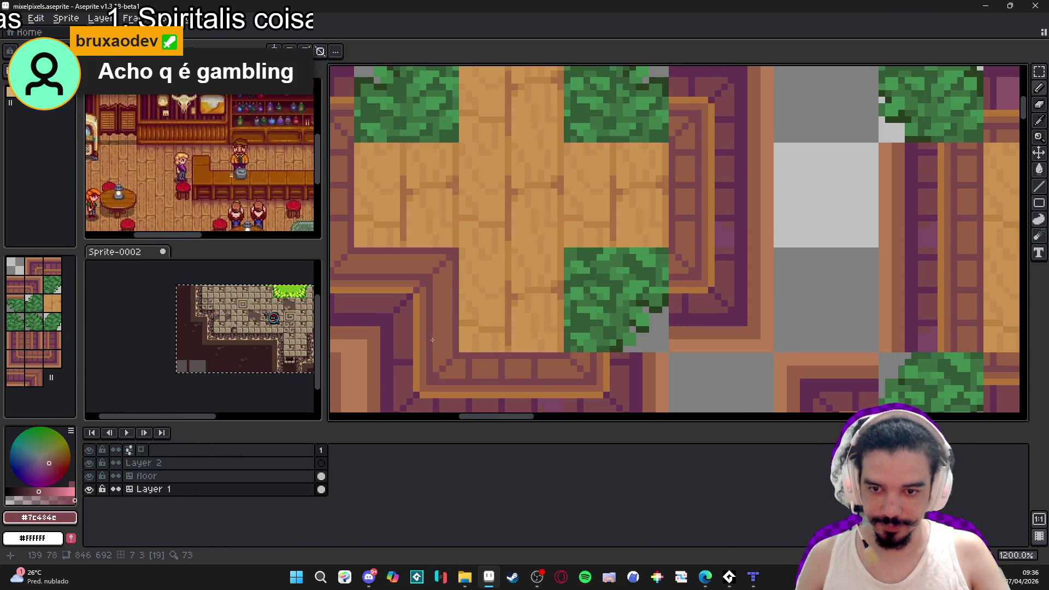
drag(436, 317, 450, 316)
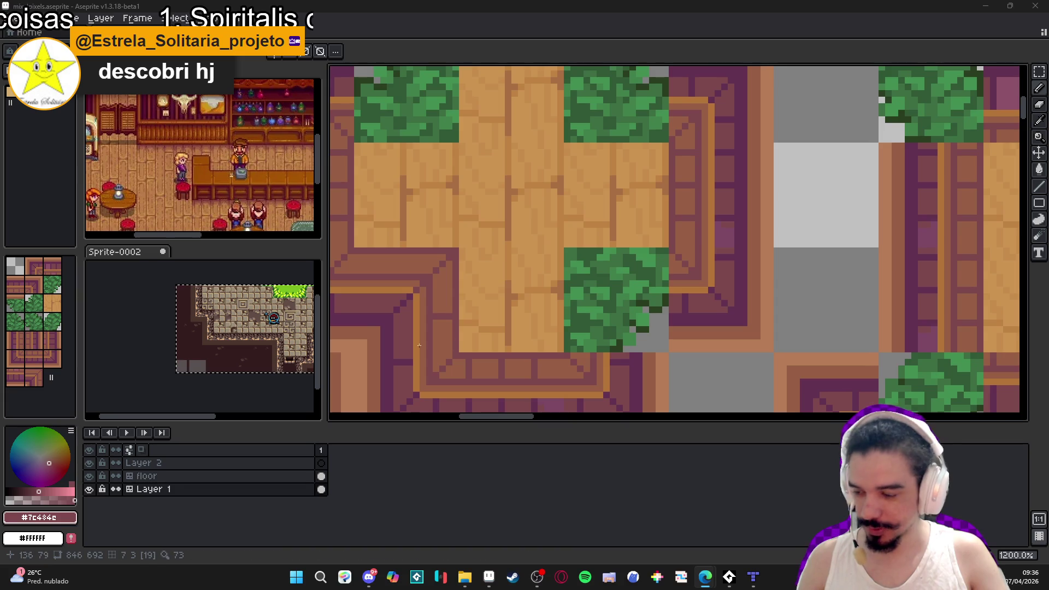
scroll(462, 346, down, 2)
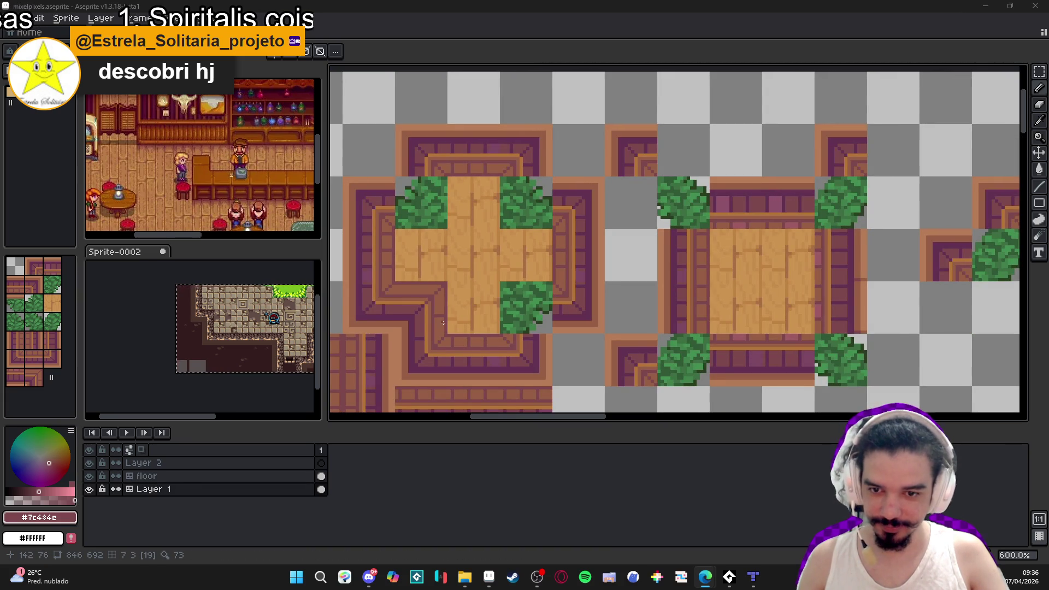
scroll(410, 309, up, 1)
scroll(404, 290, up, 1)
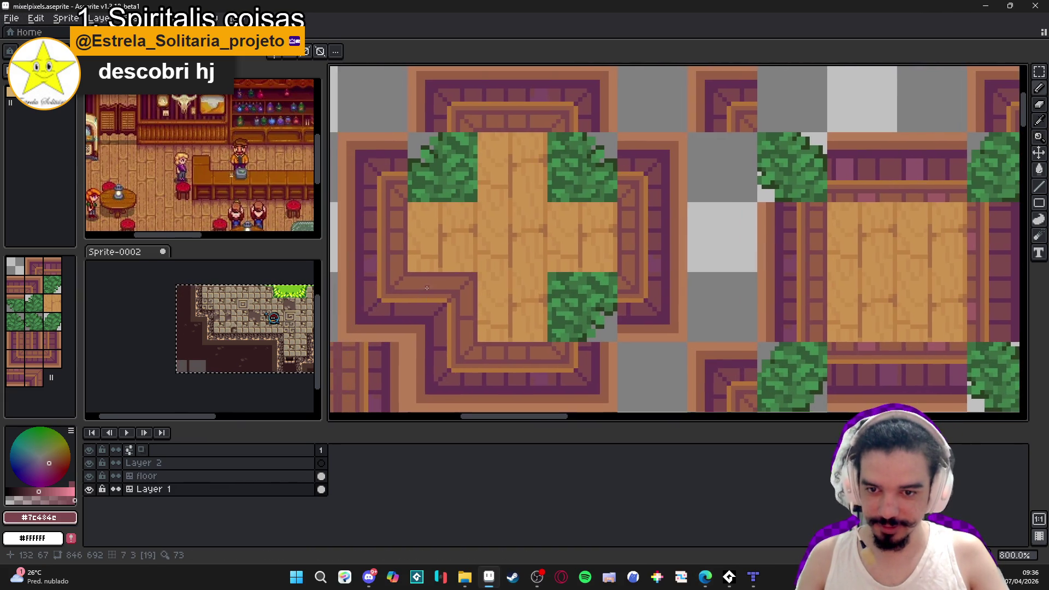
scroll(440, 300, up, 2)
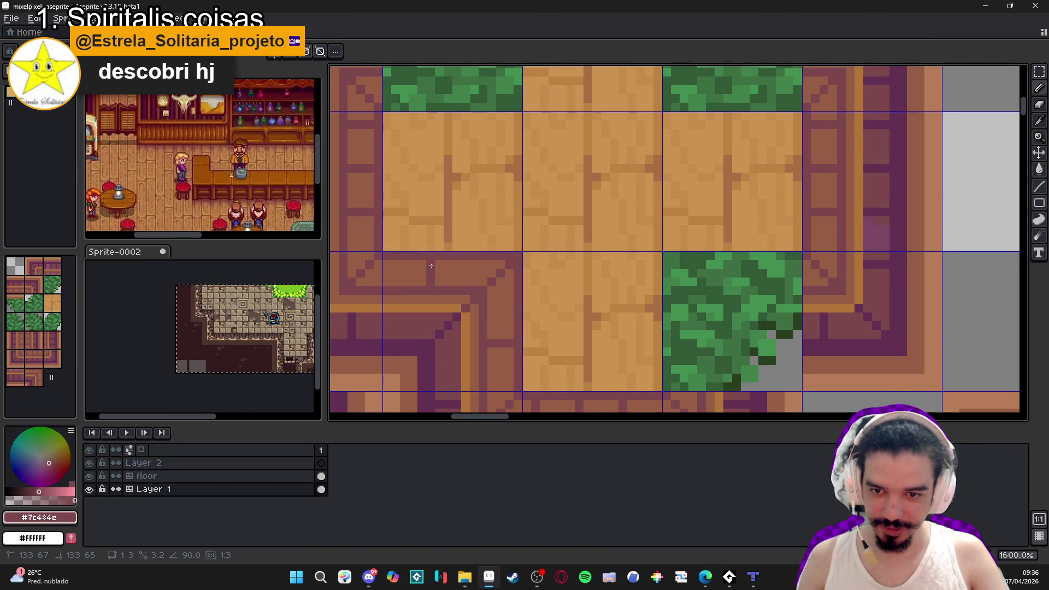
Draw a freehand stroke on the border corner, then resample #975F44 and the dark purple-brown.
key(Tab)
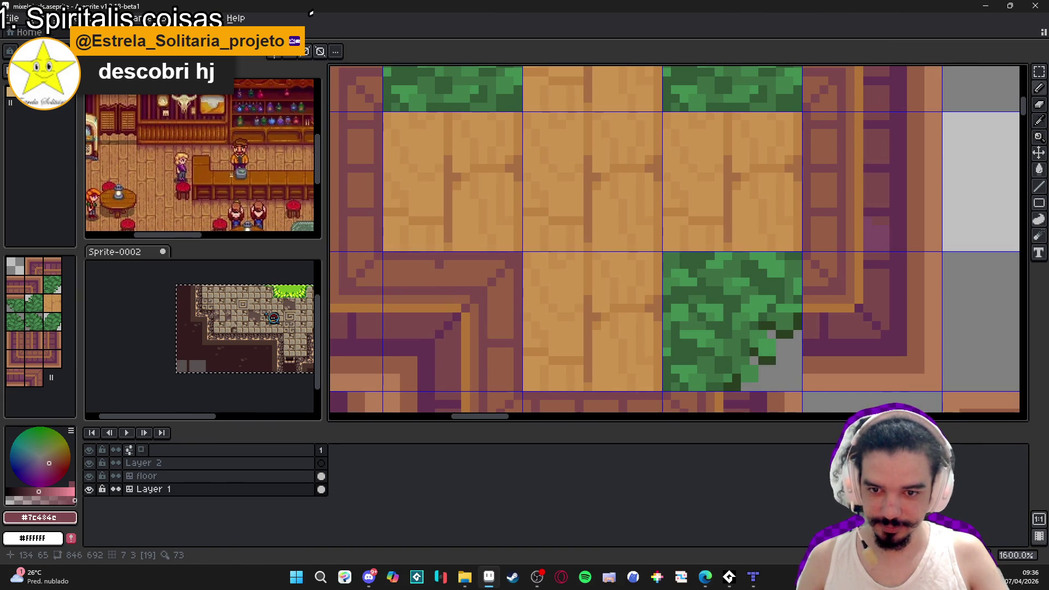
scroll(437, 271, down, 1)
scroll(422, 284, up, 1)
drag(421, 282, 453, 260)
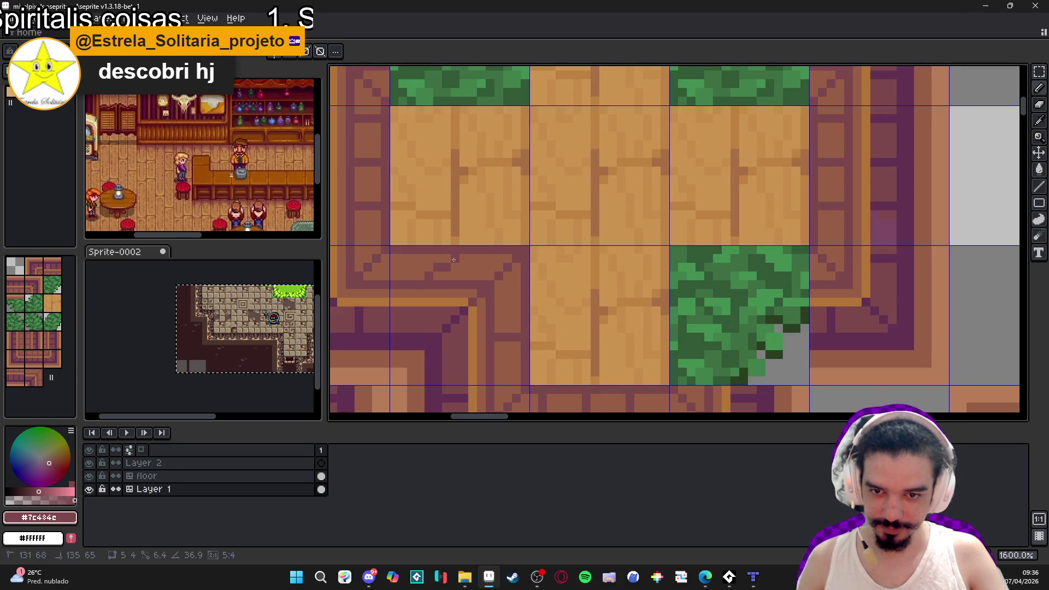
scroll(529, 310, down, 3)
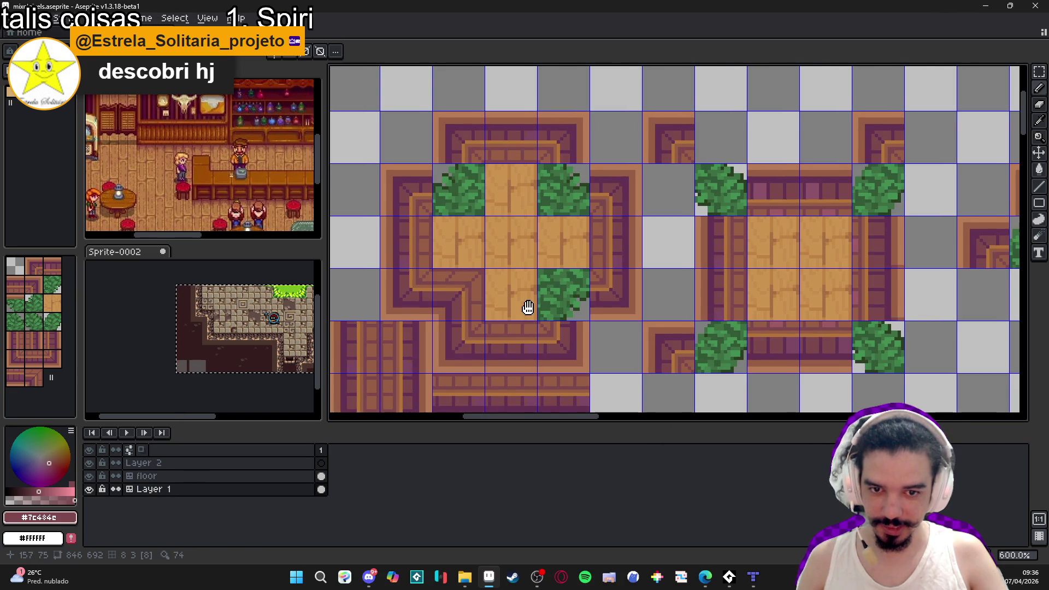
scroll(529, 311, down, 1)
scroll(493, 317, up, 4)
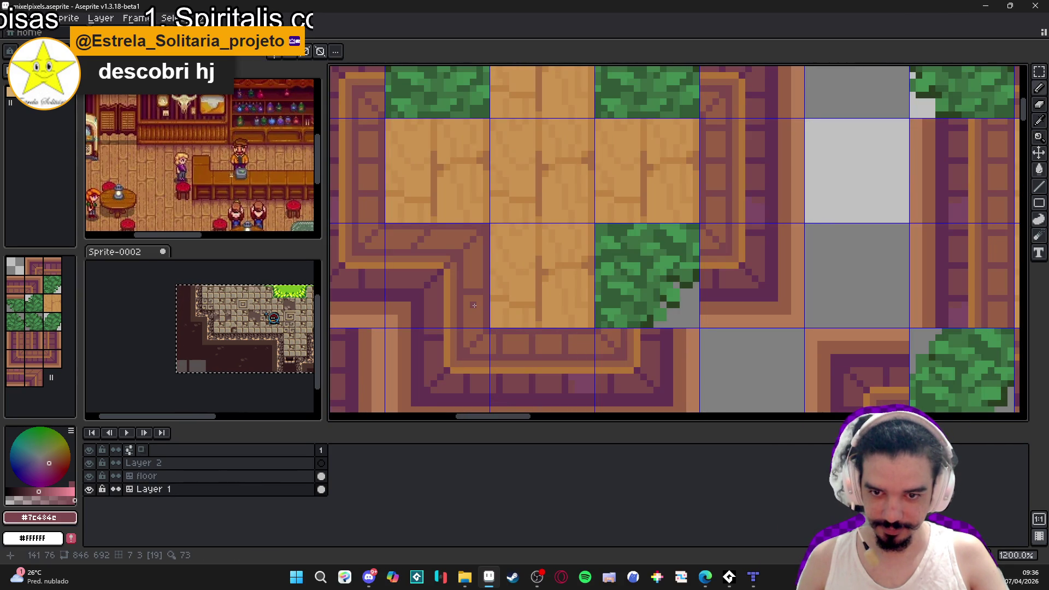
scroll(474, 304, up, 3)
alt+click(488, 279)
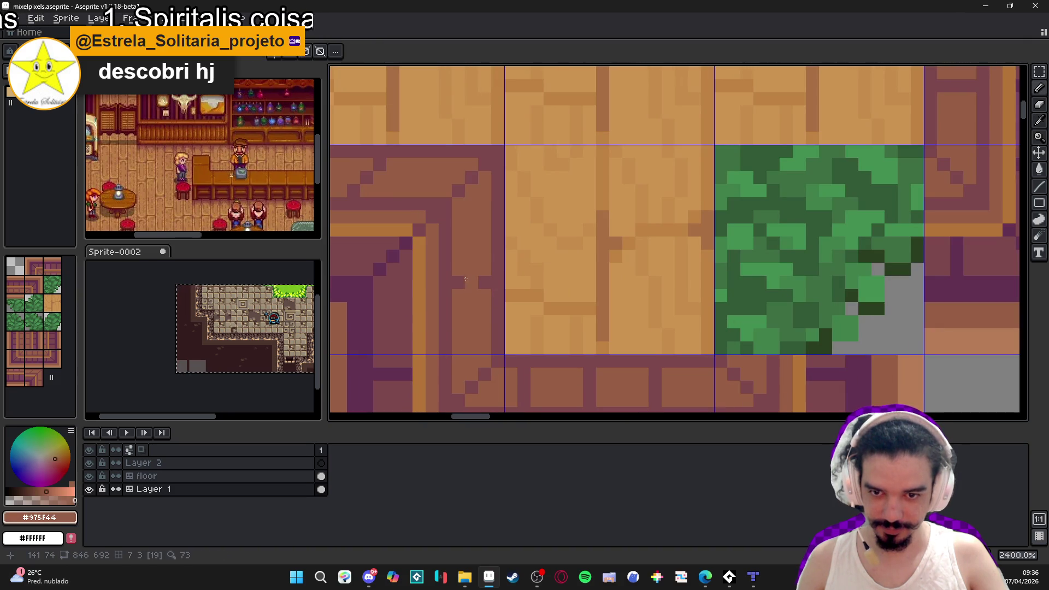
alt+click(475, 280)
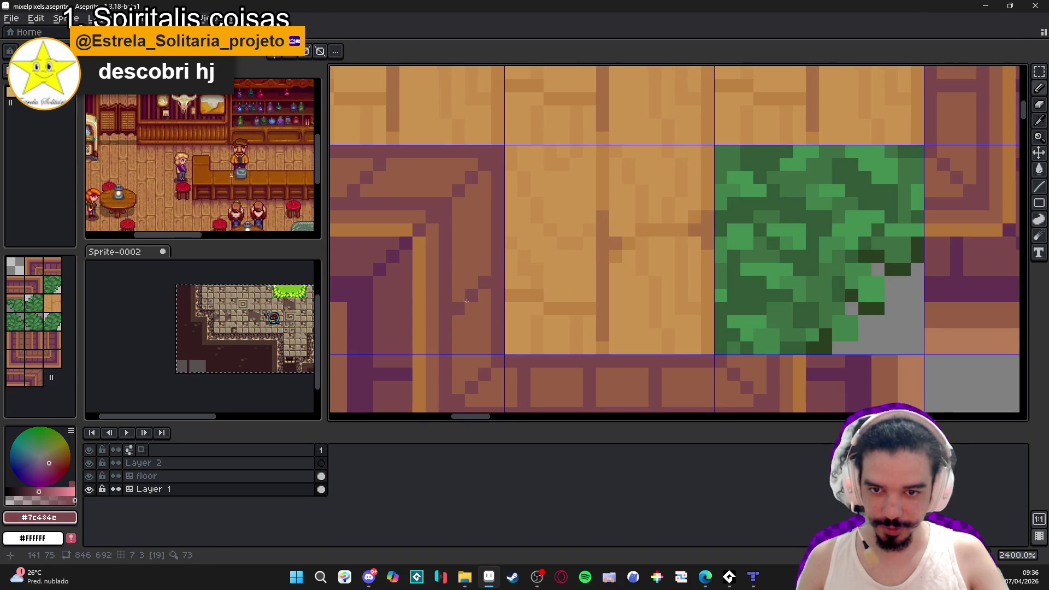
scroll(491, 333, down, 5)
scroll(477, 325, down, 2)
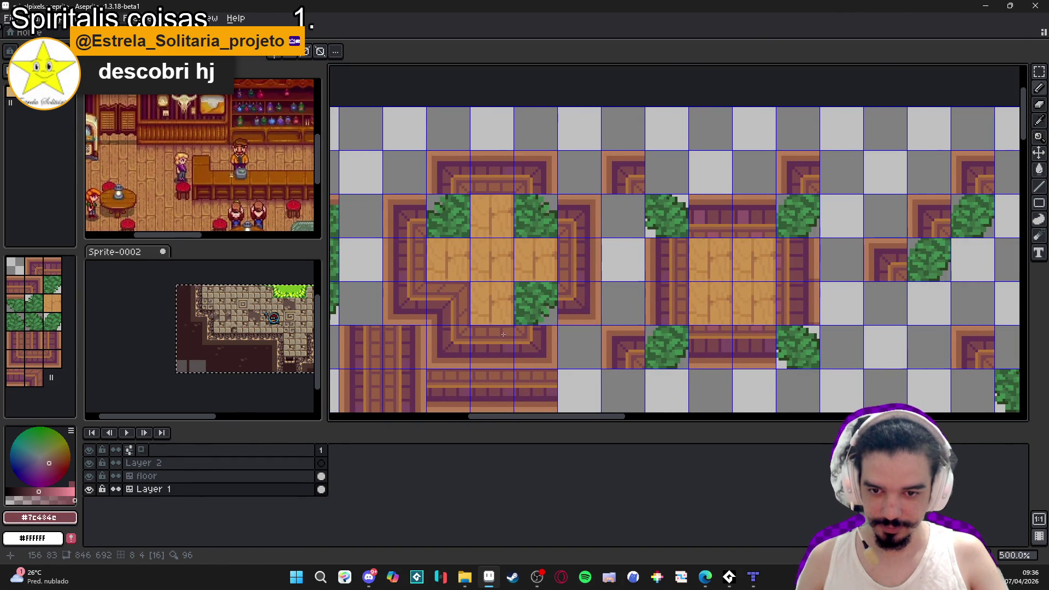
scroll(505, 337, down, 1)
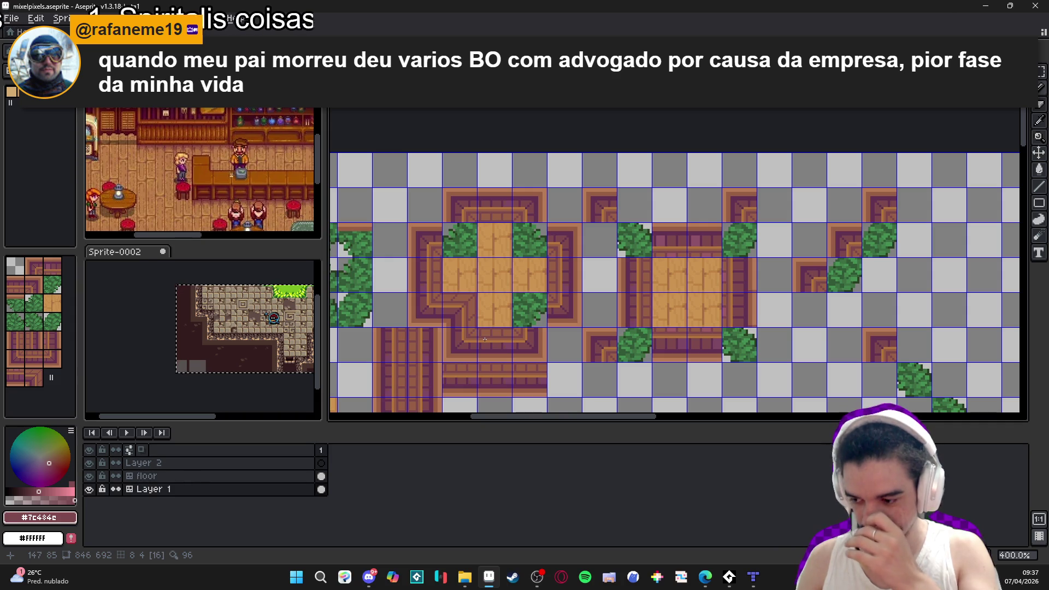
Select the border corner tile below the floor and move it up two tiles over the tree.
key(v)
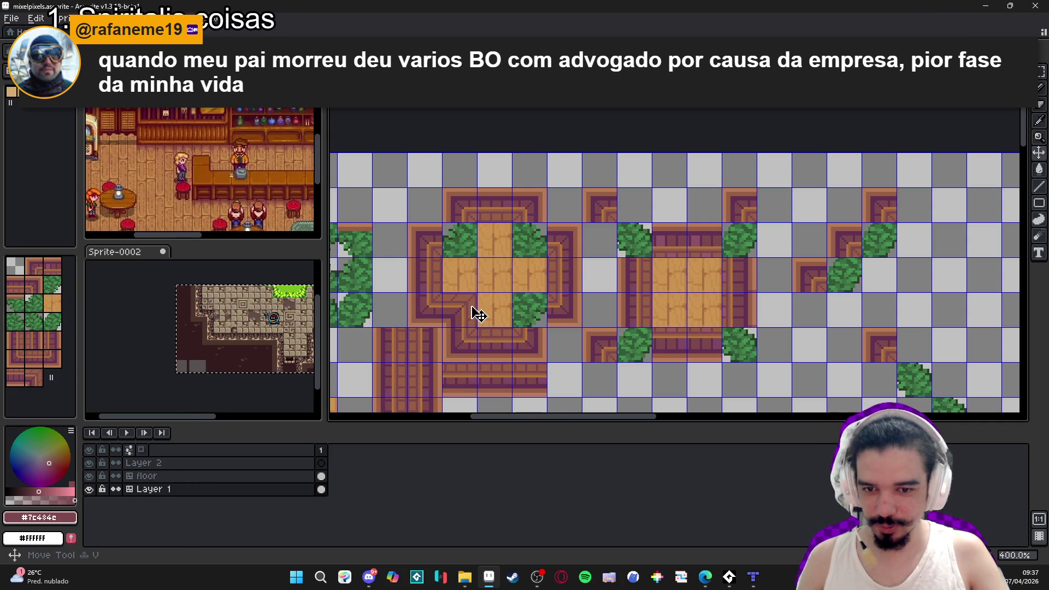
key(m)
drag(477, 316, 458, 301)
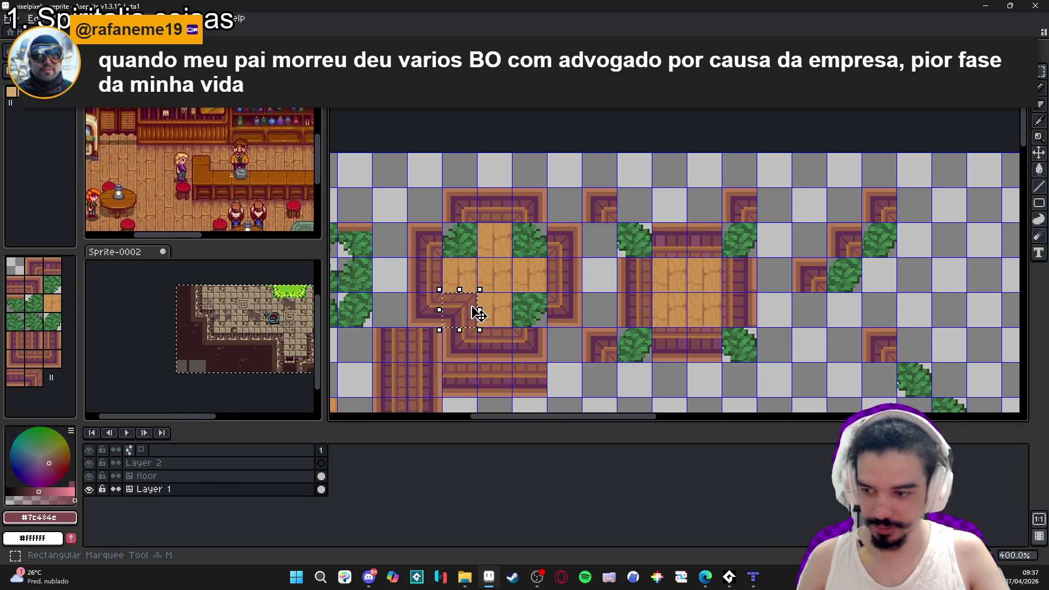
key(ctrl+z)
mouse_move(437, 297)
mouse_down()
mouse_move(467, 329)
mouse_move(458, 249)
mouse_up()
click(458, 323)
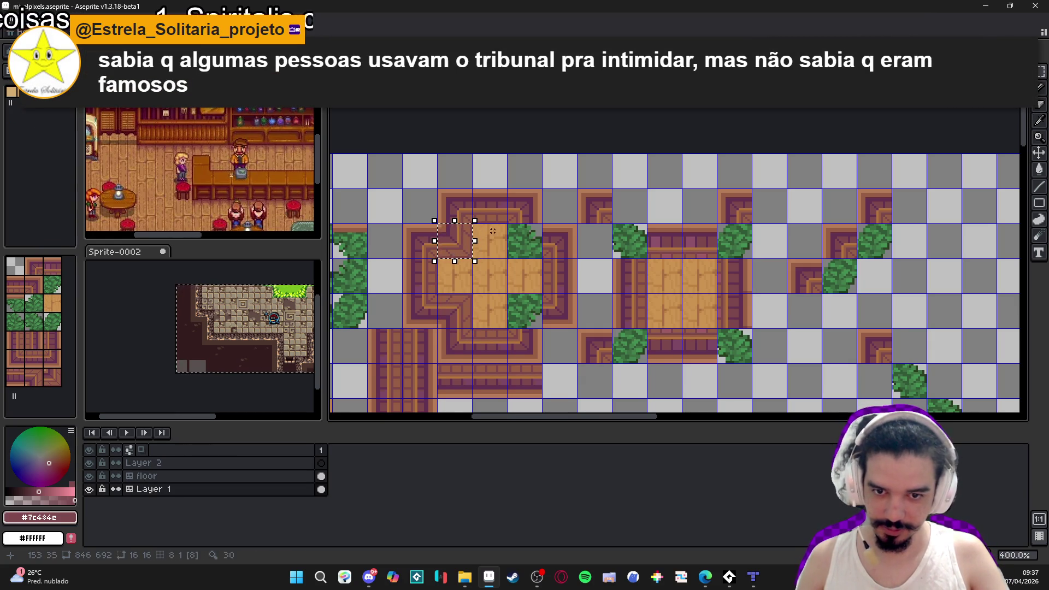
Mirror a three-tile border column horizontally and place it on the opposite side of the cross.
mouse_move(458, 303)
mouse_down()
mouse_move(463, 324)
mouse_move(524, 322)
mouse_up()
key(shift+h)
click(601, 284)
scroll(601, 284, down, 1)
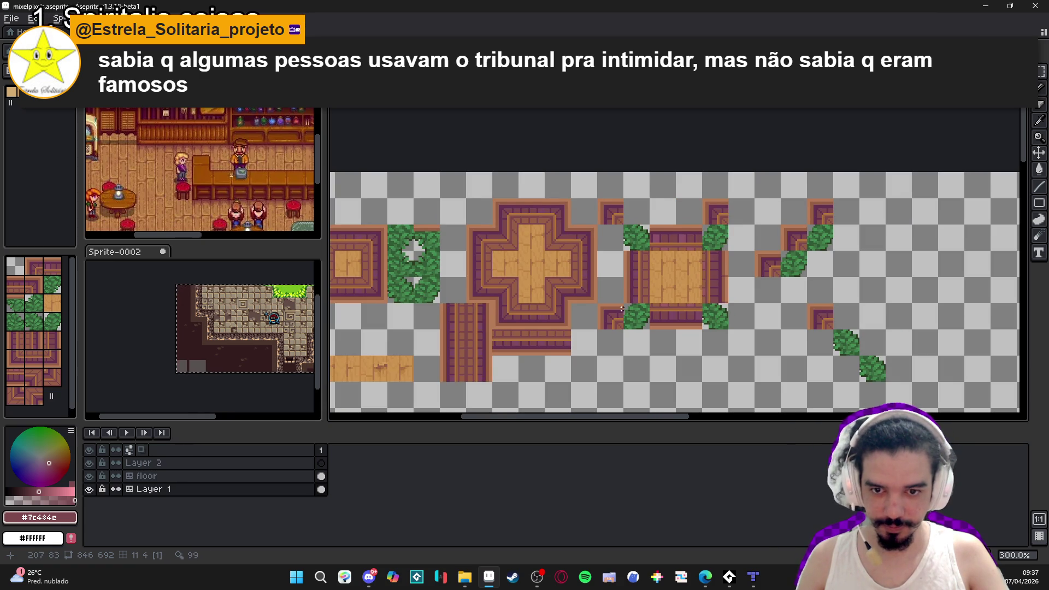
mouse_move(531, 297)
mouse_down()
mouse_move(539, 273)
mouse_move(511, 289)
mouse_up()
scroll(525, 295, up, 1)
scroll(517, 262, down, 1)
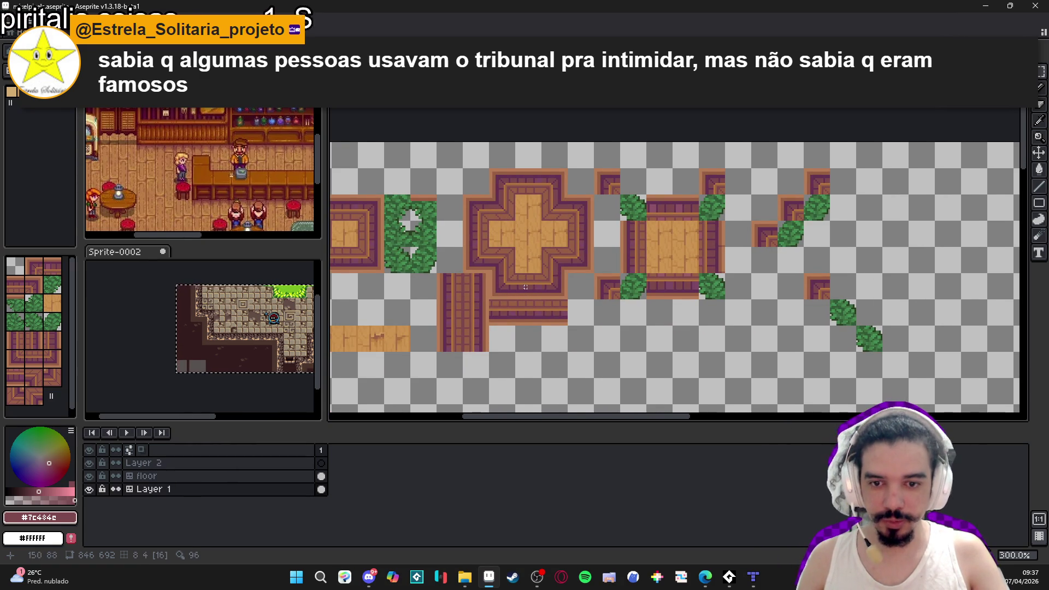
scroll(526, 287, down, 1)
scroll(521, 285, up, 1)
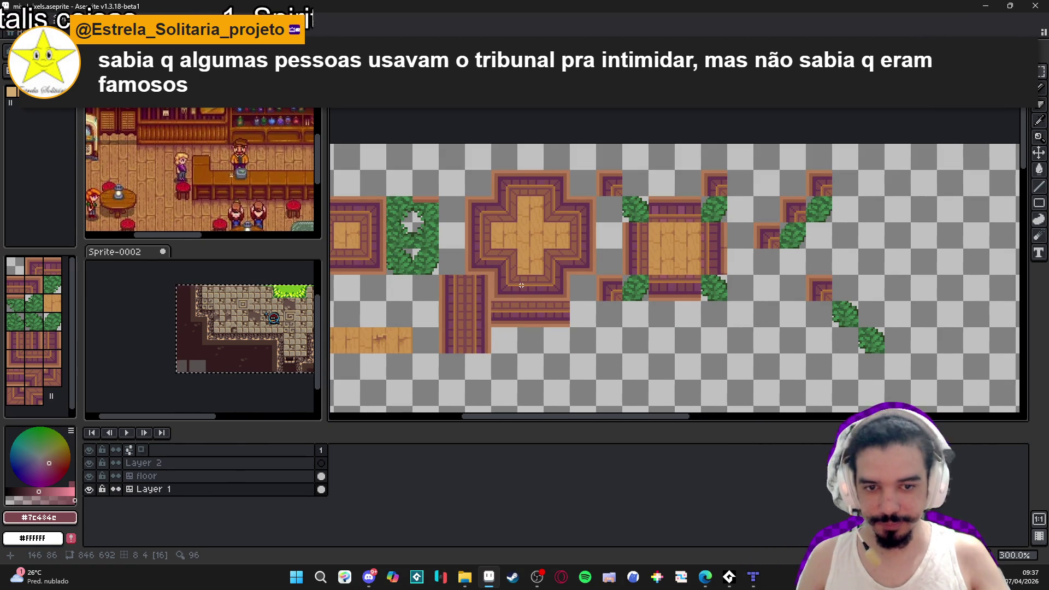
scroll(524, 257, down, 1)
scroll(519, 246, up, 1)
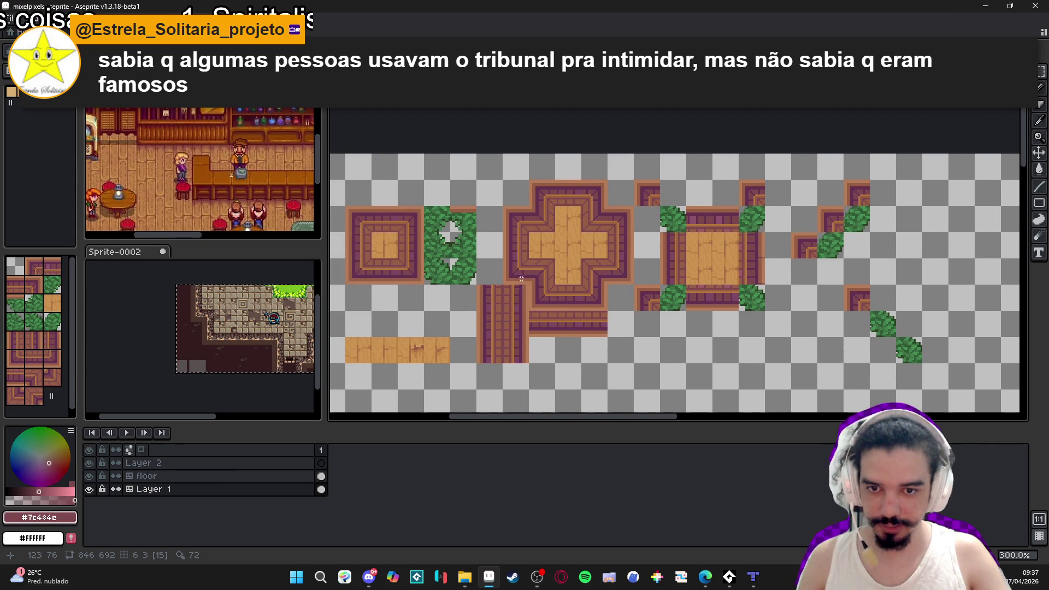
scroll(521, 227, up, 1)
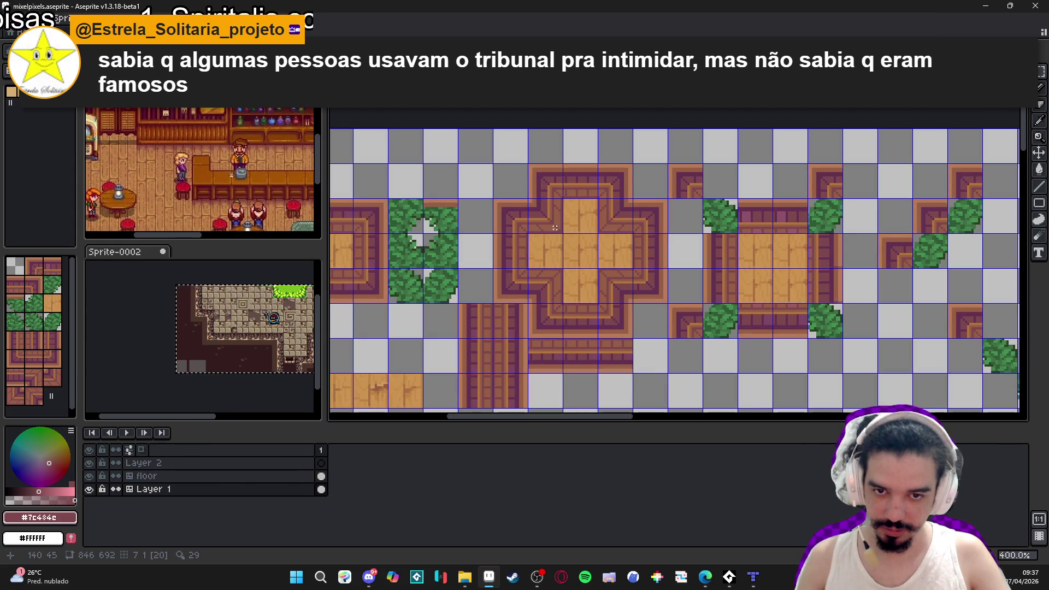
scroll(555, 227, up, 1)
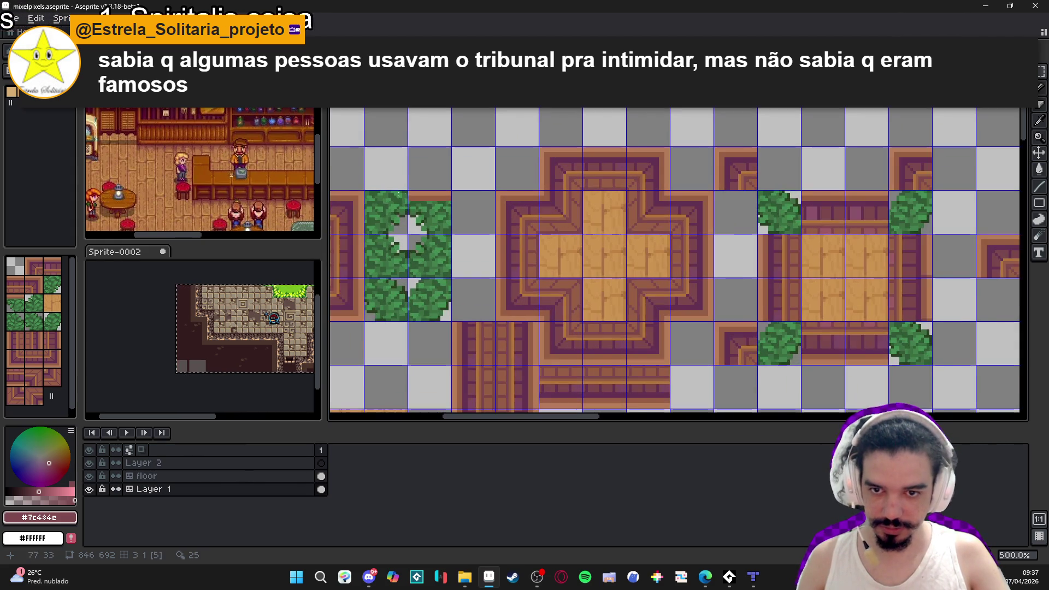
scroll(536, 227, down, 2)
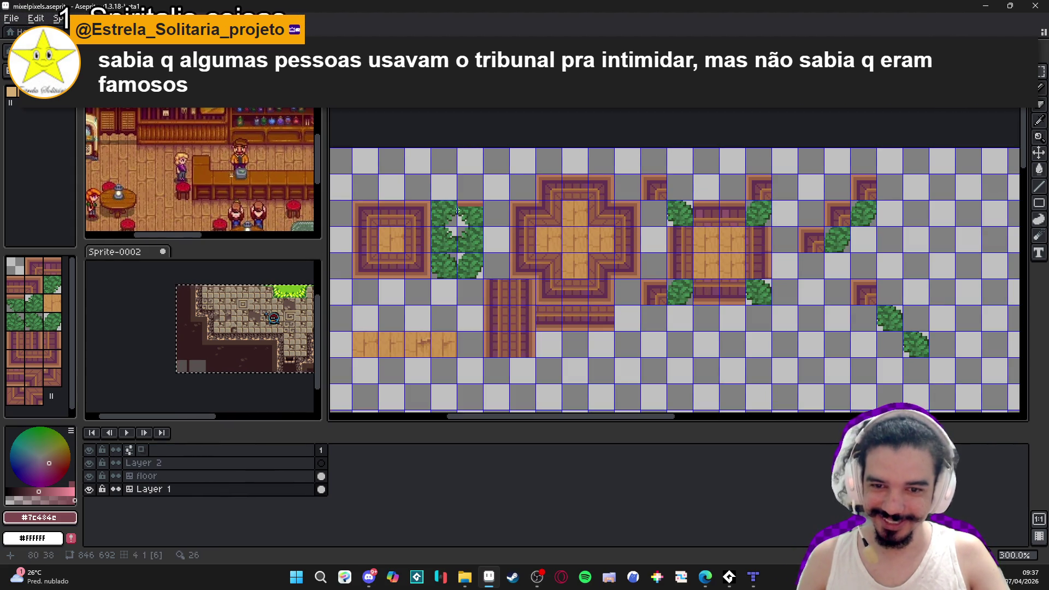
scroll(574, 218, up, 1)
scroll(592, 232, down, 1)
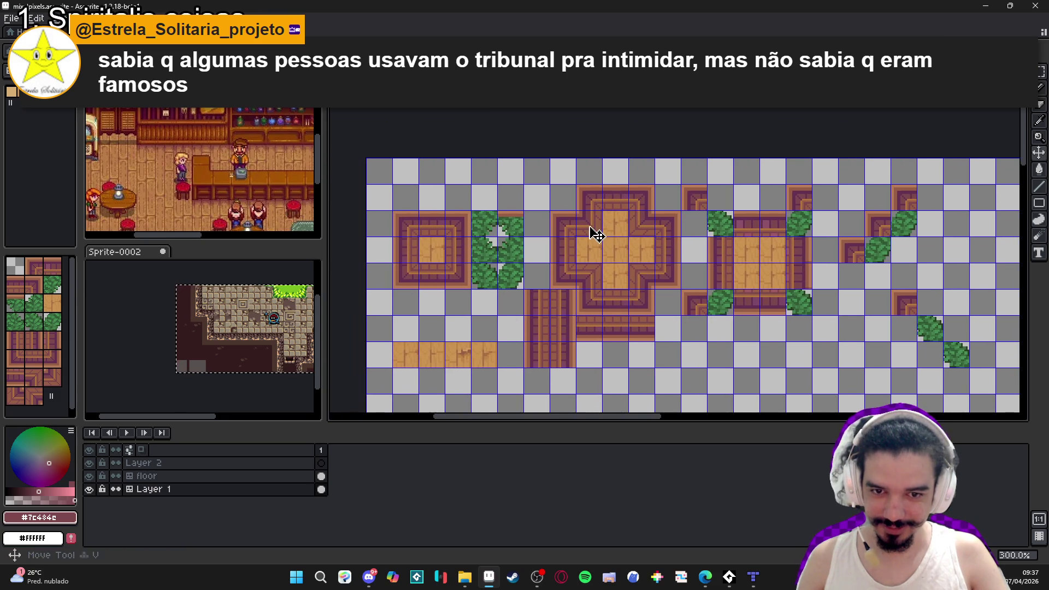
Select a single tile at the cross's edge and shift it left and up into place.
drag(572, 208, 605, 240)
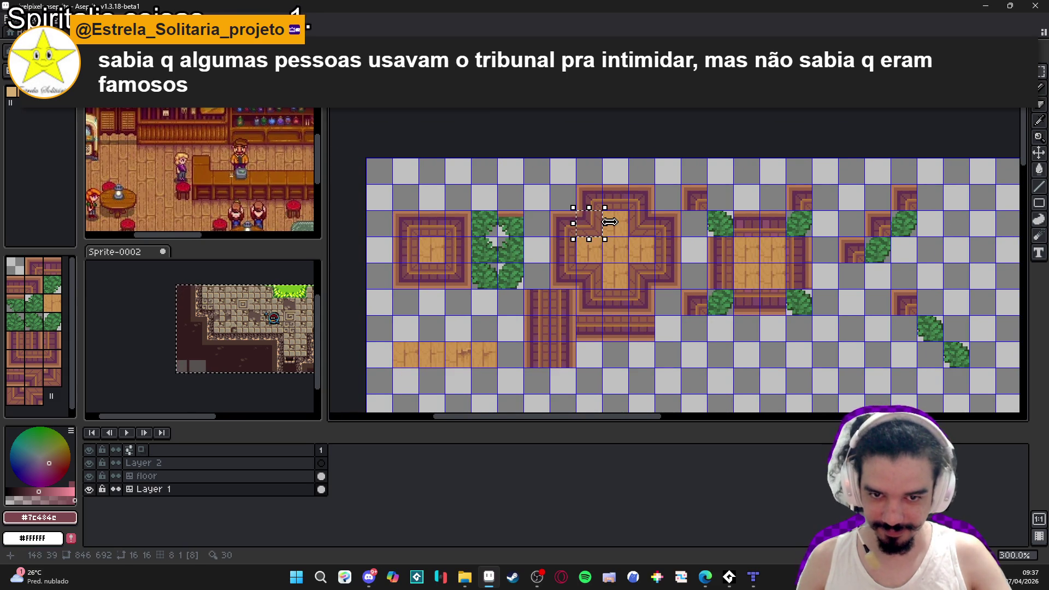
key(Left)
key(Left)
key(Down)
key(Down)
key(Left)
key(Up)
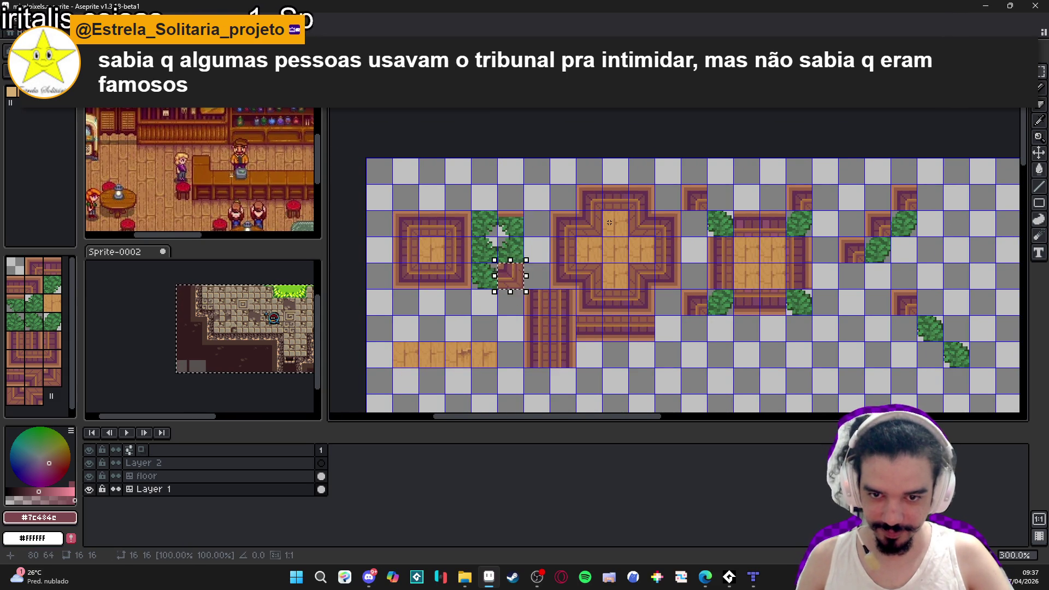
key(ctrl+z)
drag(628, 264, 653, 288)
key(Up)
key(Left)
key(Left)
key(Up)
key(Left)
key(Left)
key(Left)
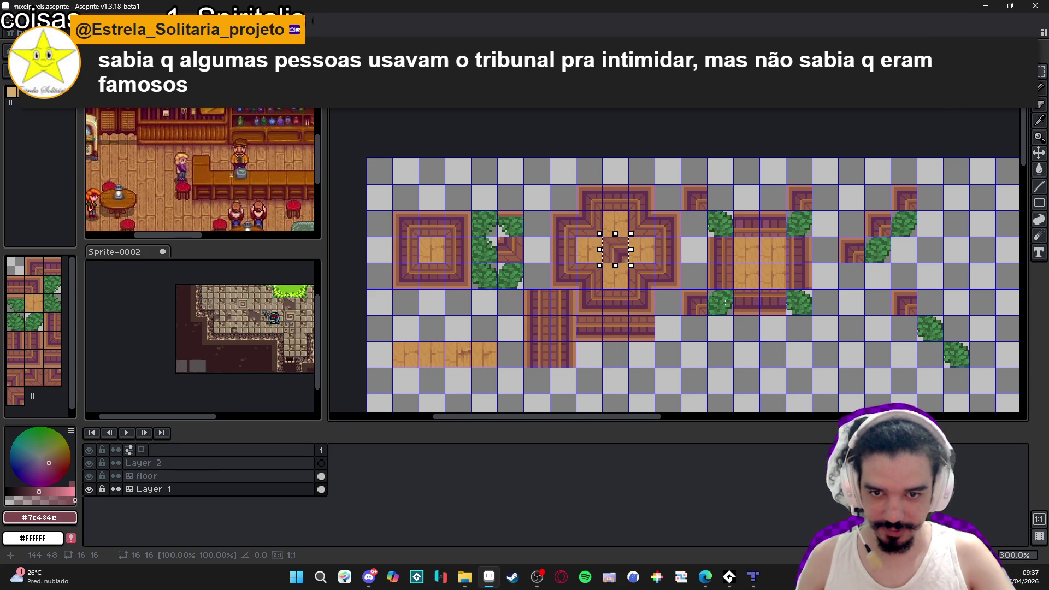
key(ctrl+d)
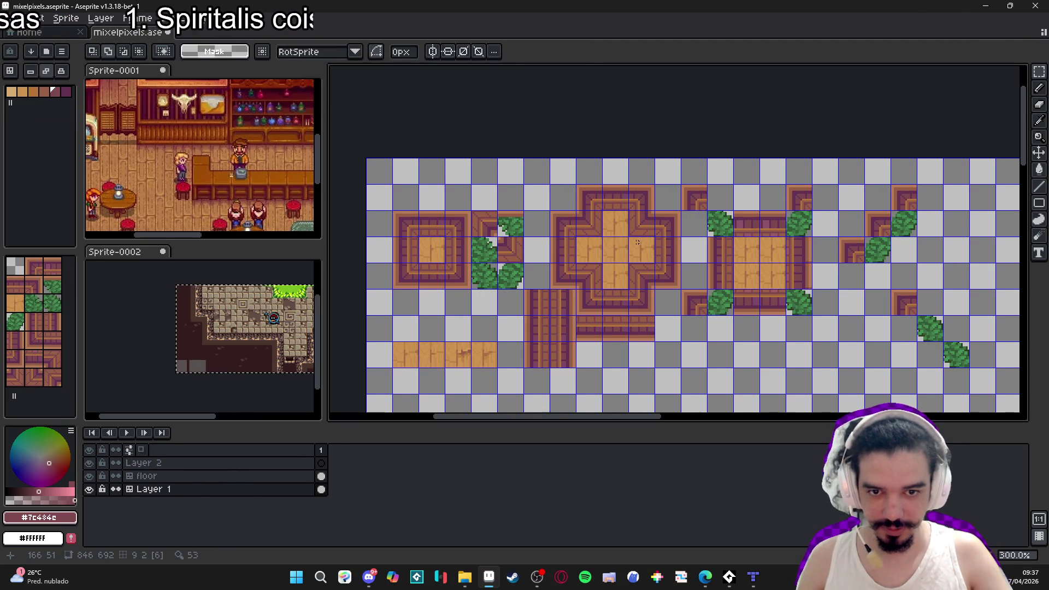
Move the cross's central floor tile and a right-side border tile into the new square.
drag(576, 263, 600, 288)
click(589, 273)
key(Left)
key(Left)
key(Left)
key(Up)
key(Up)
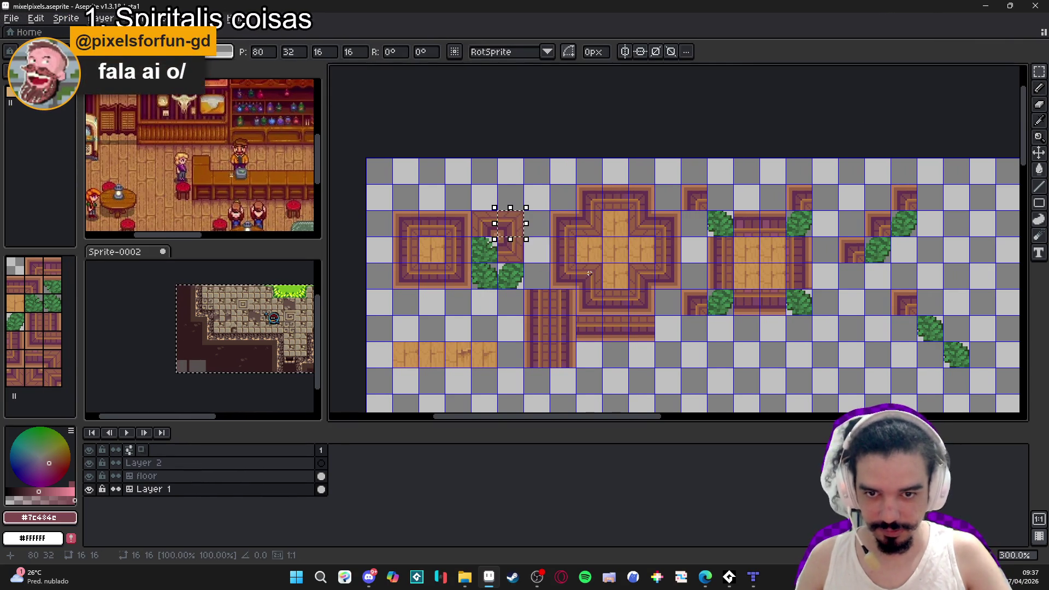
key(ctrl+d)
drag(649, 234, 648, 230)
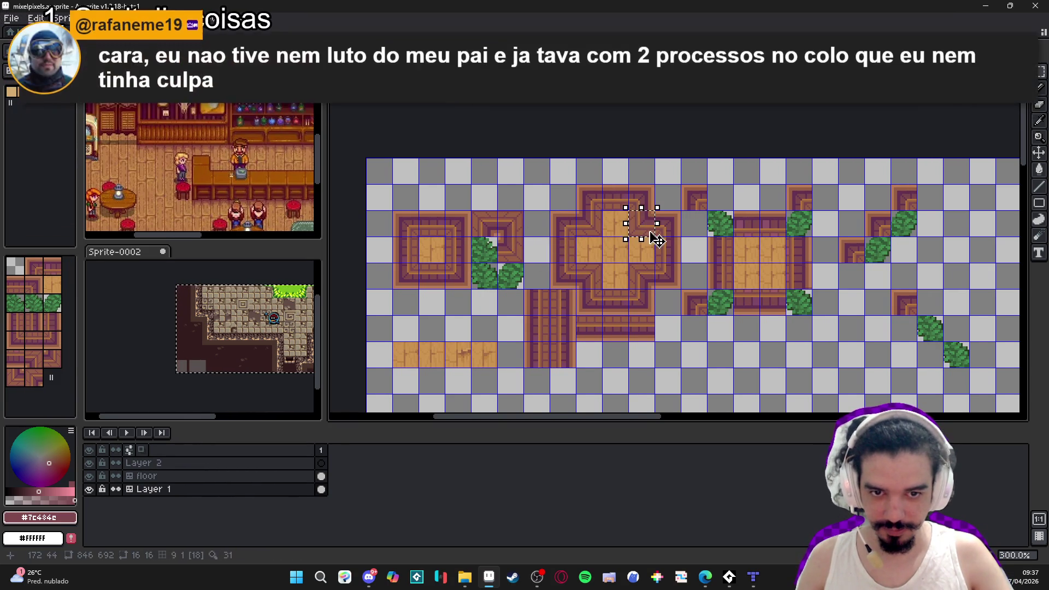
click(648, 231)
key(Left)
key(Left)
key(Down)
key(Left)
key(Left)
key(Left)
key(ctrl+d)
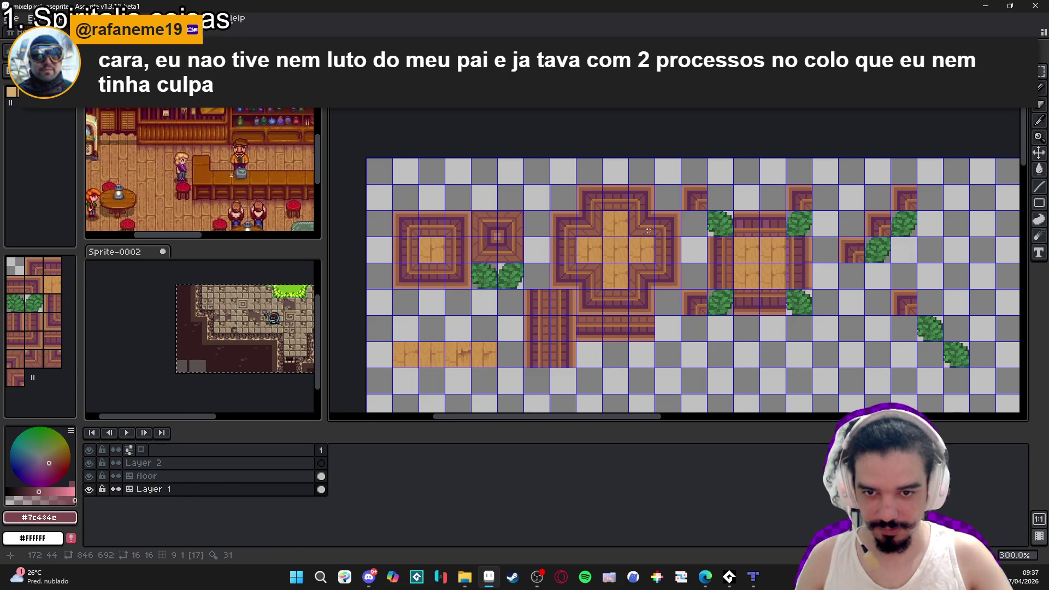
scroll(546, 253, right, 1)
Convert Layer 1 to a normal layer, then back to a tilemap with a 16×16 tileset.
scroll(538, 270, down, 1)
scroll(563, 282, up, 1)
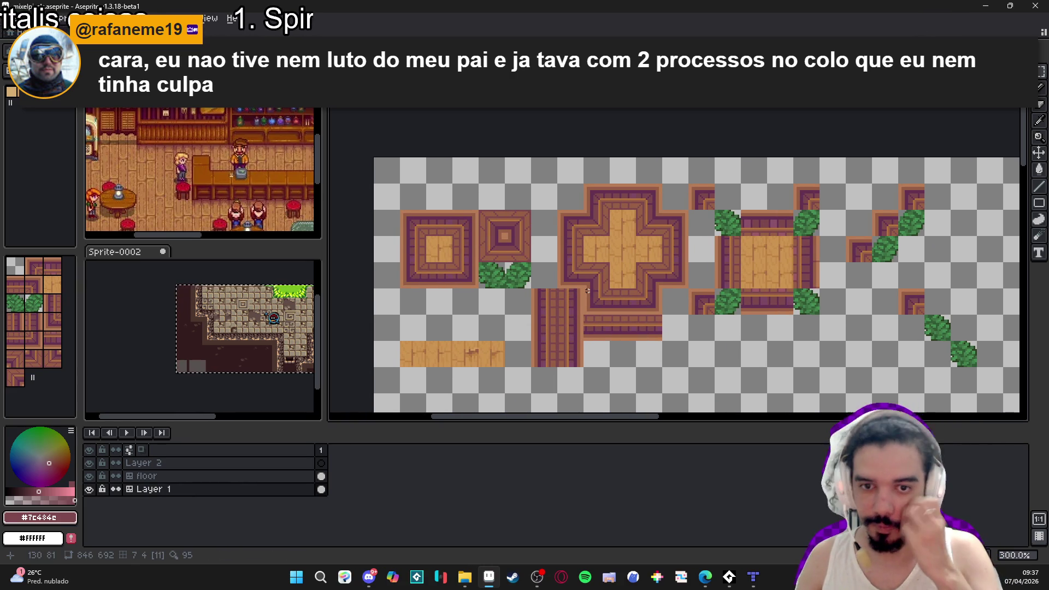
scroll(533, 288, down, 1)
scroll(533, 289, up, 1)
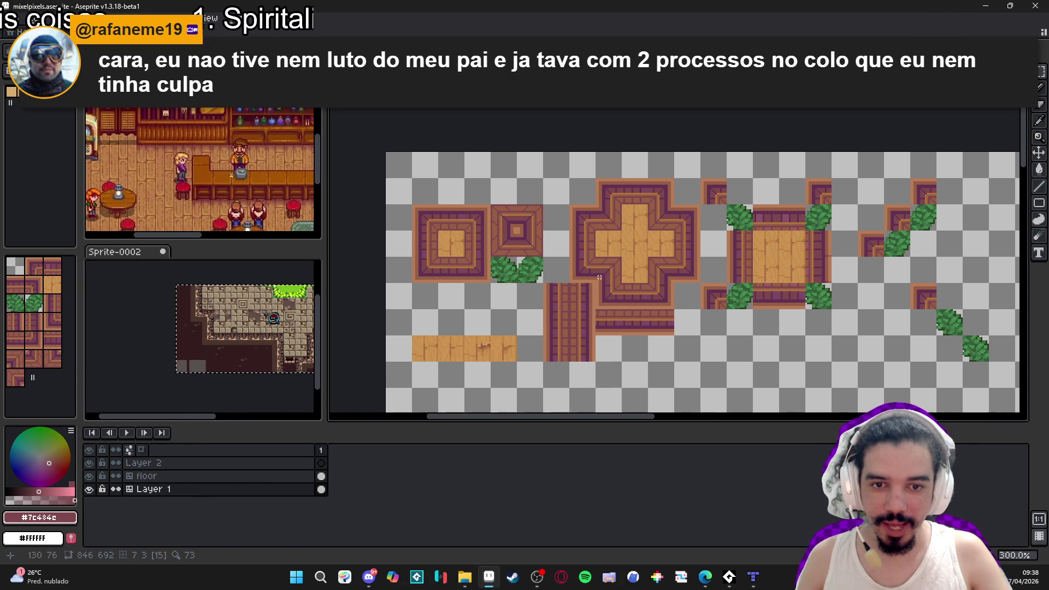
scroll(468, 265, left, 1)
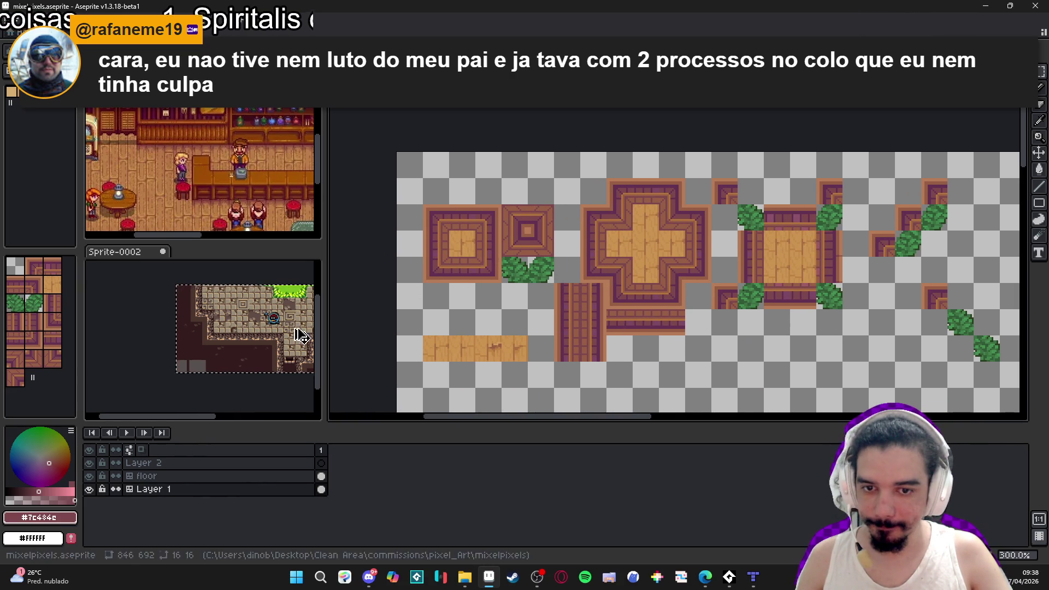
right_click(168, 489)
mouse_move(241, 501)
click(306, 513)
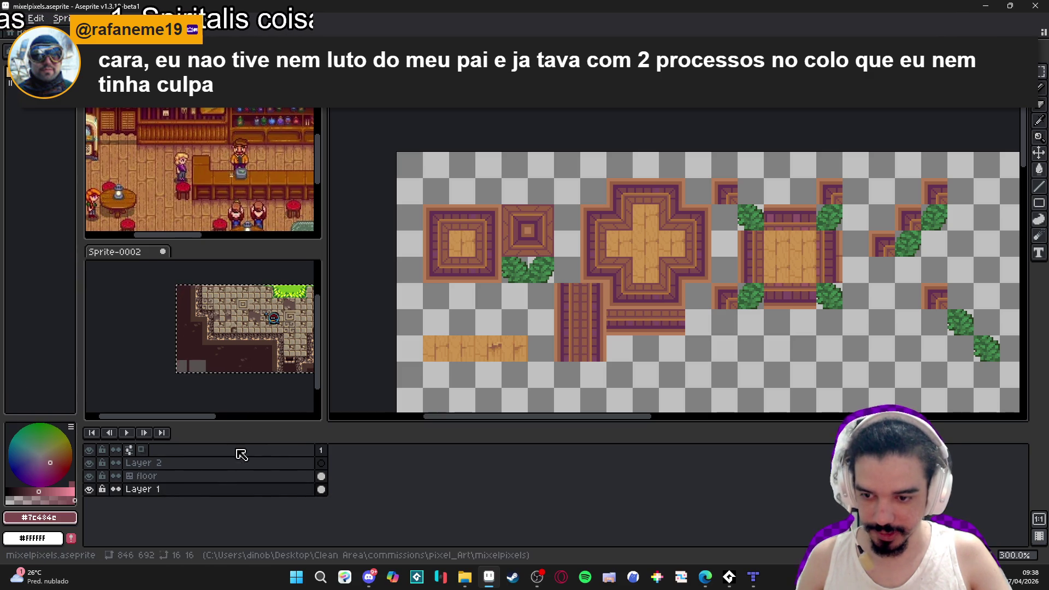
right_click(212, 489)
mouse_move(276, 502)
click(343, 530)
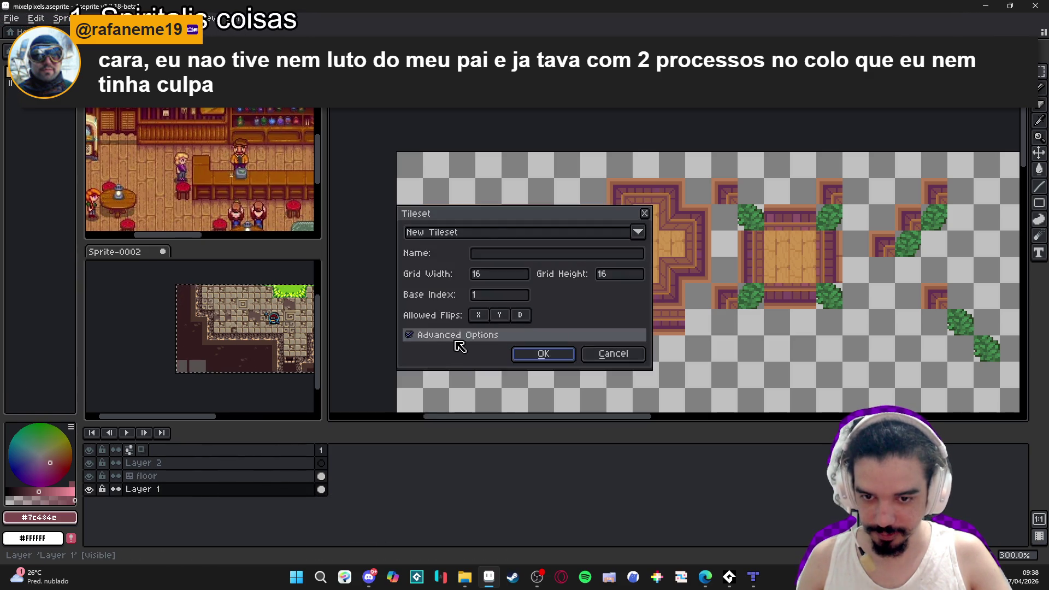
click(564, 360)
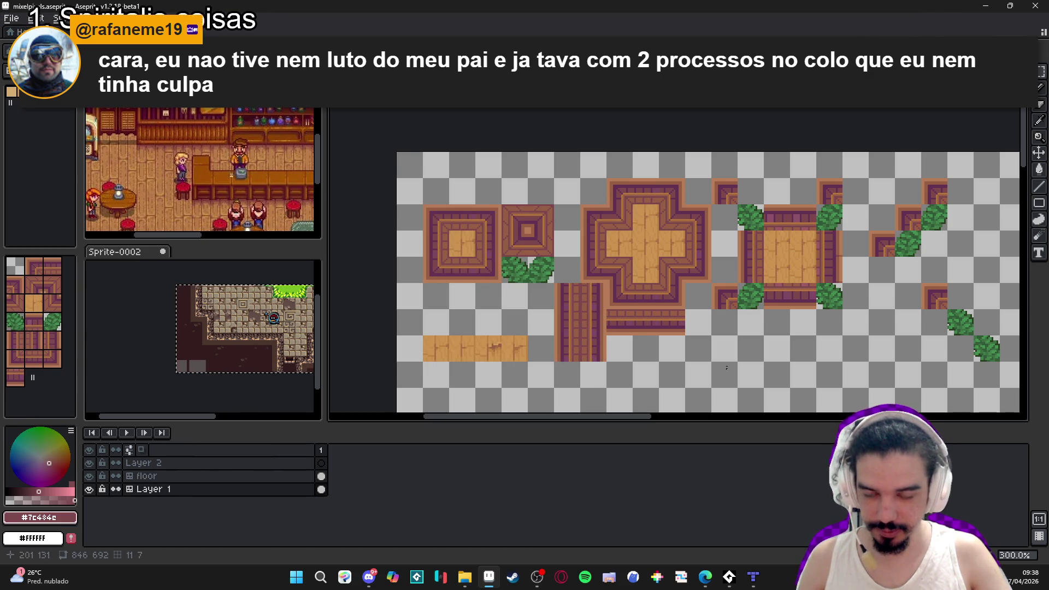
scroll(623, 315, right, 3)
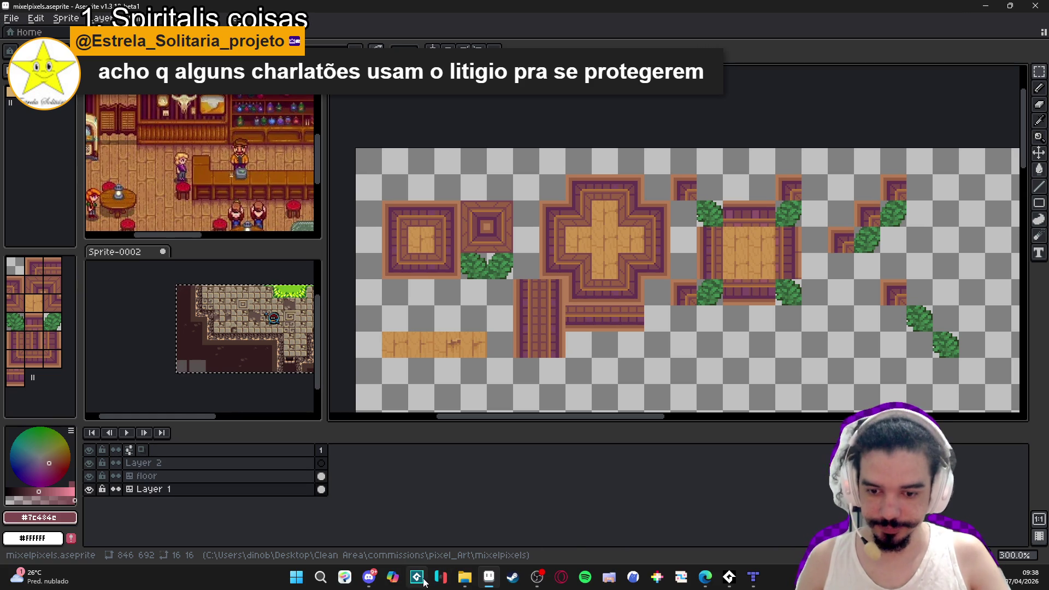
Launch GameMaker with Play from its page in the Steam library.
click(512, 576)
click(104, 25)
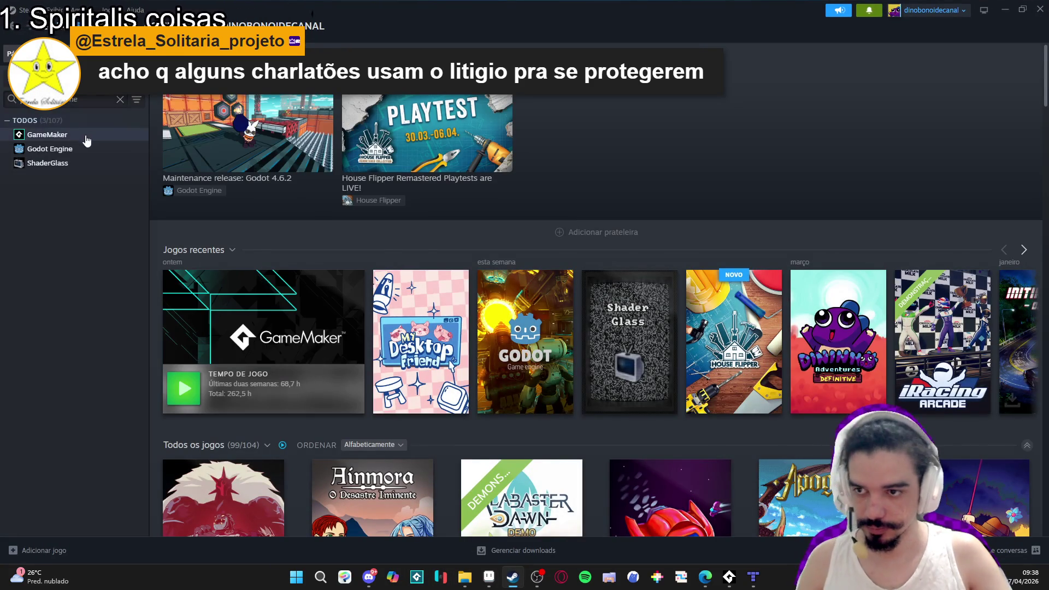
click(87, 140)
click(220, 242)
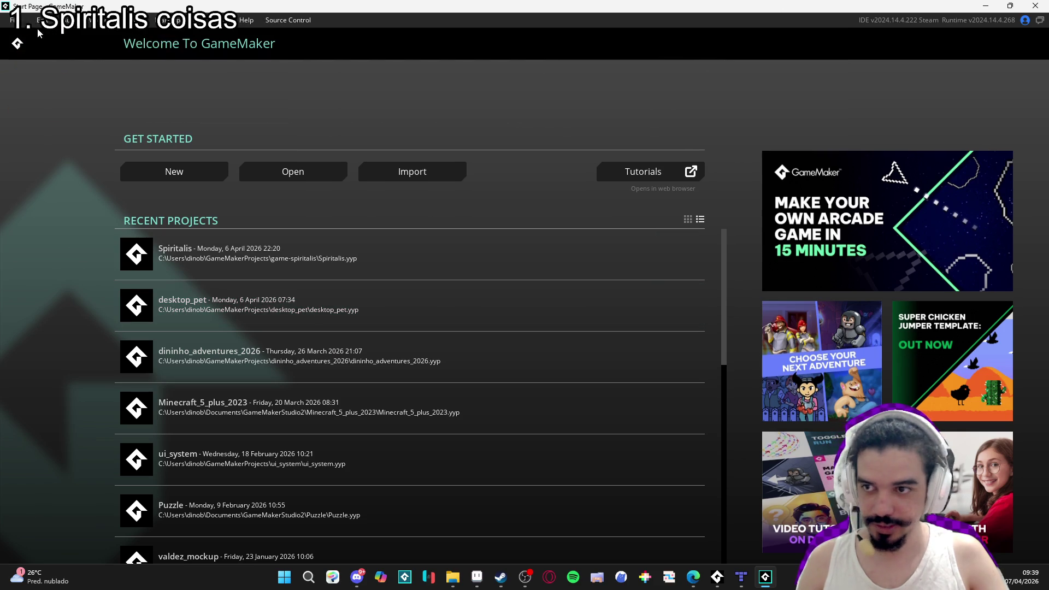
Minimize Steam and launch GitHub Desktop by searching 'githu' in system search.
click(501, 585)
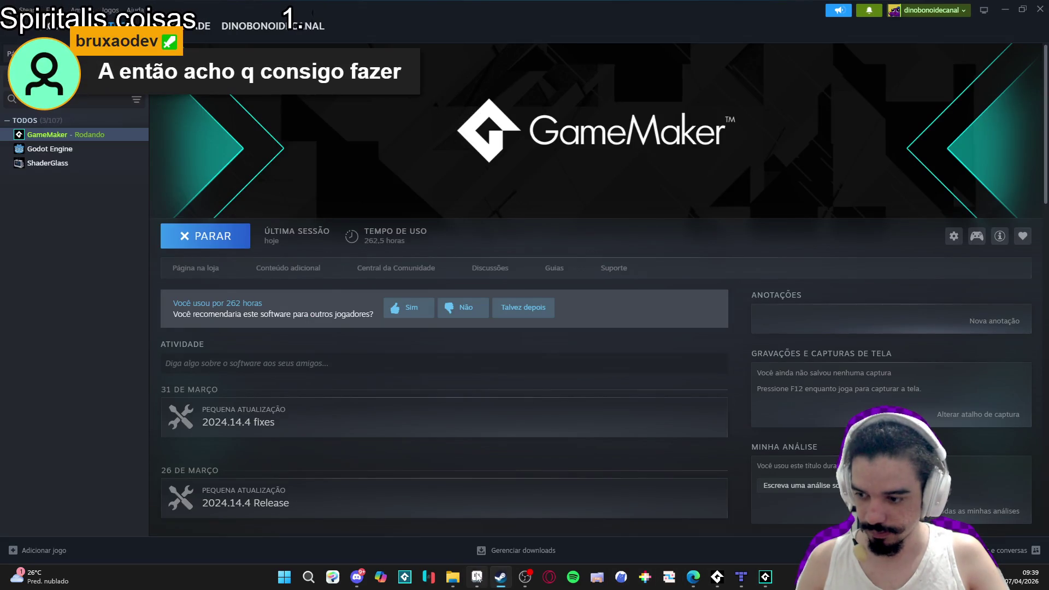
mouse_move(498, 577)
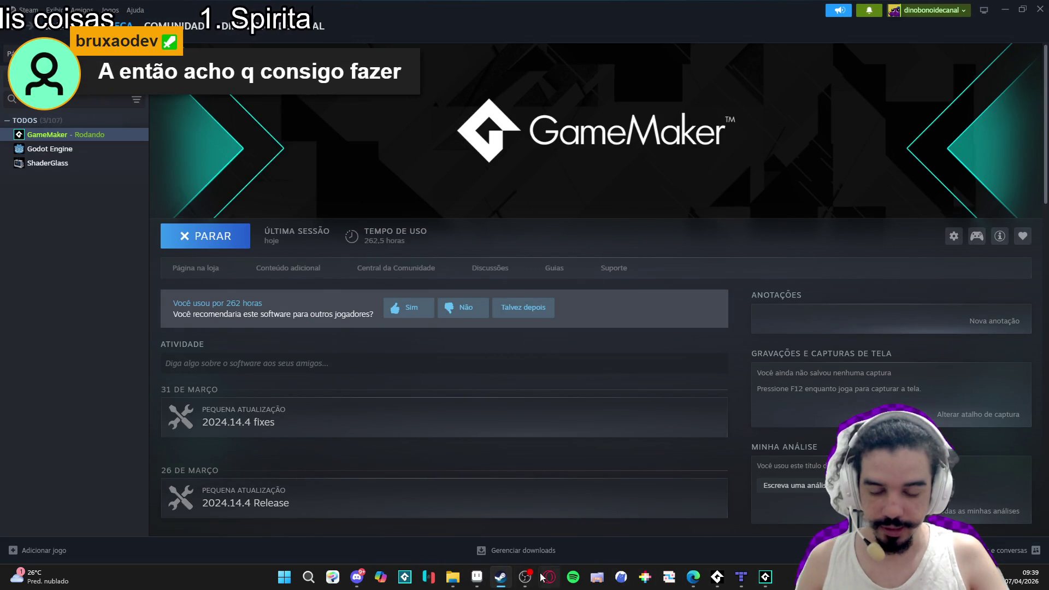
click(503, 582)
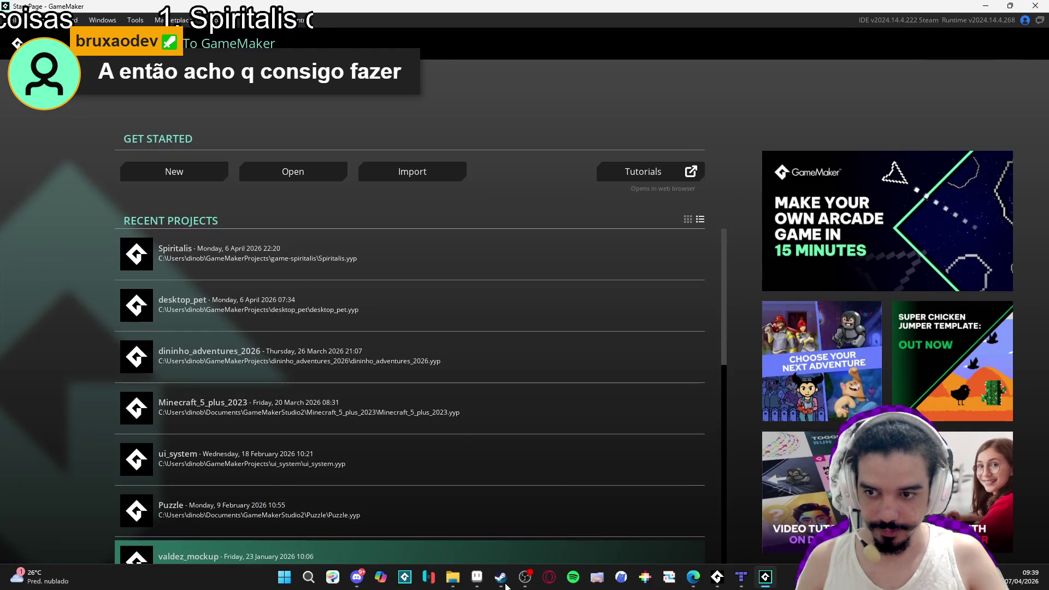
click(284, 577)
text(githu)
key(Return)
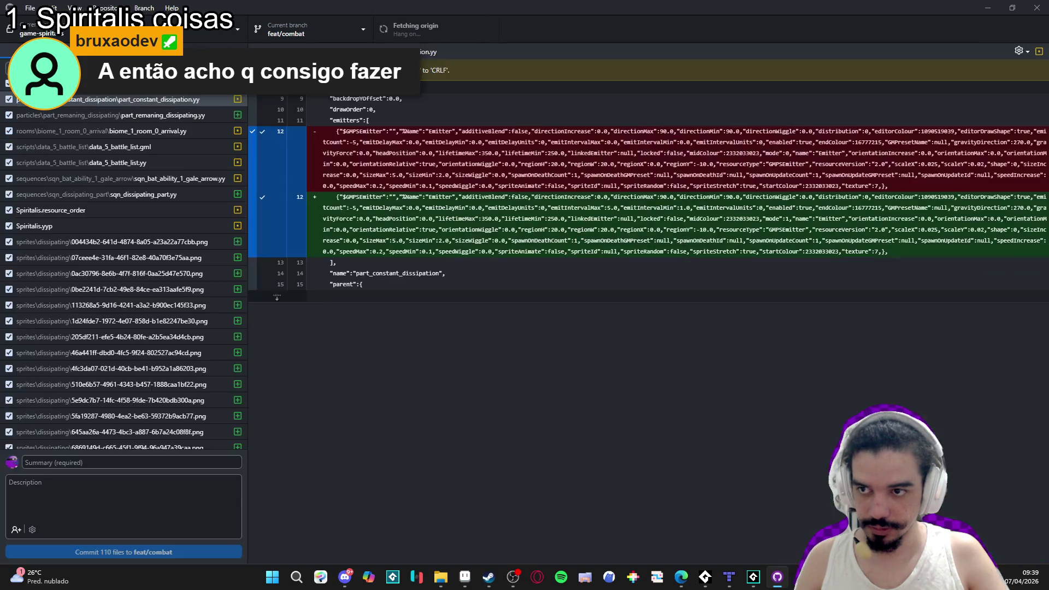
Switch to the desktop_pet repository and view its commit history.
click(110, 29)
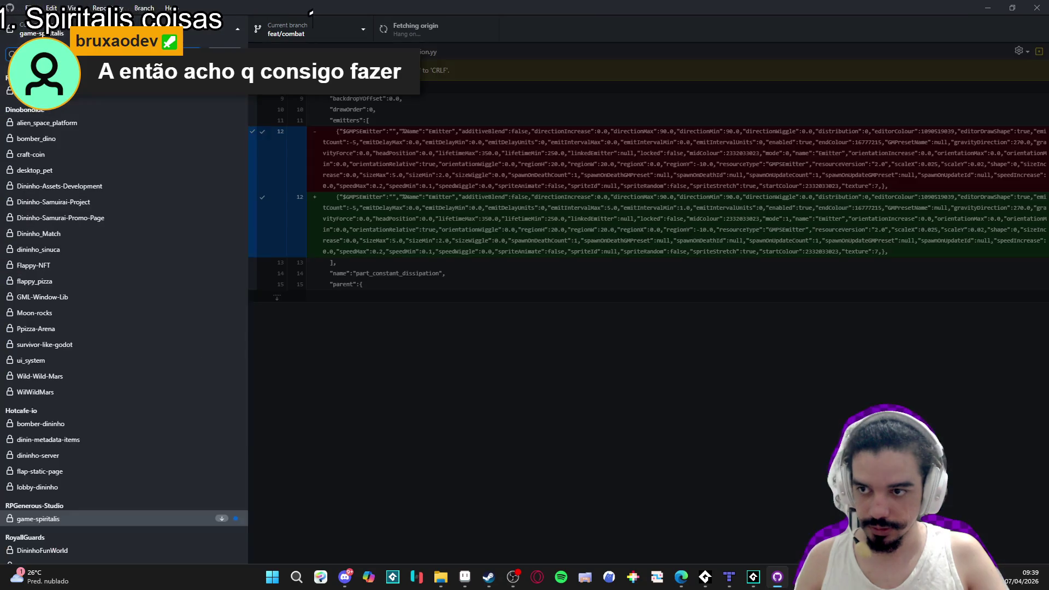
click(117, 103)
click(159, 55)
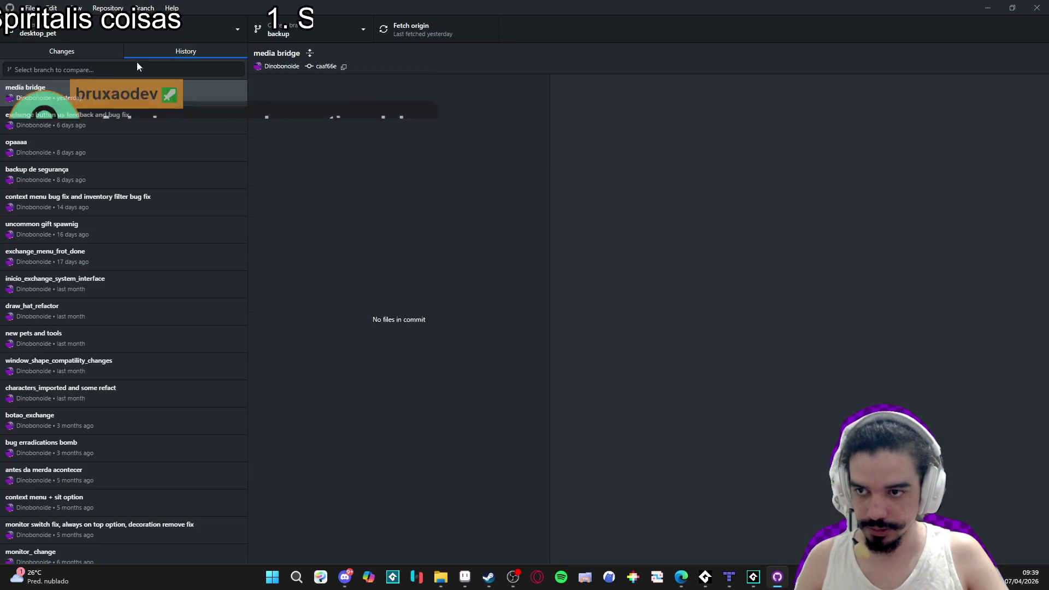
right_click(94, 91)
Try desktop_pet on GitHub, close the 404 browser page, then show the folder in File Explorer.
right_click(125, 96)
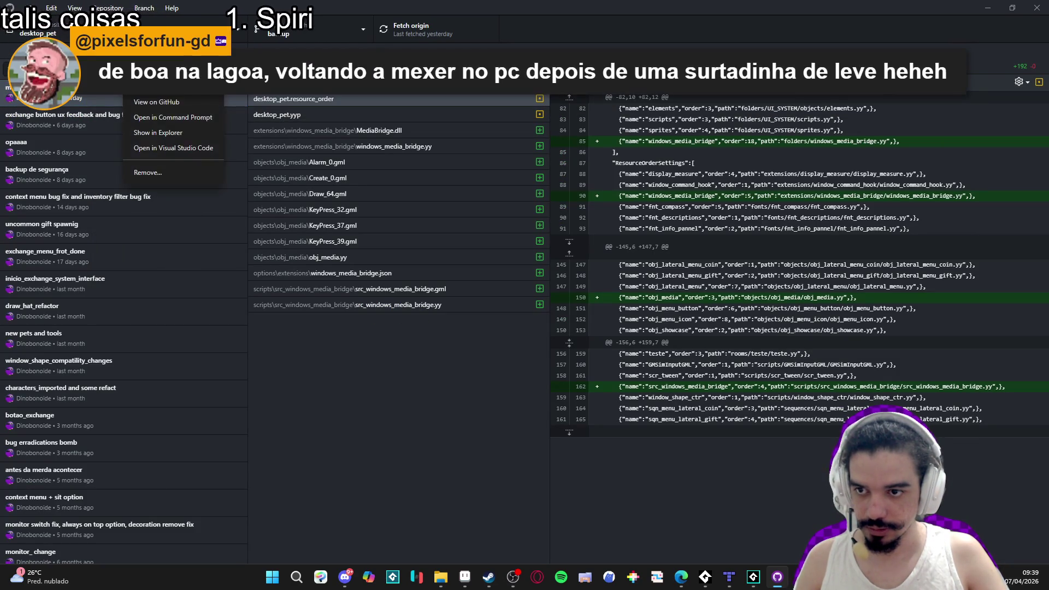
click(184, 102)
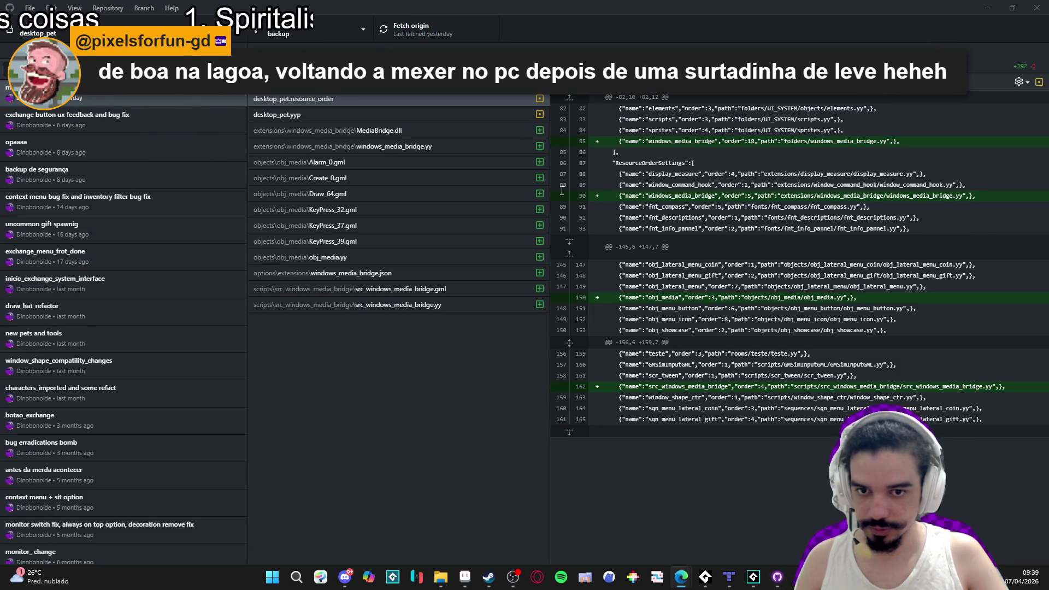
click(889, 330)
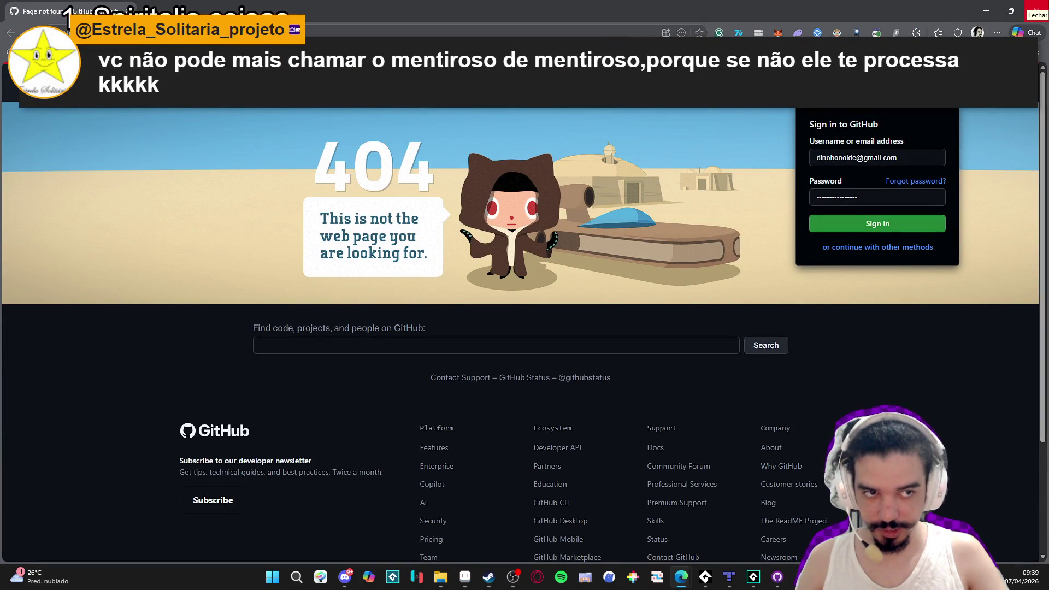
click(1036, 8)
click(103, 8)
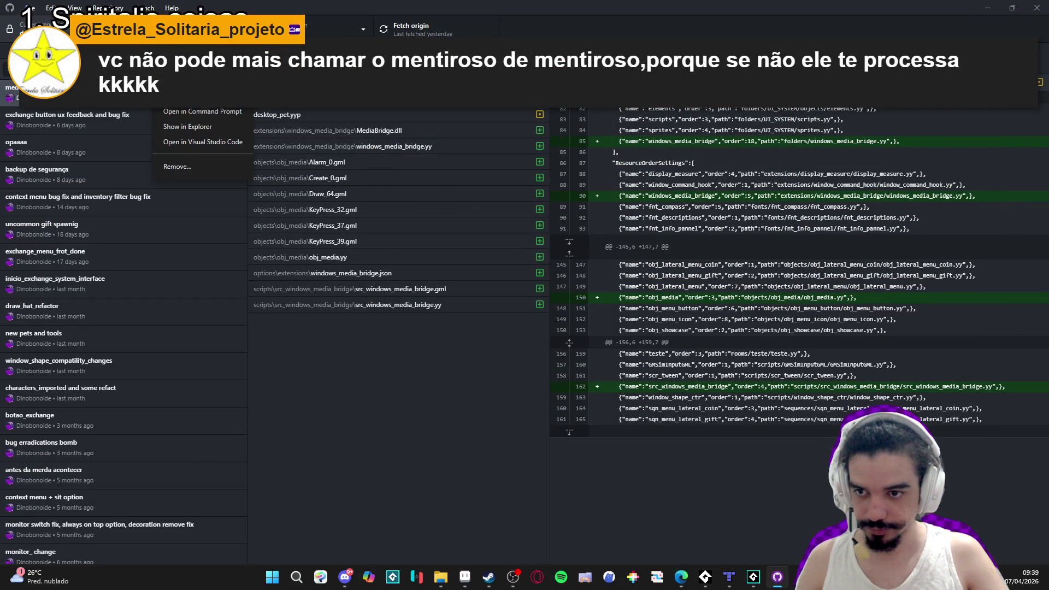
click(224, 132)
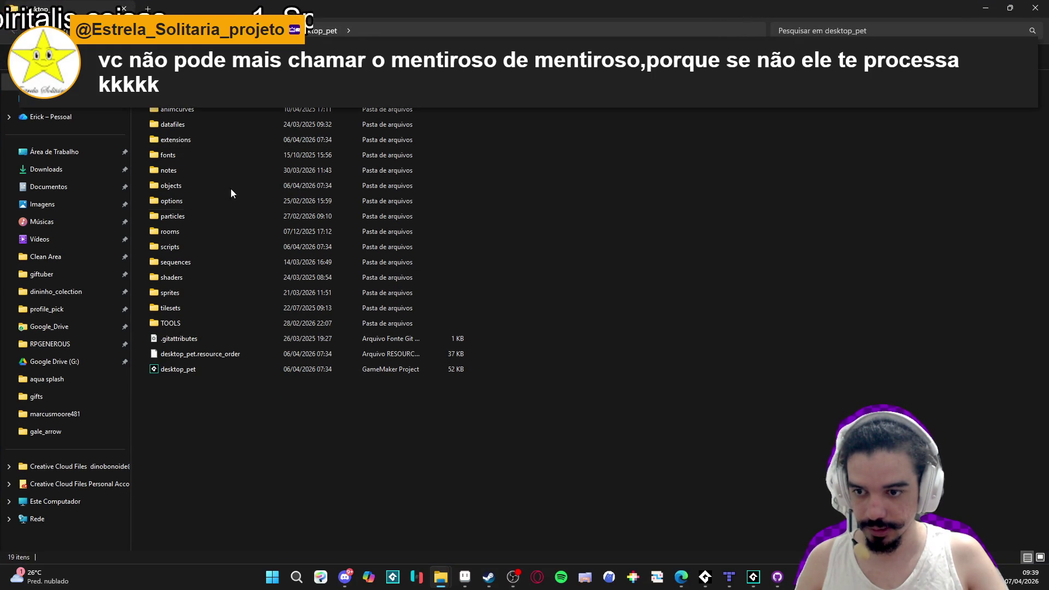
Open the extensions folder, inspect window_shape and display_measure, then return to extensions.
double_click(213, 140)
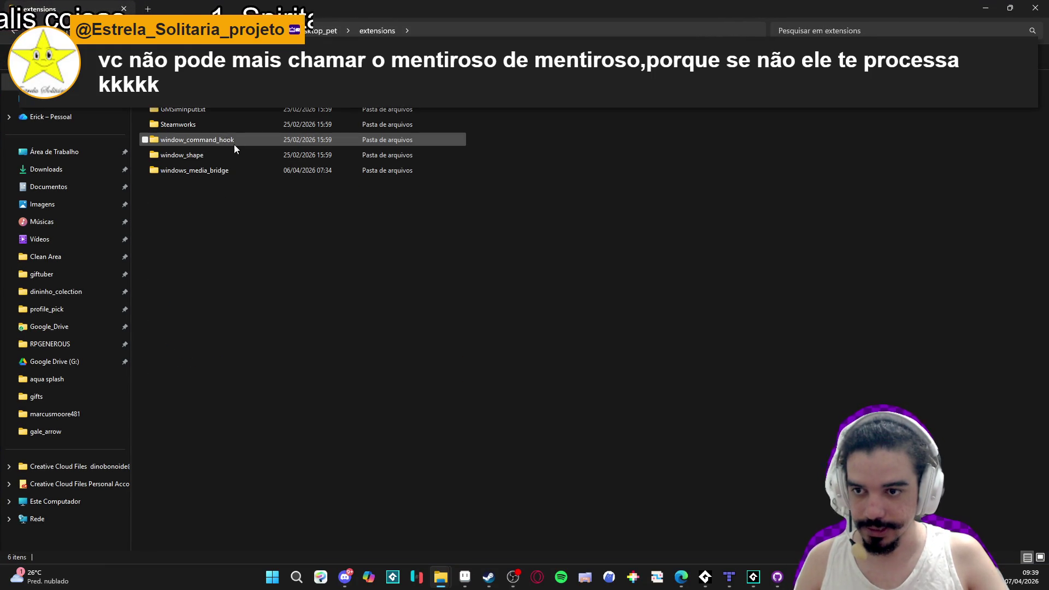
double_click(220, 155)
mouse_move(215, 200)
mouse_down()
mouse_move(188, 110)
mouse_move(187, 174)
mouse_up()
key(alt+Left)
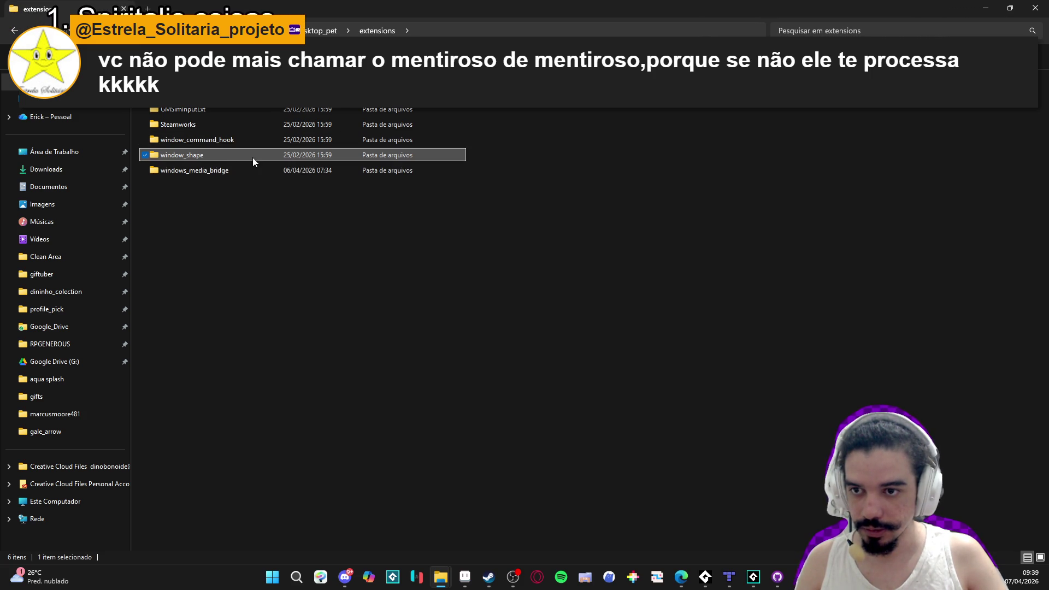
key(alt+Left)
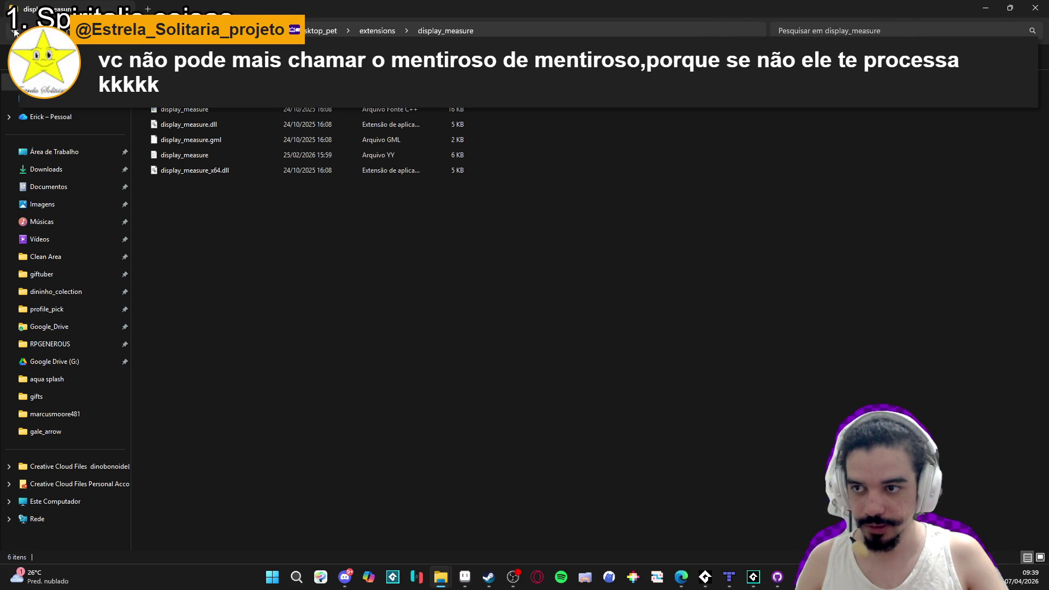
click(14, 30)
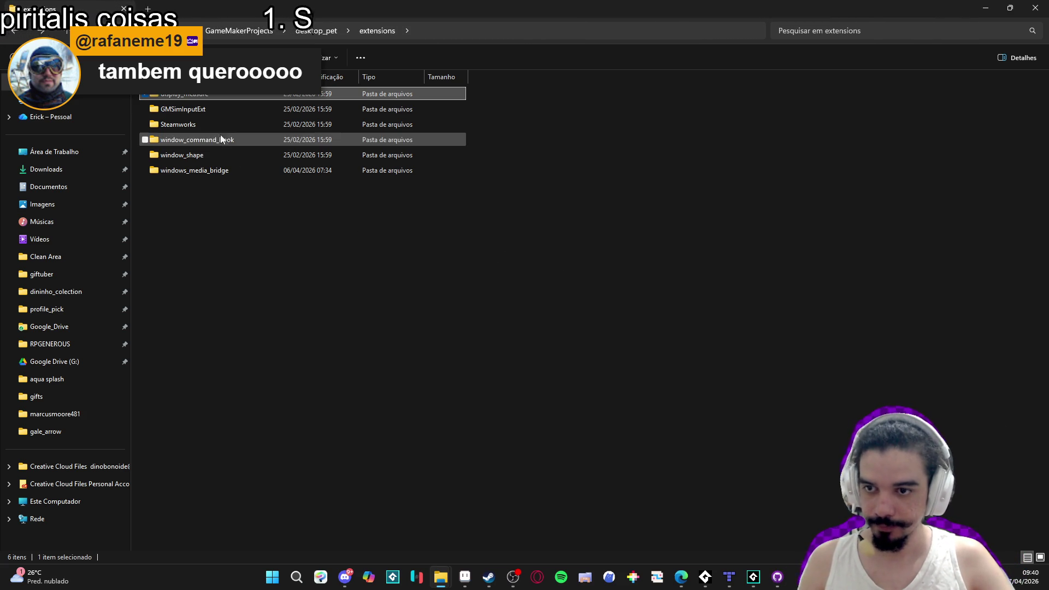
Compress the window_shape folder with 7-Zip into a 21 KB window_shape.zip in extensions.
double_click(228, 155)
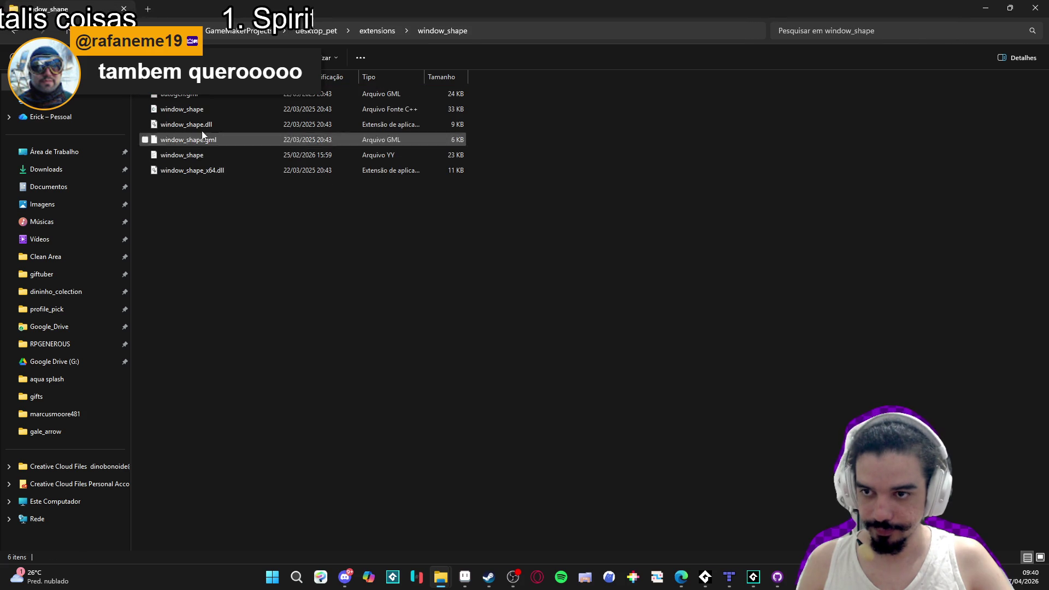
click(12, 32)
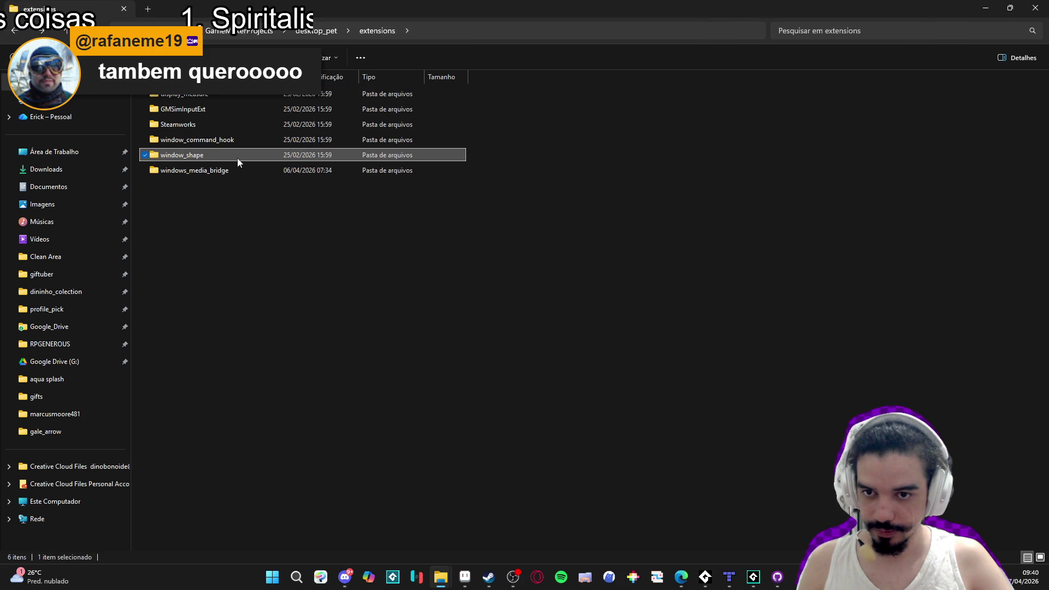
right_click(234, 153)
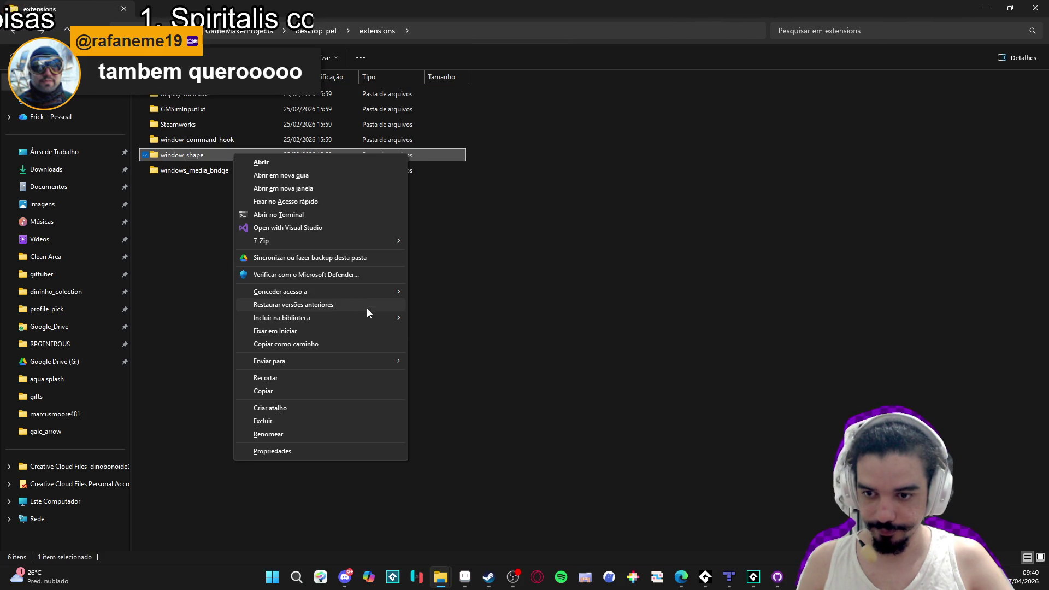
mouse_move(368, 243)
click(573, 293)
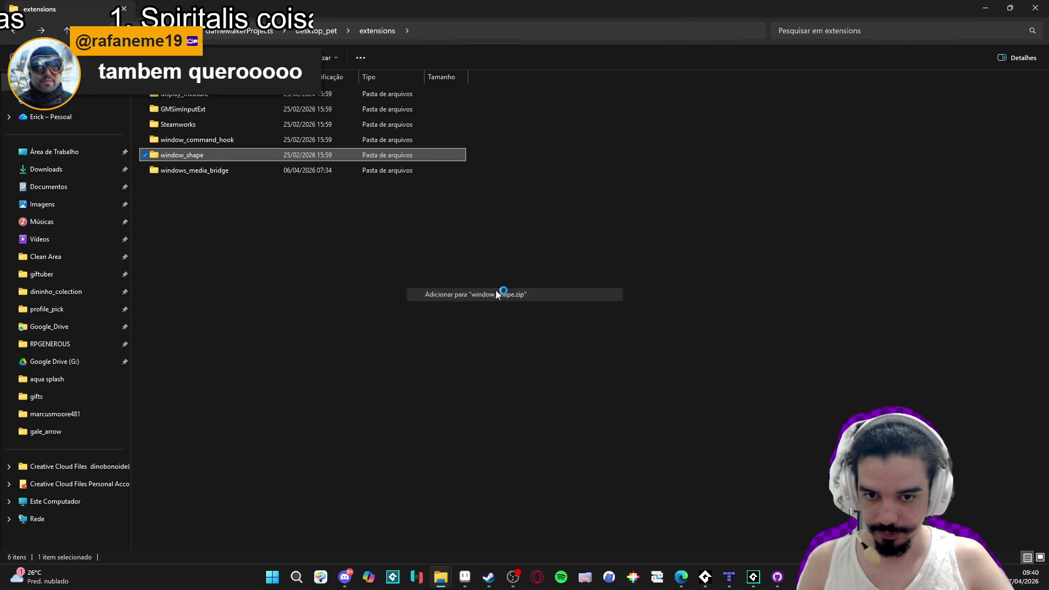
click(715, 278)
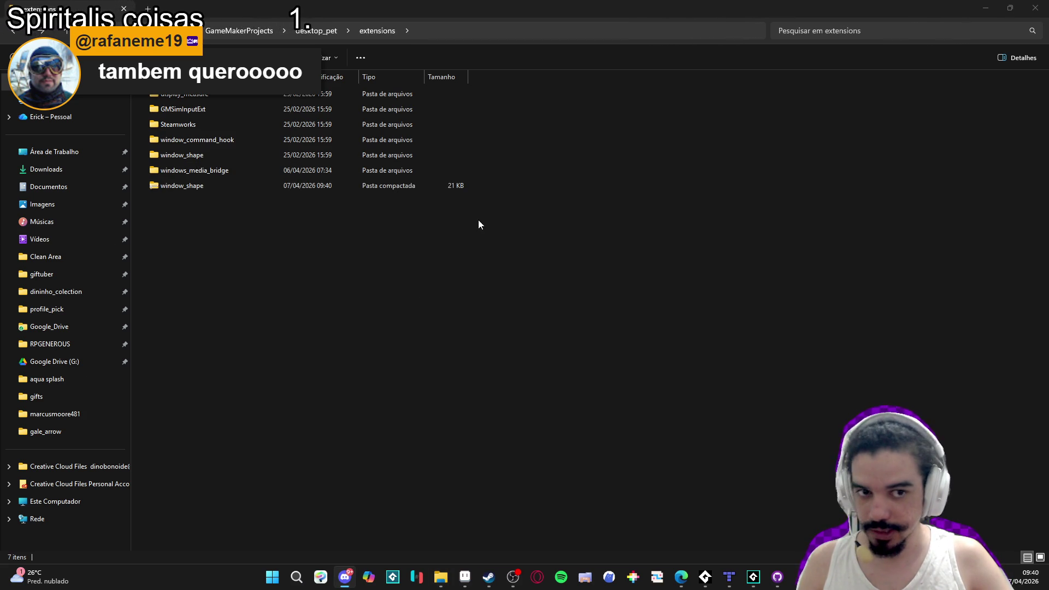
click(203, 183)
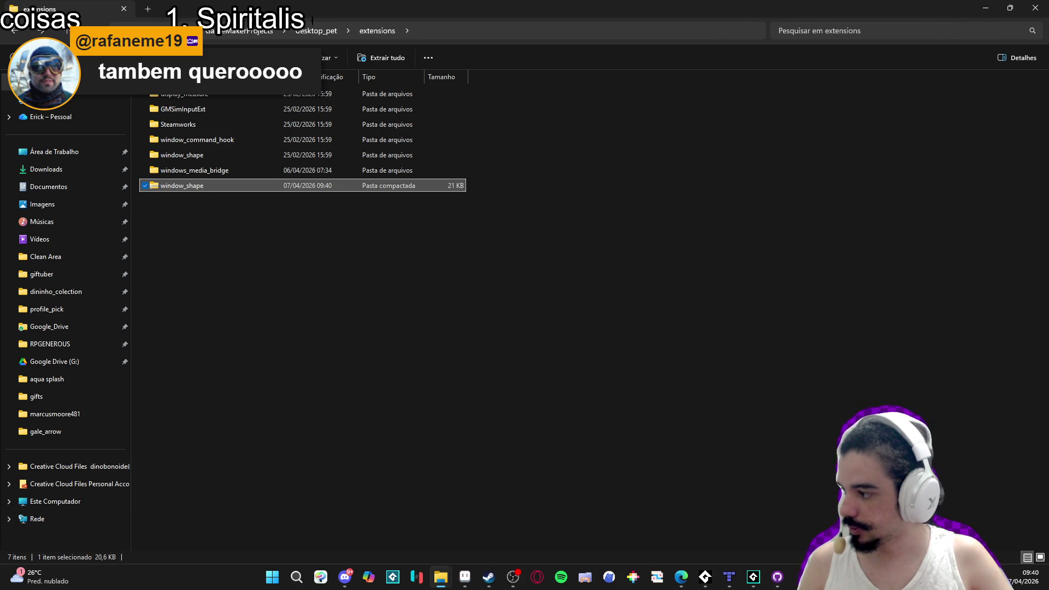
Deselect the new zip archive and minimize File Explorer.
key(alt+Tab)
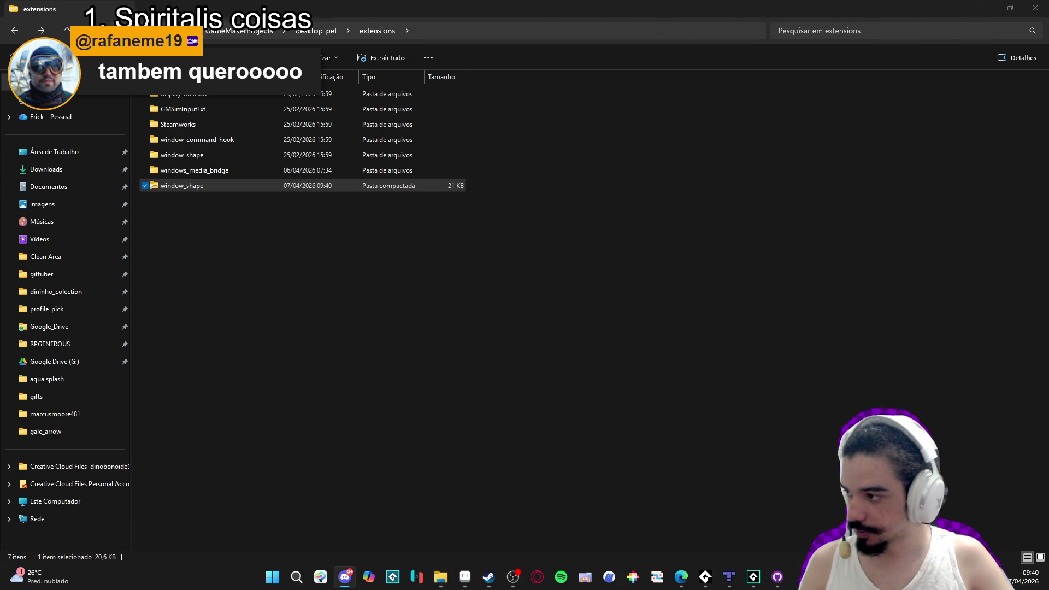
click(874, 232)
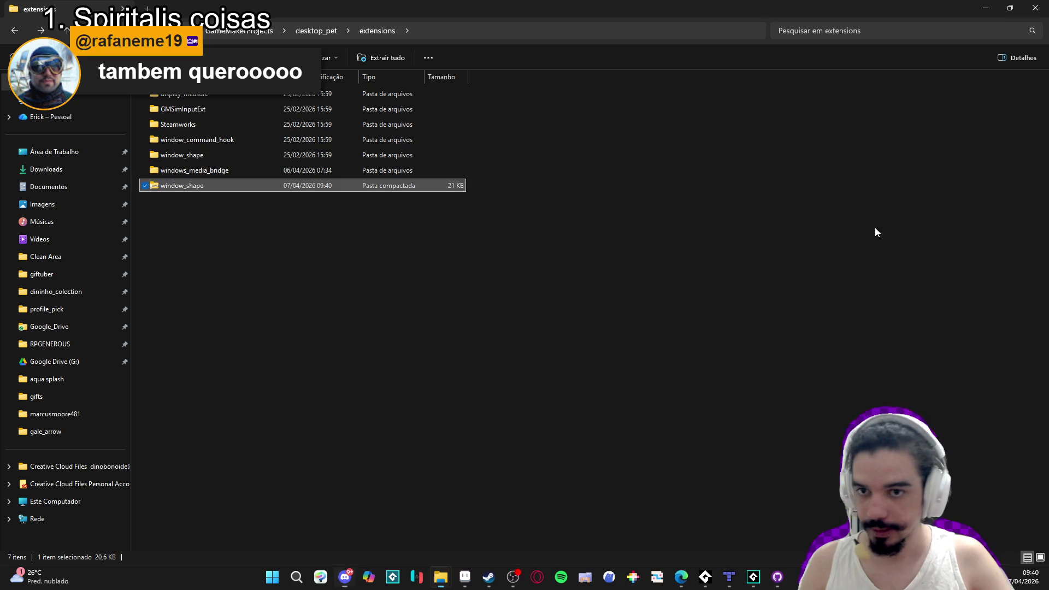
click(976, 5)
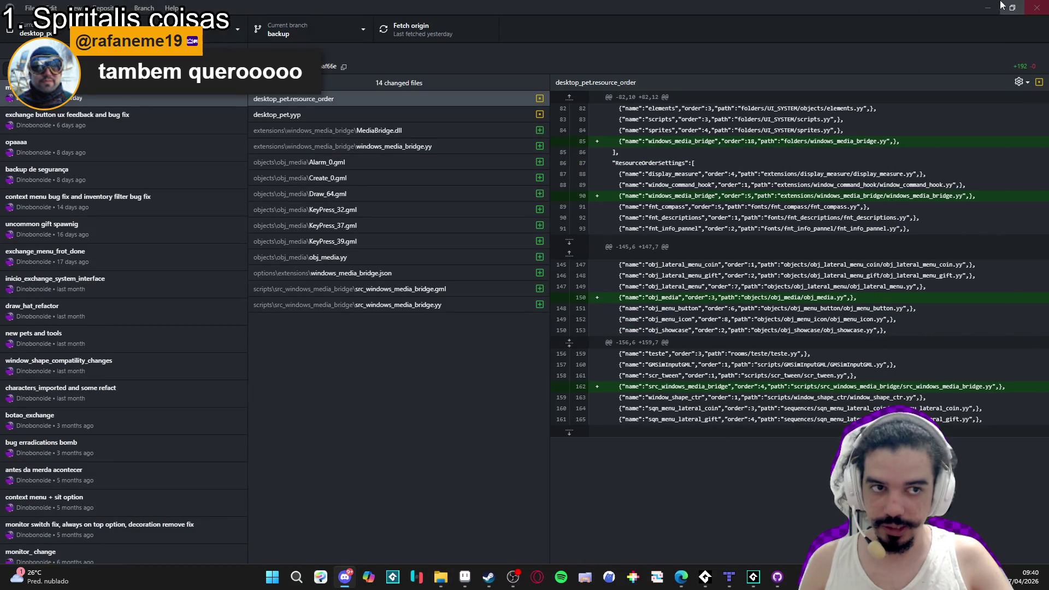
Open Spiritalis's Windows graphics game options, then search the browser for 'yellow afterlive window shape'.
click(987, 6)
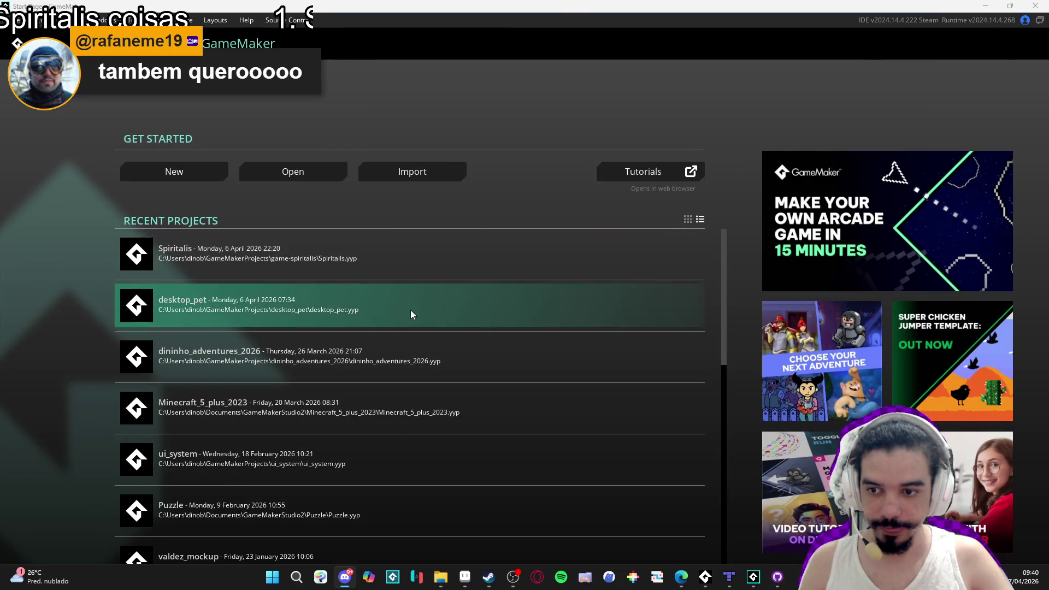
click(283, 249)
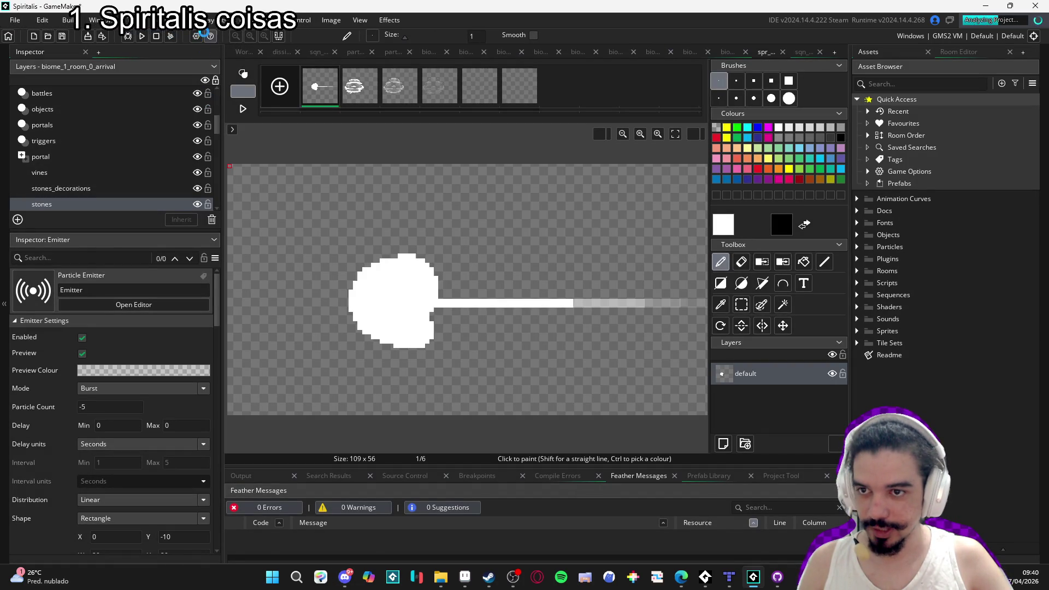
click(196, 35)
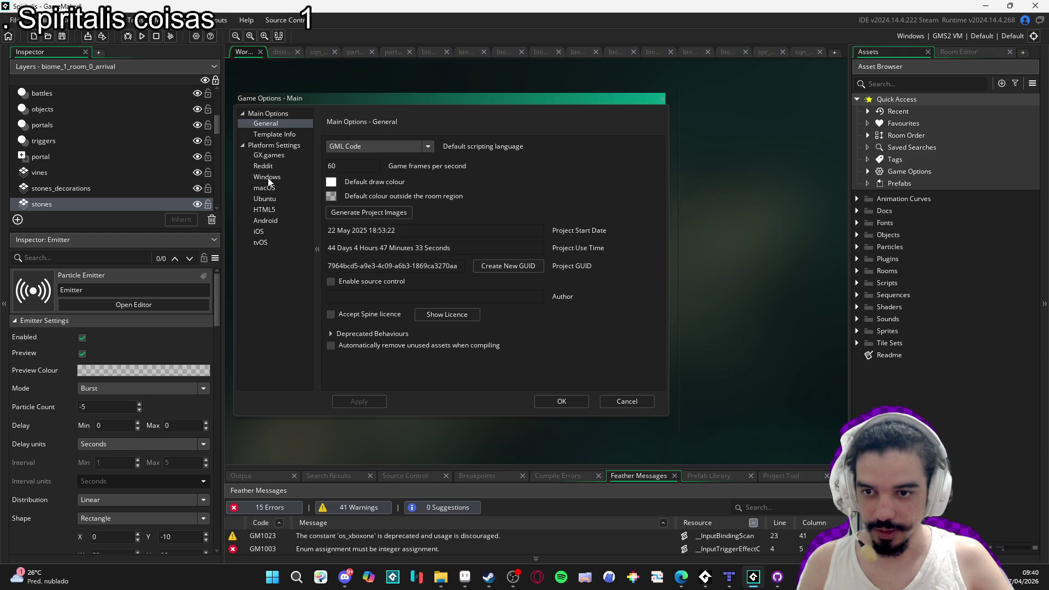
click(267, 178)
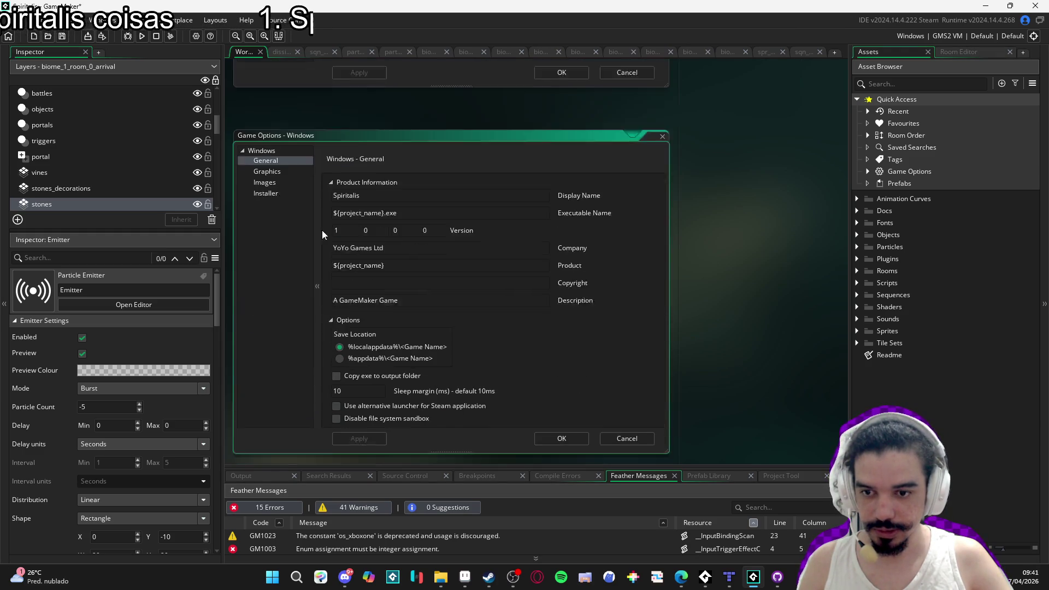
click(276, 135)
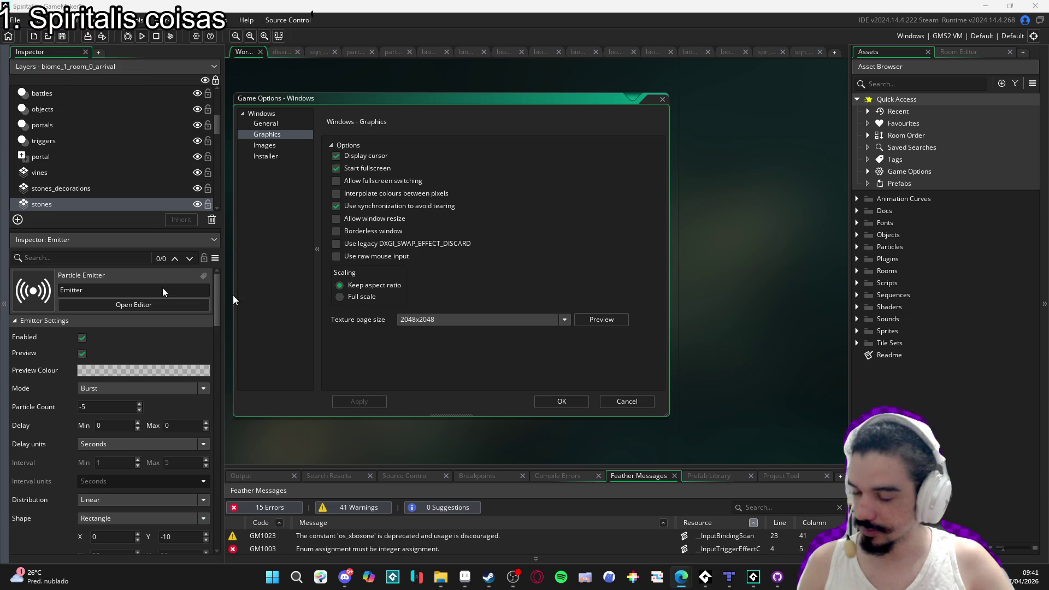
key(alt+Tab)
text(yellow)
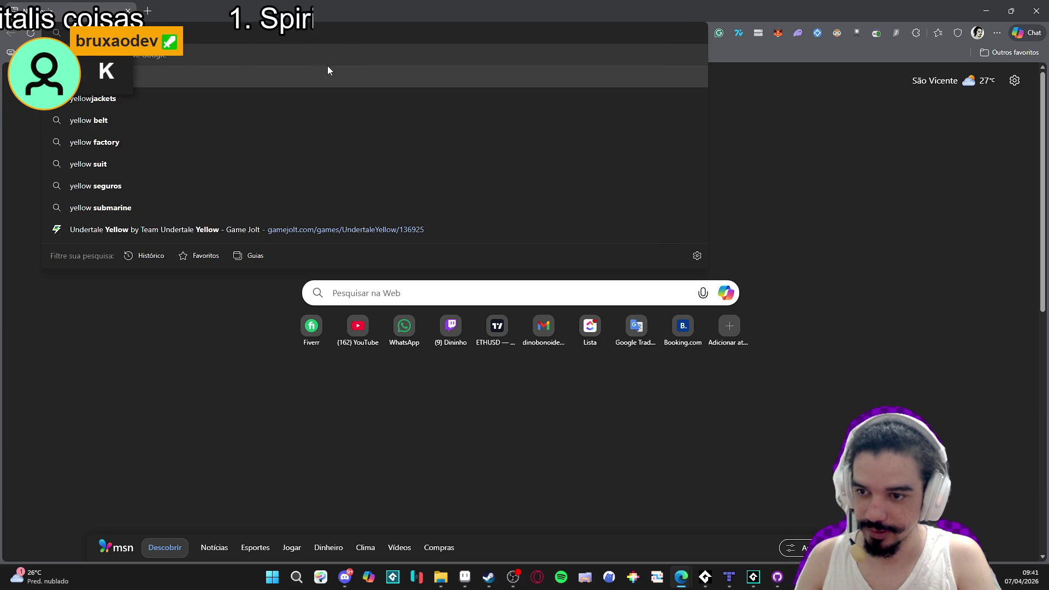
text( afterlive windo)
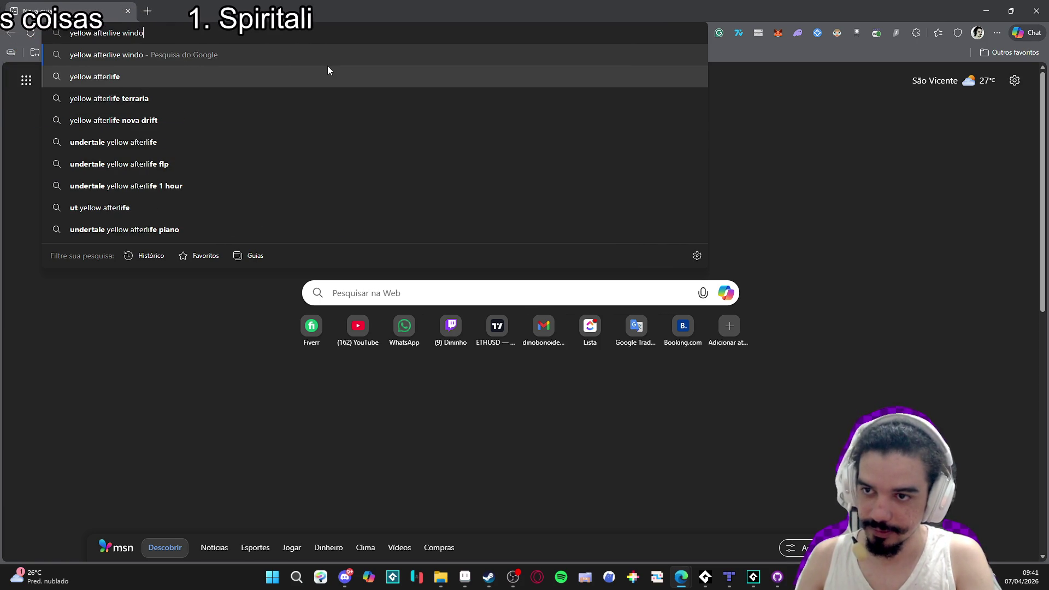
text(w shape)
Check the owned window_shape for GameMaker page on itch.io, then return to GameMaker.
key(Return)
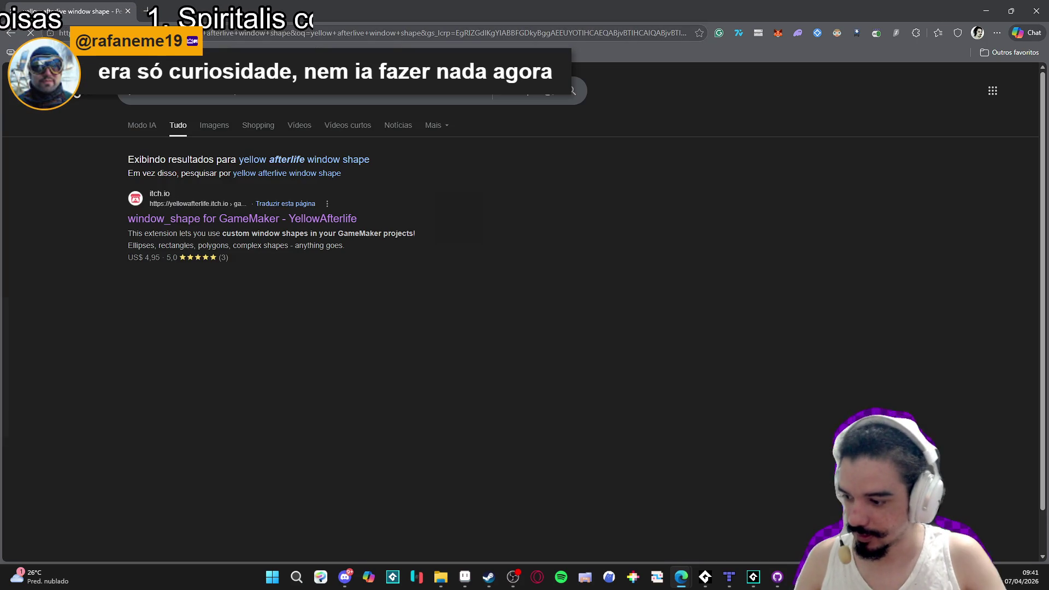
click(339, 218)
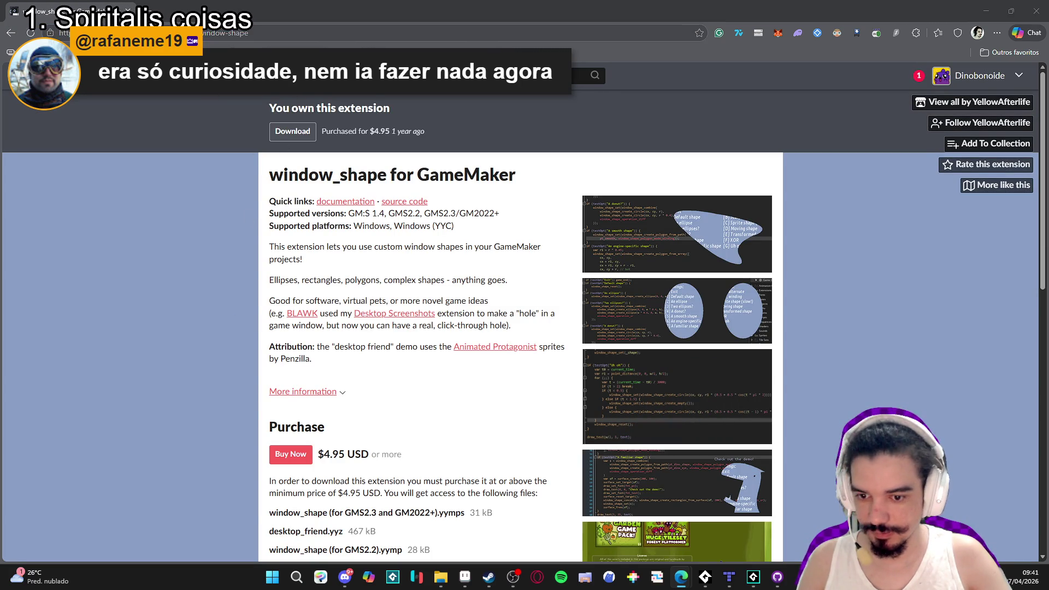
scroll(99, 329, down, 8)
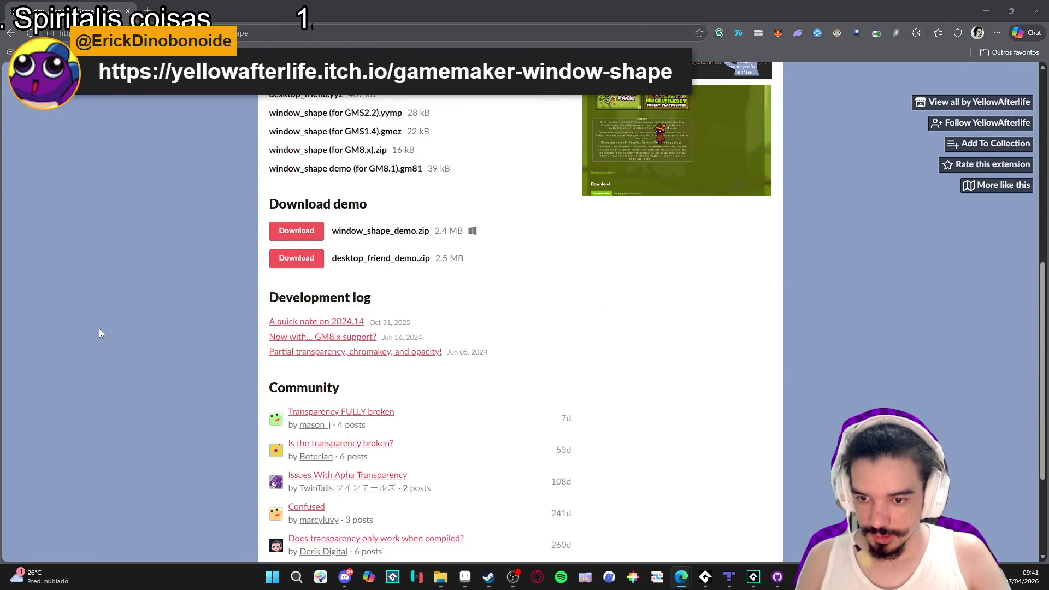
scroll(100, 332, up, 7)
scroll(99, 333, down, 4)
scroll(104, 335, up, 4)
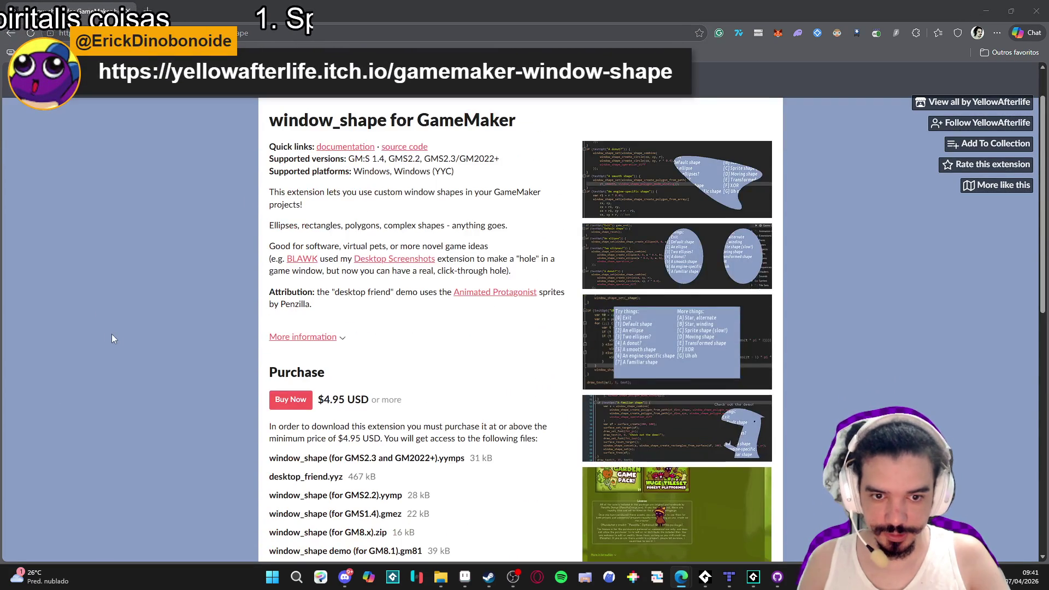
scroll(137, 338, up, 2)
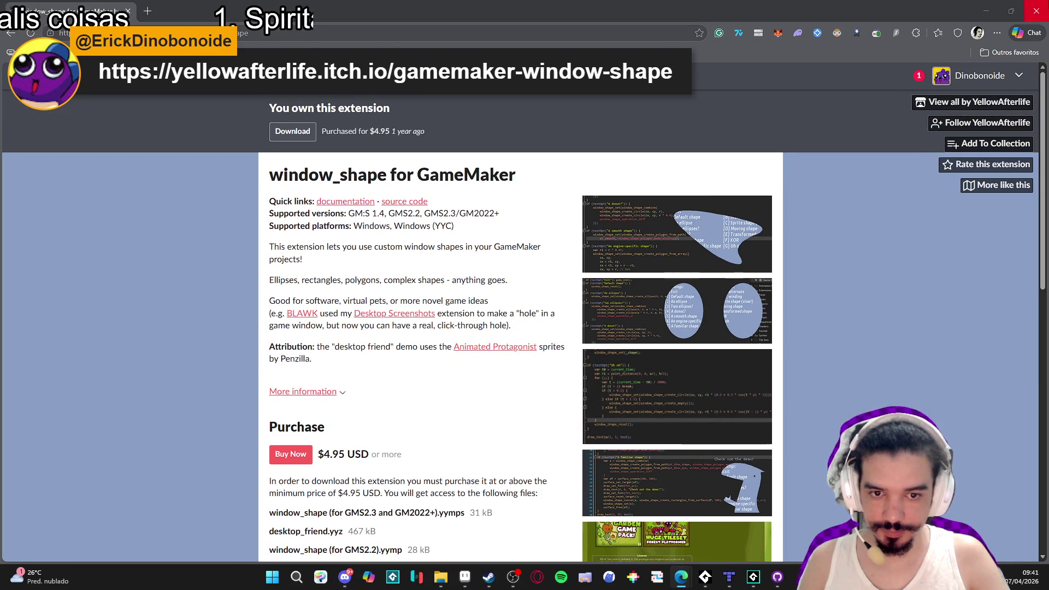
key(alt+Tab)
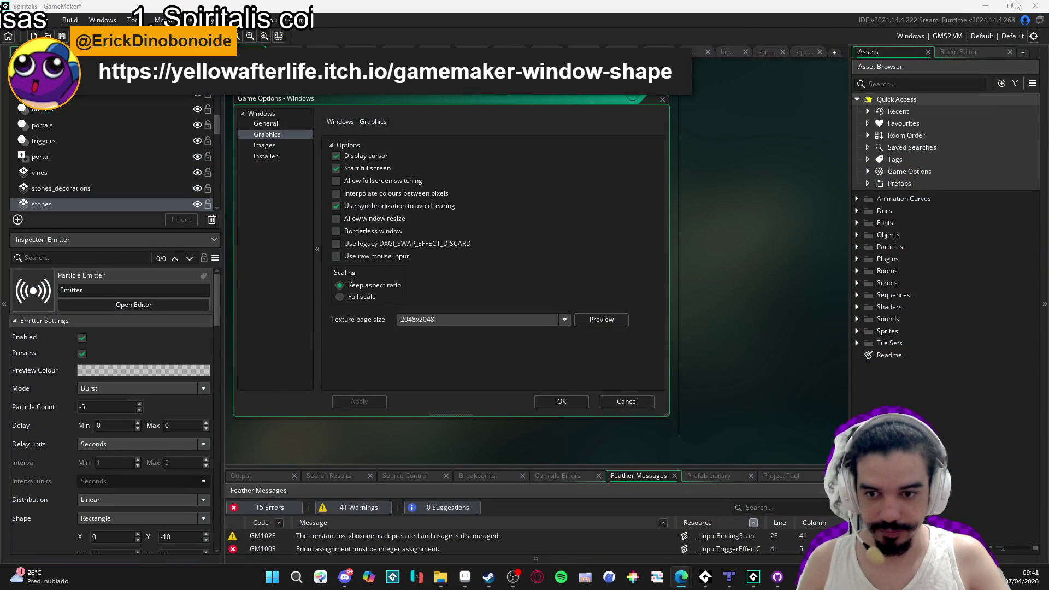
Leave GameMaker for the rearranged wooden-floor tileset sheet in Aseprite.
key(alt+Tab)
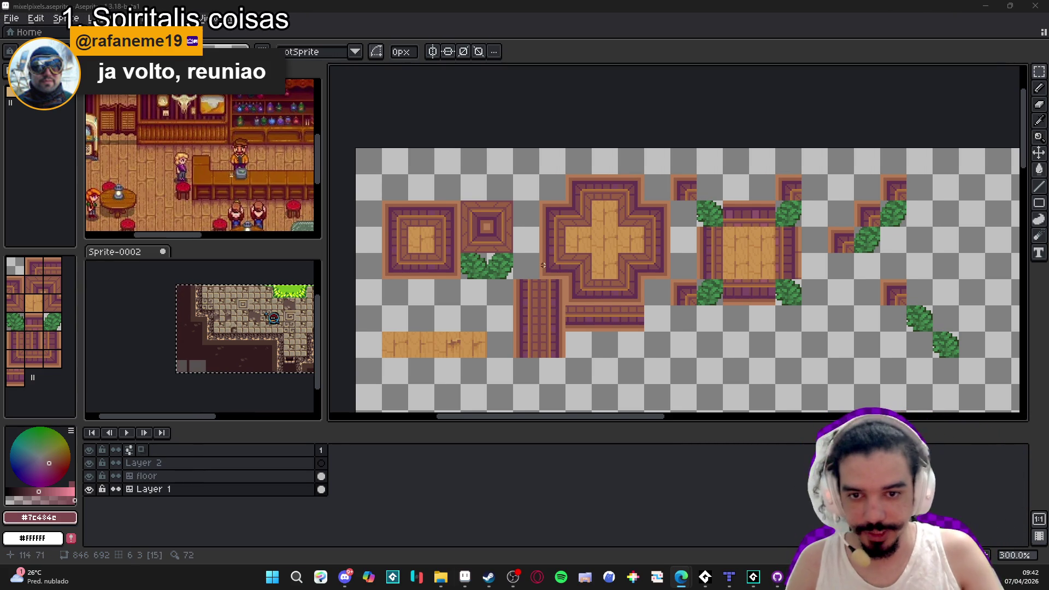
Marquee-select the left square floor tile and pick its brown colour.
scroll(543, 265, down, 1)
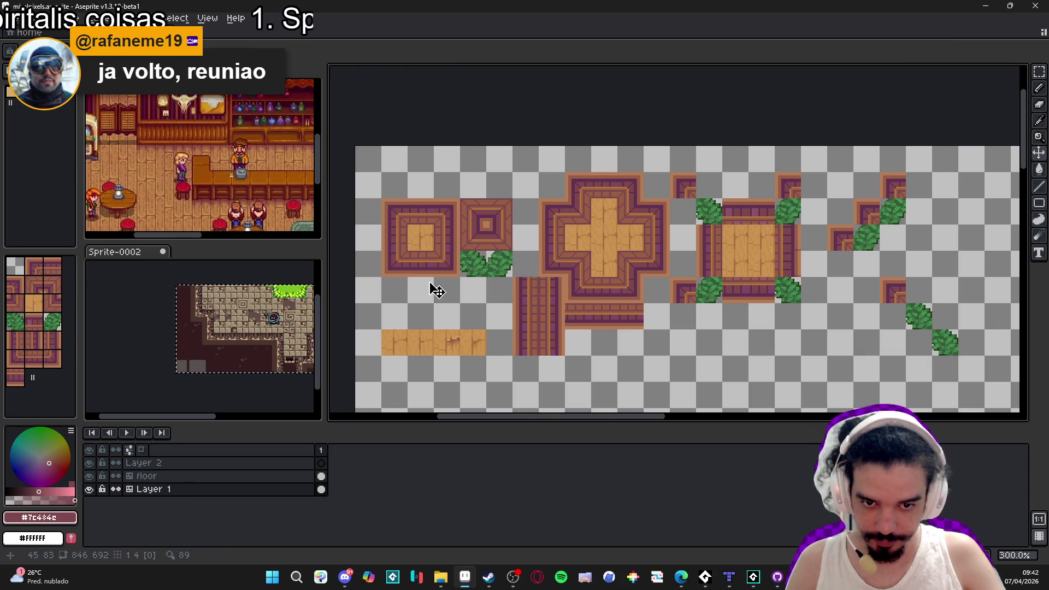
key(m)
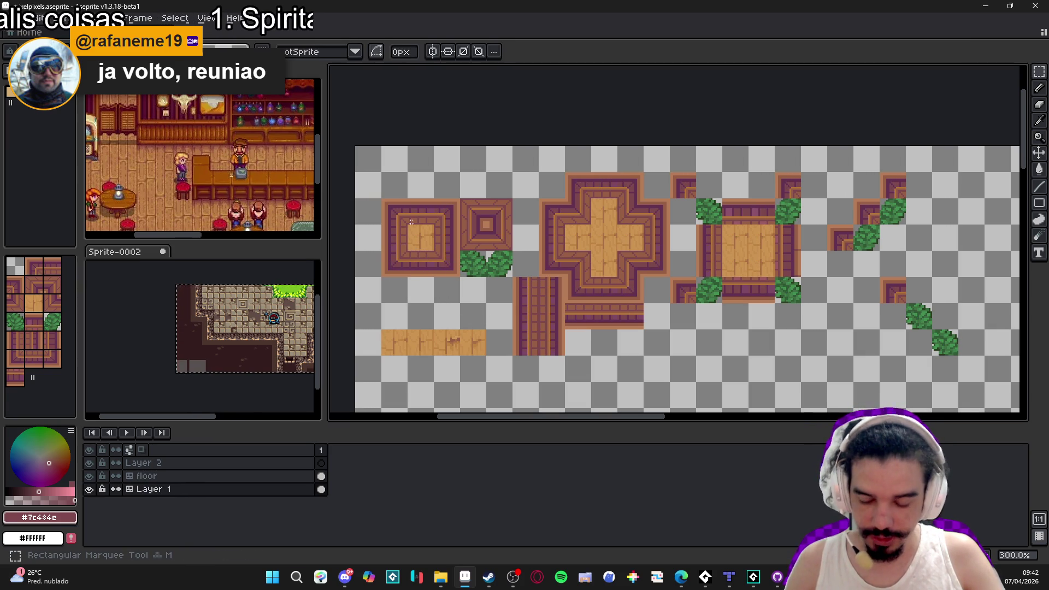
drag(395, 208, 466, 255)
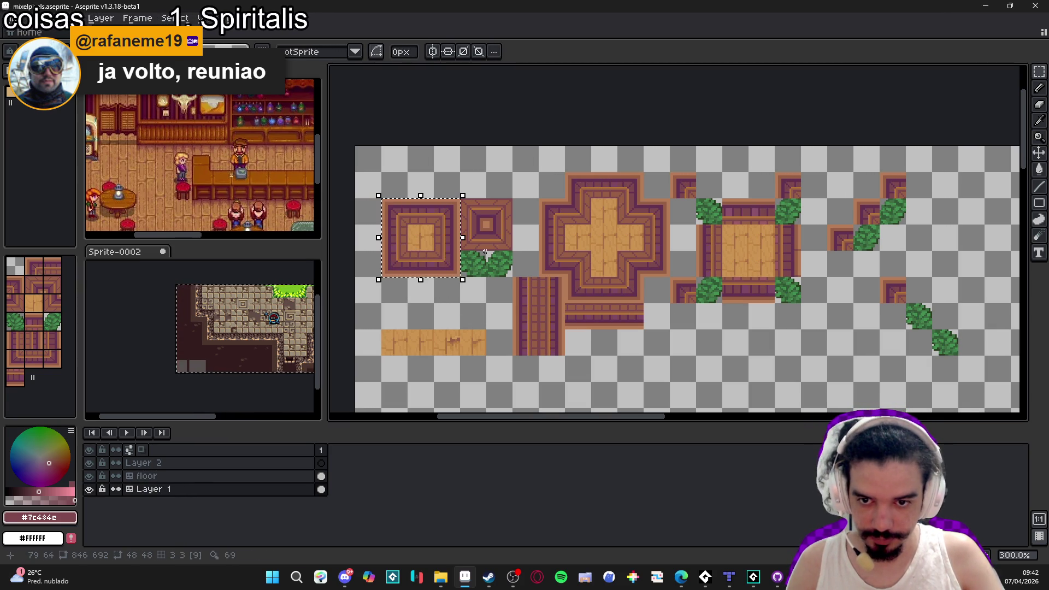
scroll(429, 281, up, 2)
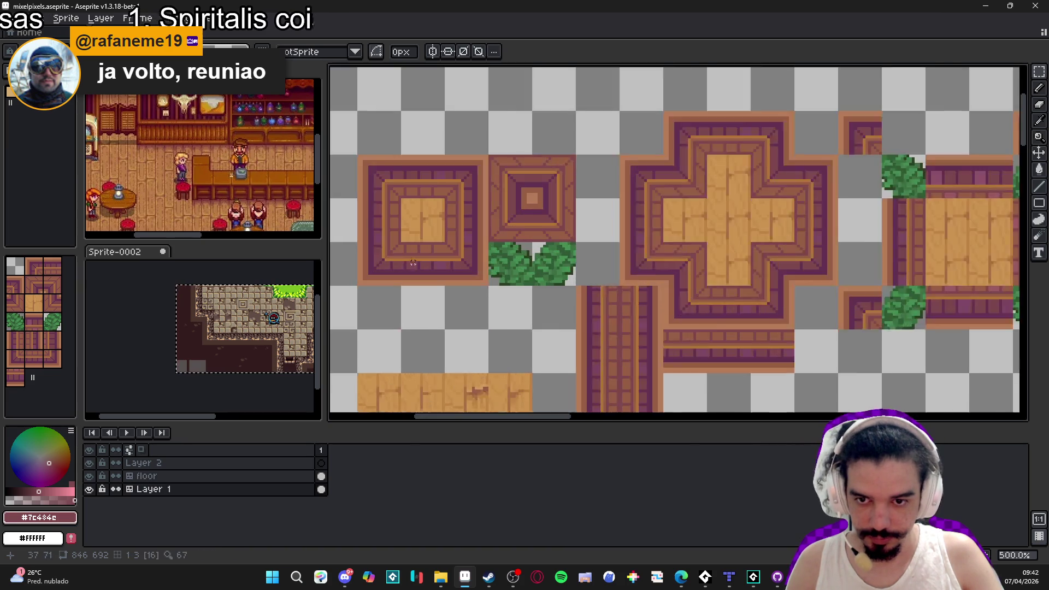
scroll(413, 264, down, 1)
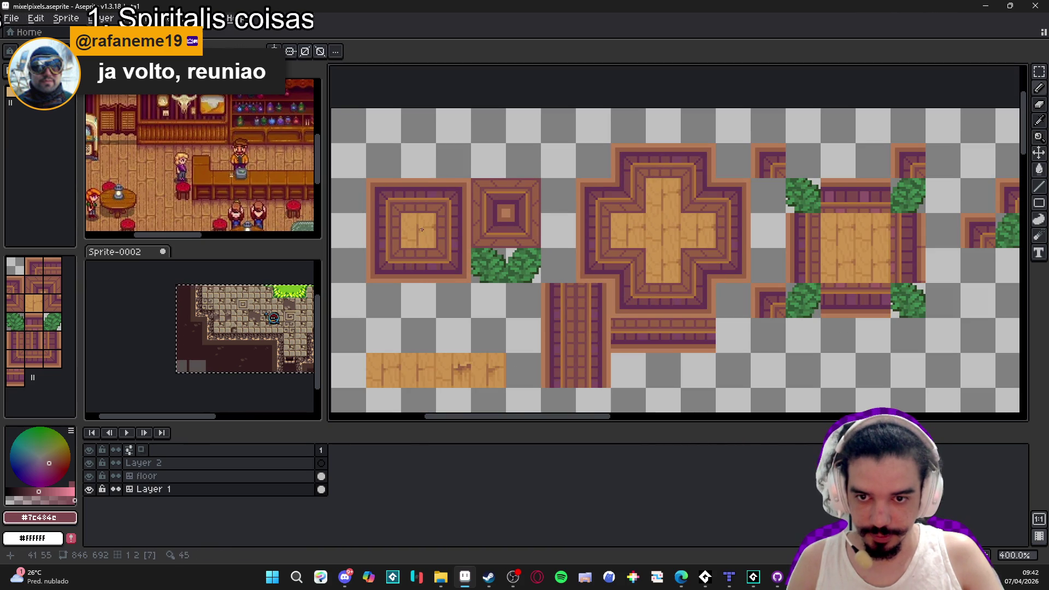
scroll(418, 231, up, 2)
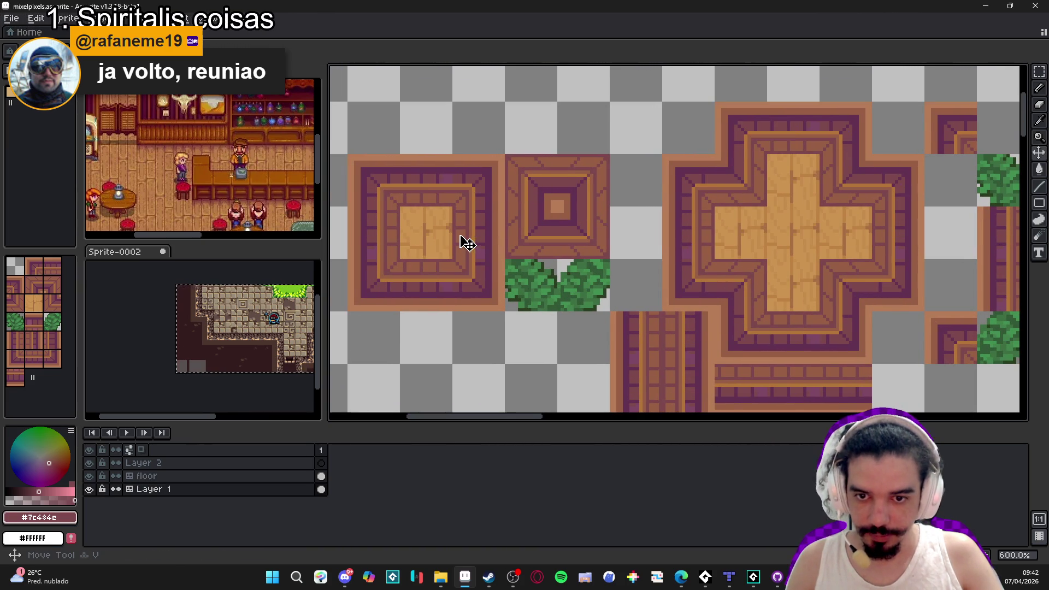
alt+click(467, 243)
Open the Shifty palette generator beside the canvas, pick a shade, and undo the tile change.
click(201, 18)
click(262, 288)
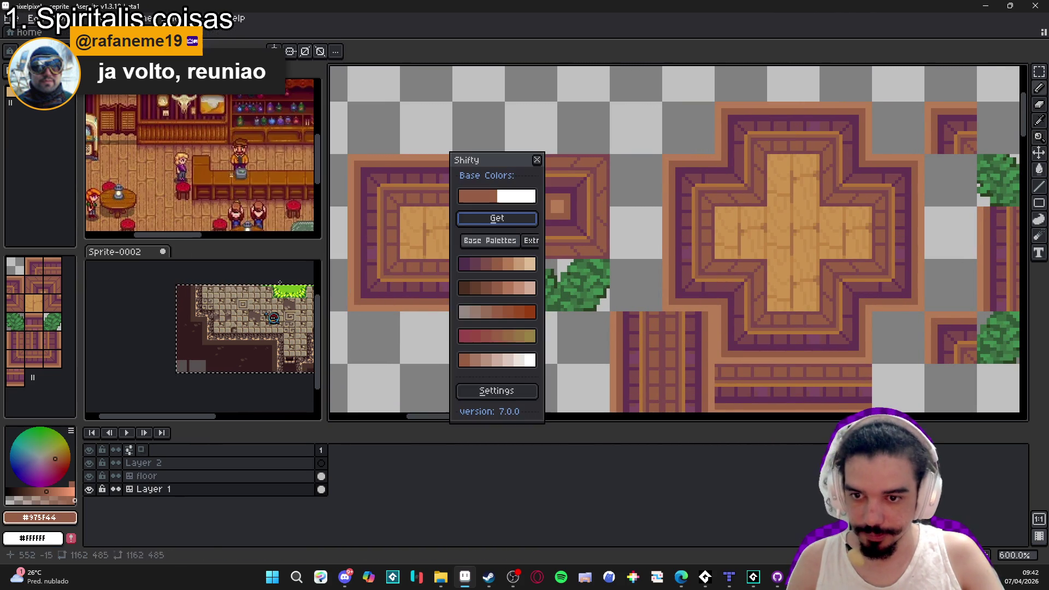
drag(503, 163, 850, 107)
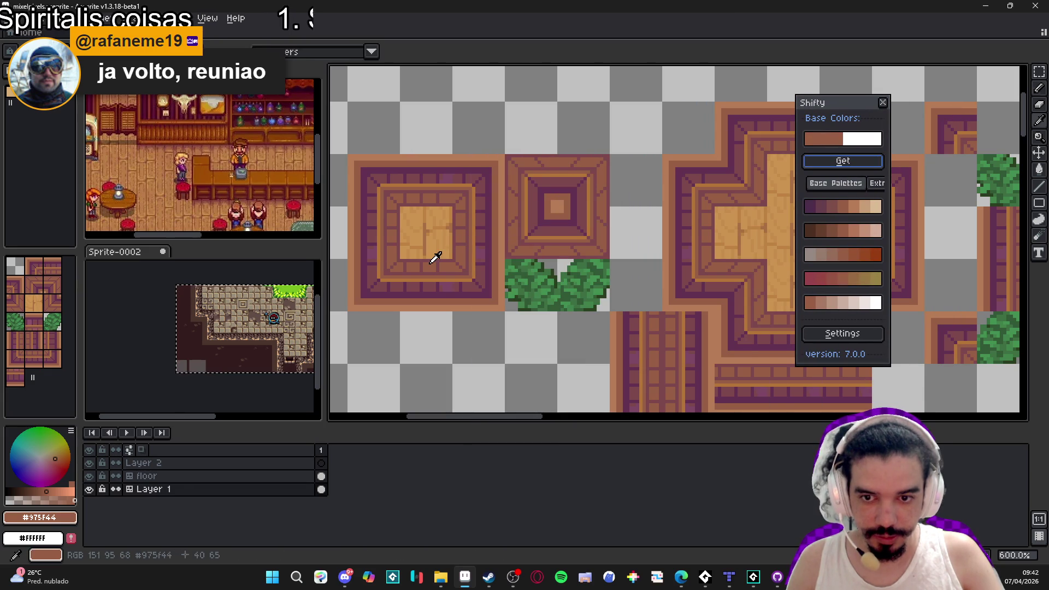
click(836, 285)
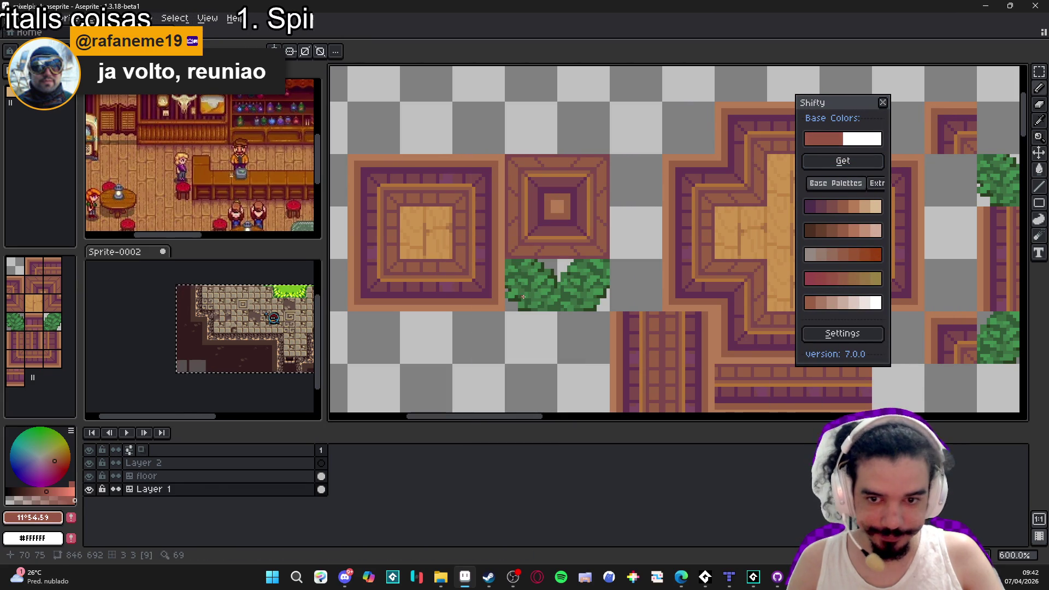
scroll(440, 270, up, 2)
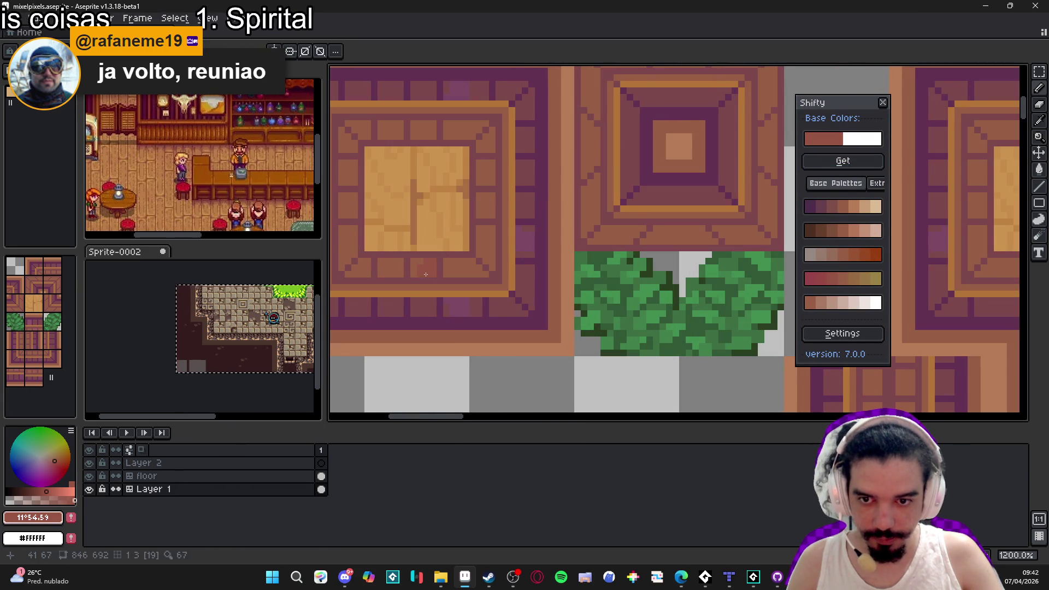
key(ctrl+z)
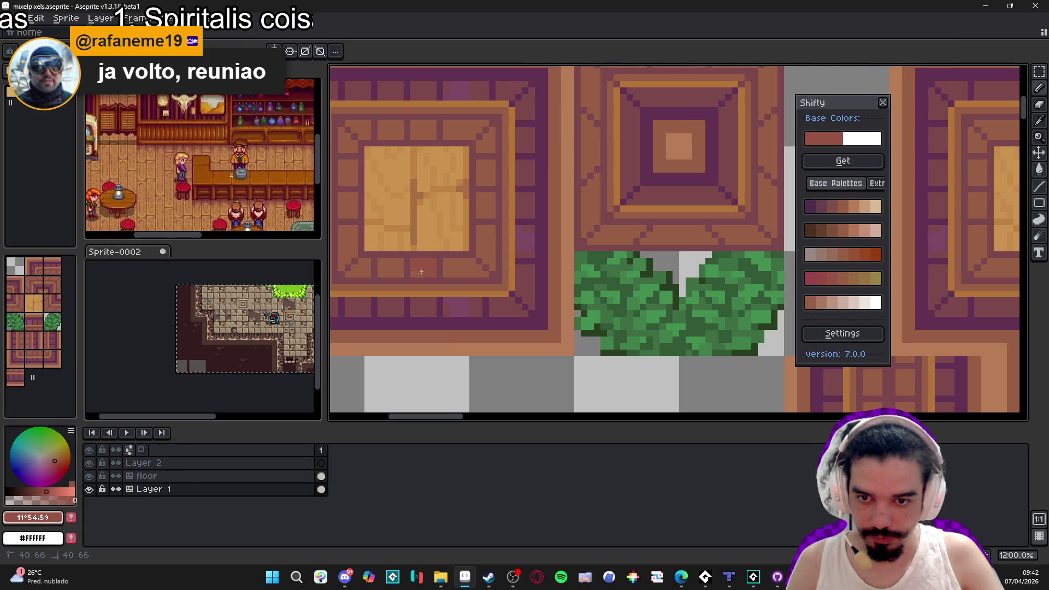
Show the tile grid over the canvas and set the brush size to 2px.
scroll(368, 262, down, 2)
scroll(410, 258, up, 2)
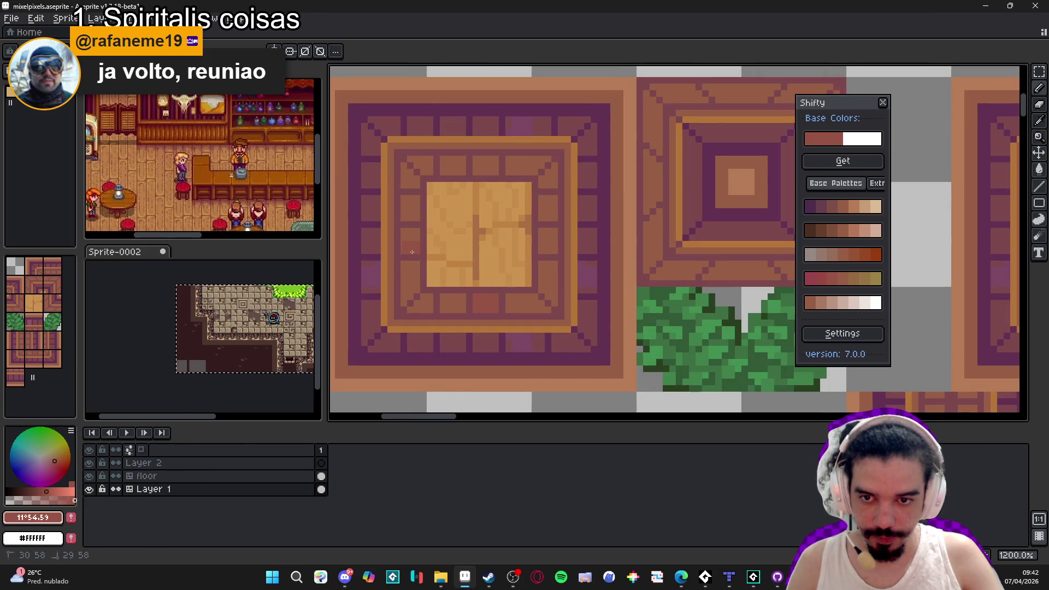
scroll(416, 240, down, 3)
scroll(507, 225, up, 4)
key(Tab)
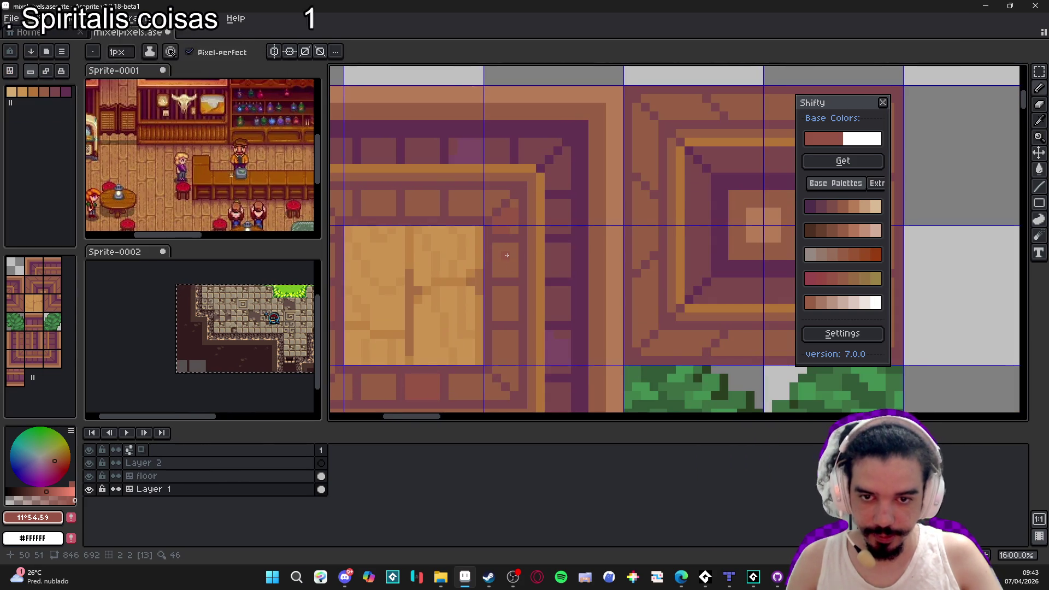
key(plus)
scroll(494, 244, down, 1)
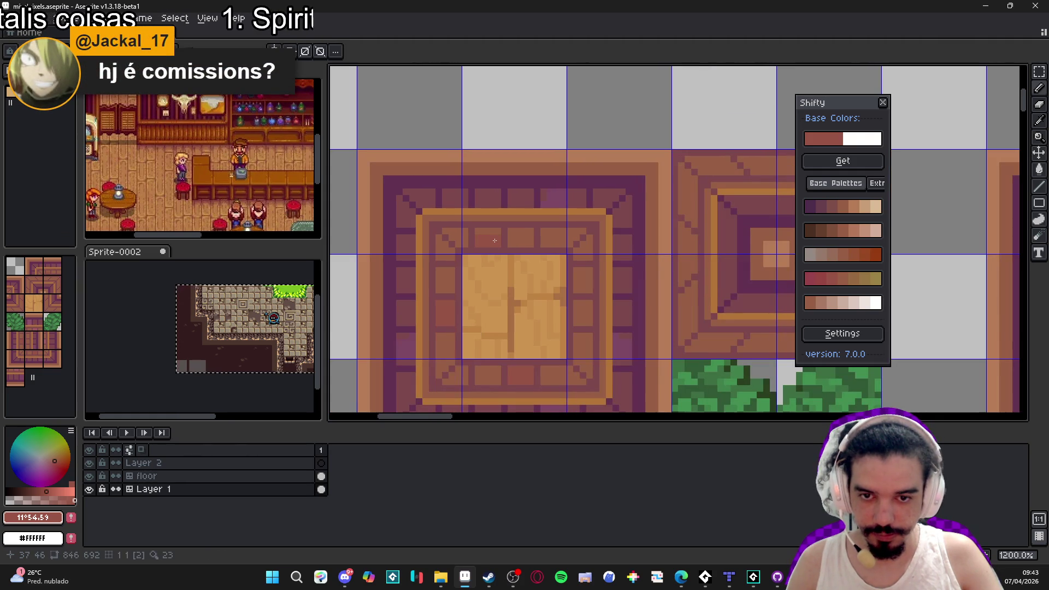
scroll(484, 235, down, 5)
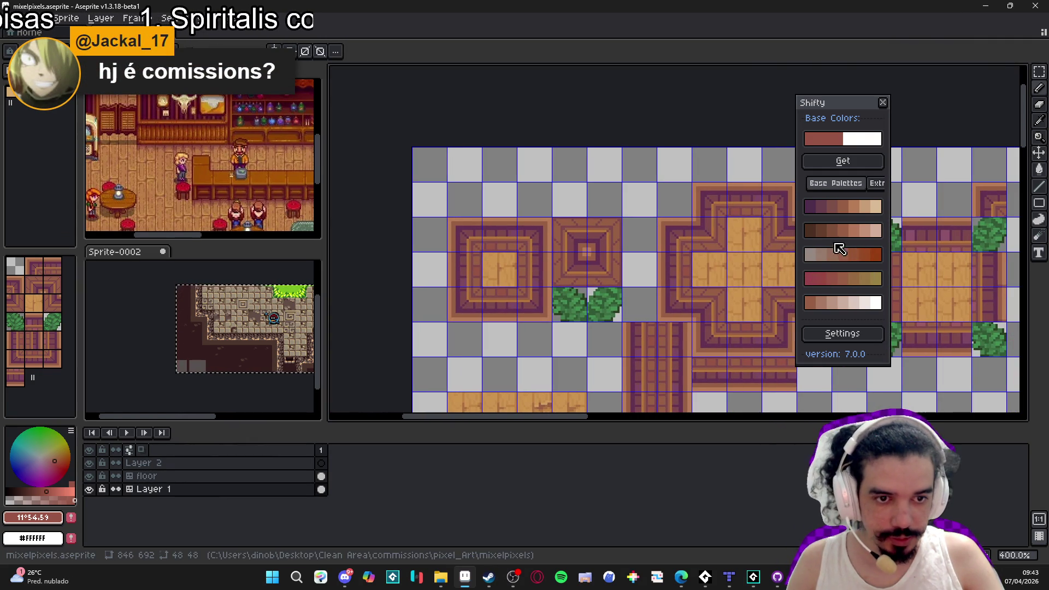
scroll(494, 239, up, 2)
Paint a pink-red block on the left floor tile's border, undoing a stray pink touch.
click(810, 279)
scroll(489, 253, up, 3)
scroll(490, 253, up, 2)
mouse_move(516, 247)
mouse_down()
mouse_move(555, 257)
mouse_move(541, 254)
mouse_up()
click(546, 227)
scroll(541, 235, down, 4)
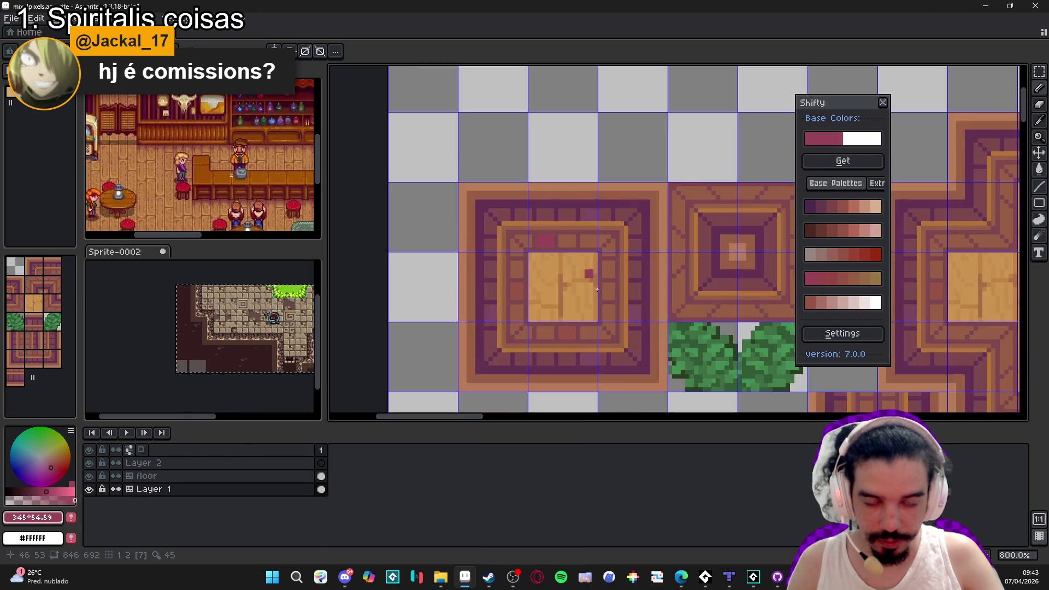
scroll(546, 238, up, 4)
key(ctrl+z)
Choose a magenta shade, then repaint the magenta and upper pink blocks in muted pink.
alt+click(546, 238)
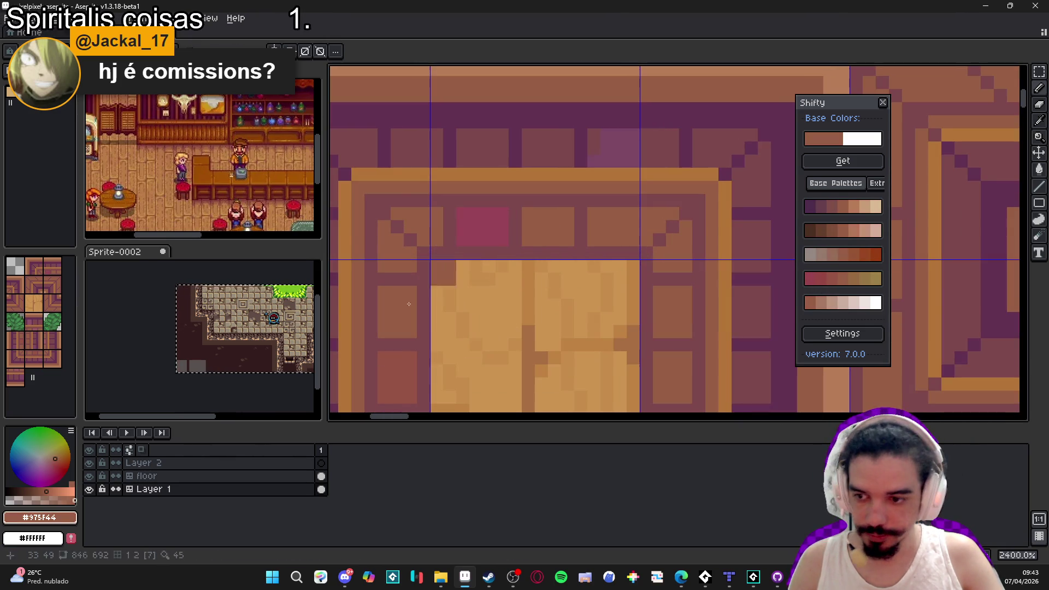
click(46, 474)
click(41, 478)
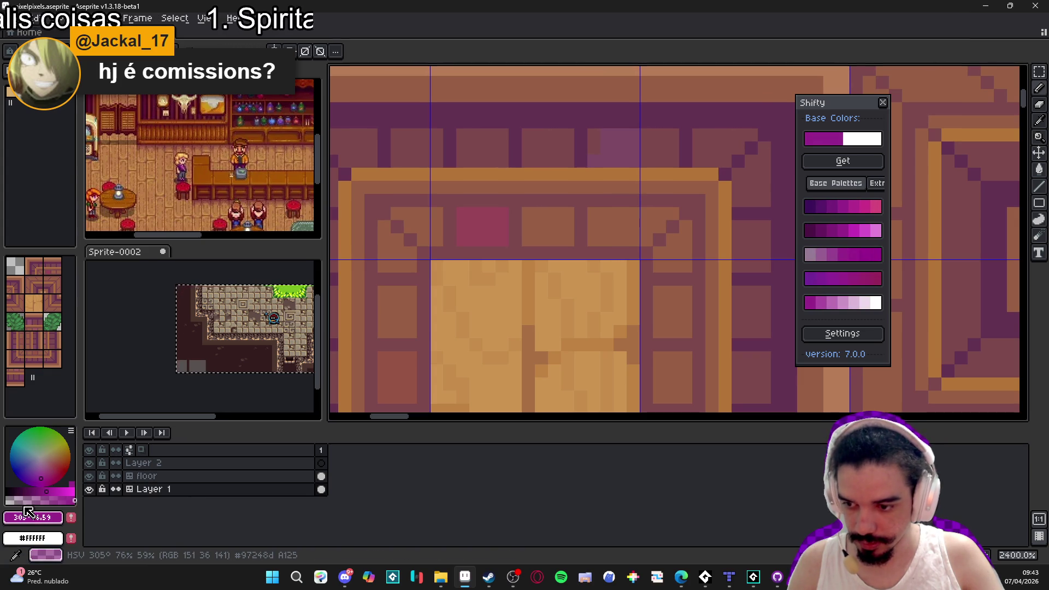
click(18, 500)
scroll(533, 229, up, 3)
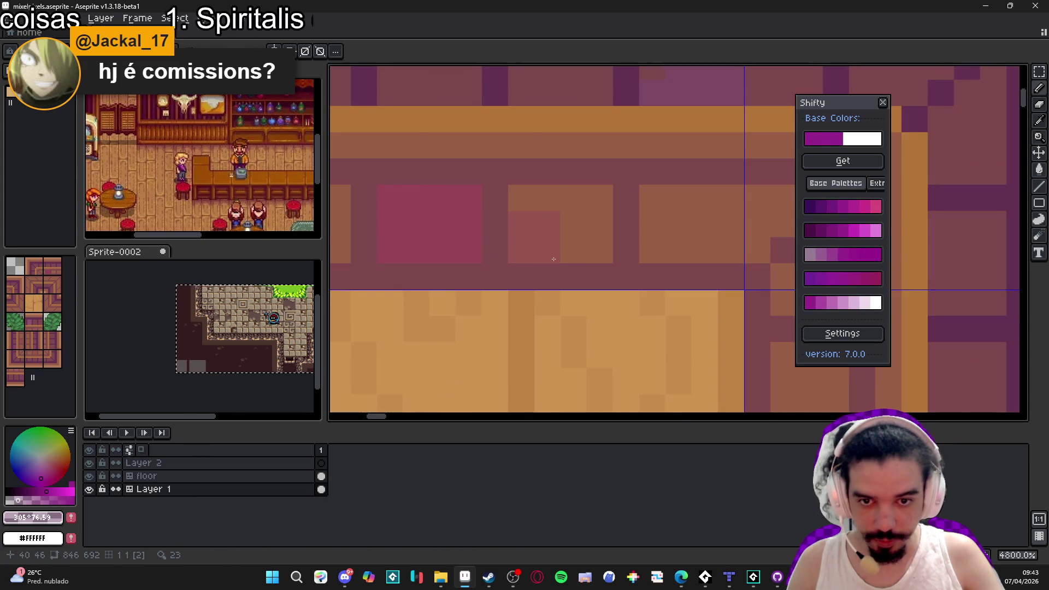
alt+click(553, 243)
mouse_move(491, 240)
mouse_down()
mouse_move(428, 242)
mouse_move(442, 197)
mouse_move(470, 198)
mouse_up()
alt+click(550, 227)
Sample the muted red-brown #975451 from the canvas and show tile numbers instead of the grid.
scroll(543, 277, down, 4)
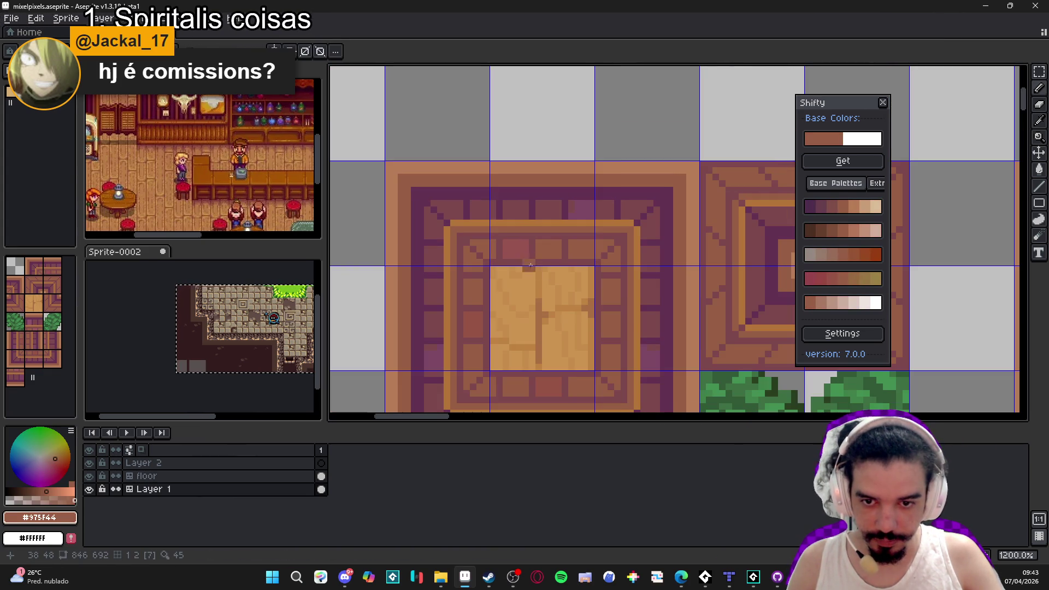
scroll(537, 272, up, 1)
alt+click(522, 261)
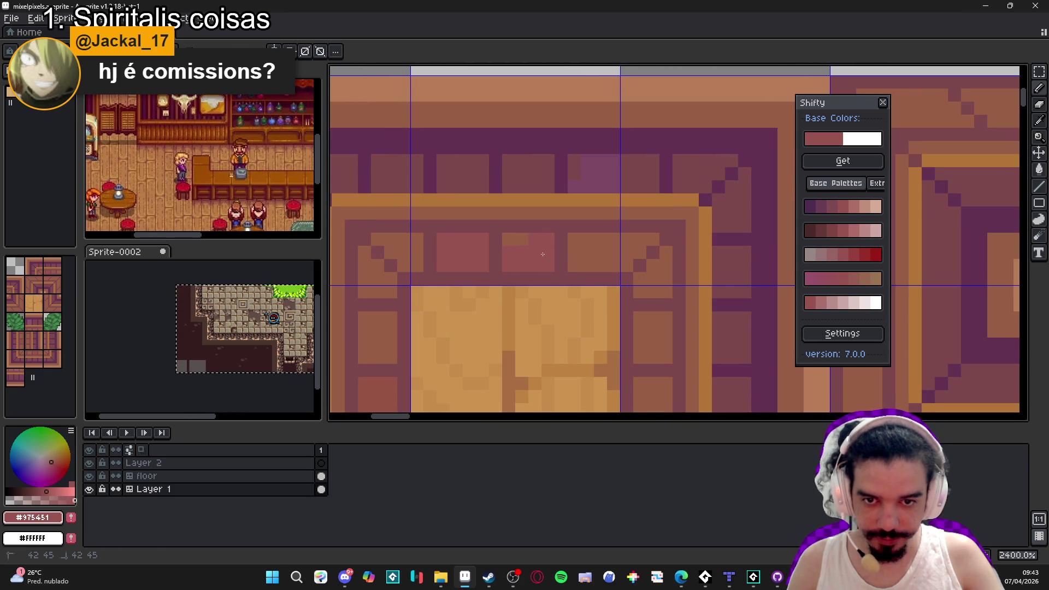
scroll(552, 268, down, 2)
mouse_move(506, 227)
mouse_down()
mouse_move(539, 276)
mouse_move(527, 268)
mouse_up()
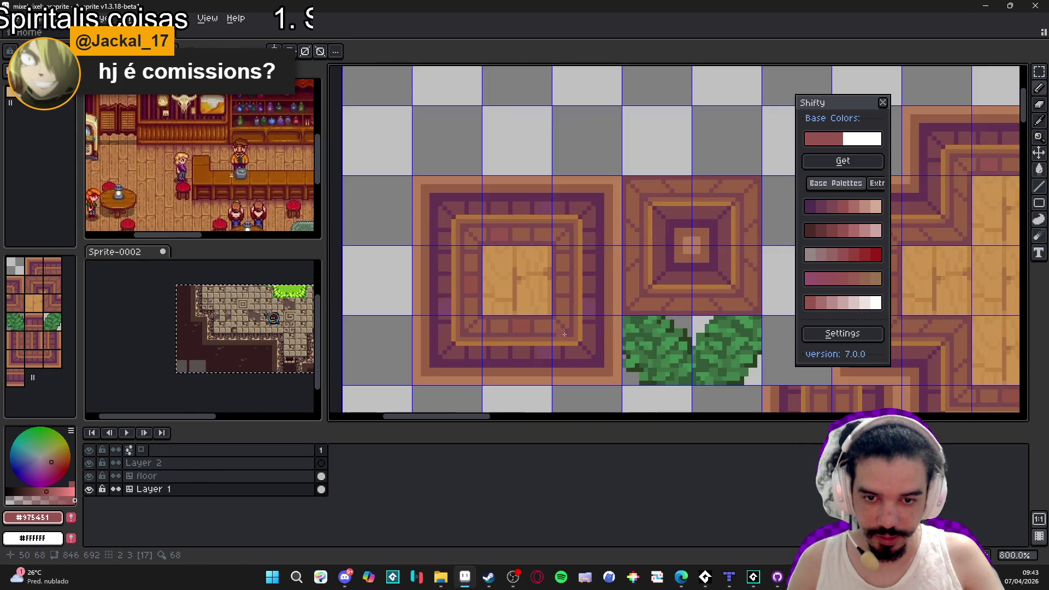
scroll(539, 332, right, 1)
key(ctrl+apostrophe)
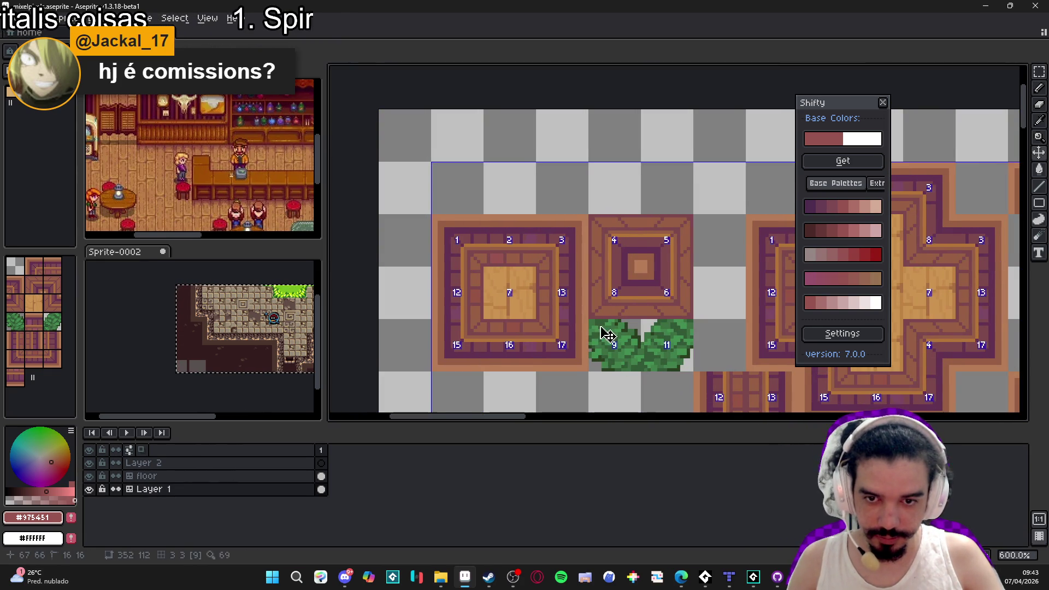
Choose a dark purple Shifty shade, then pick the plum colour from the floor tile.
scroll(489, 279, up, 4)
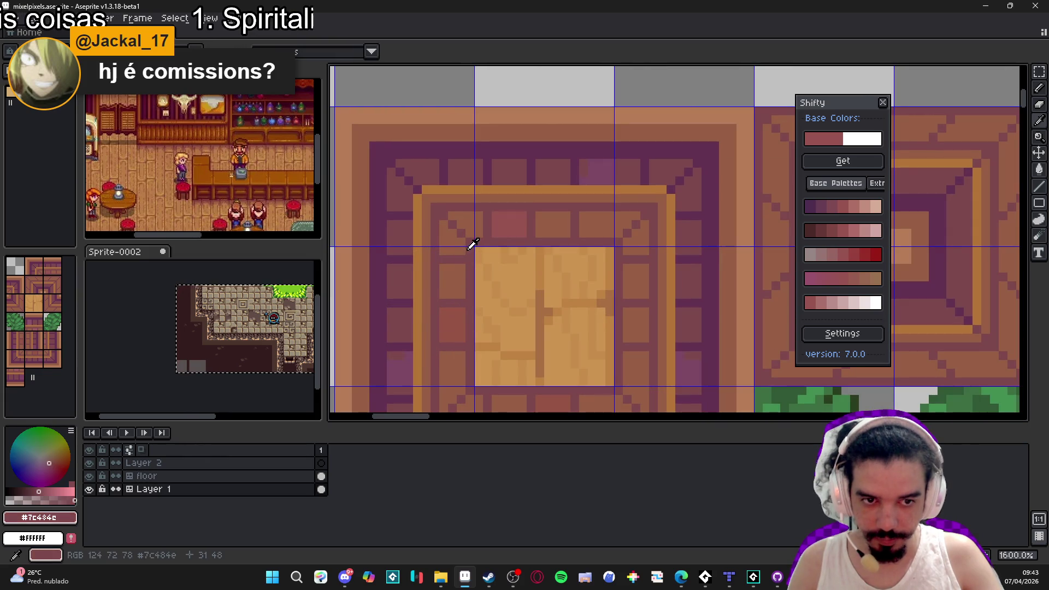
click(810, 207)
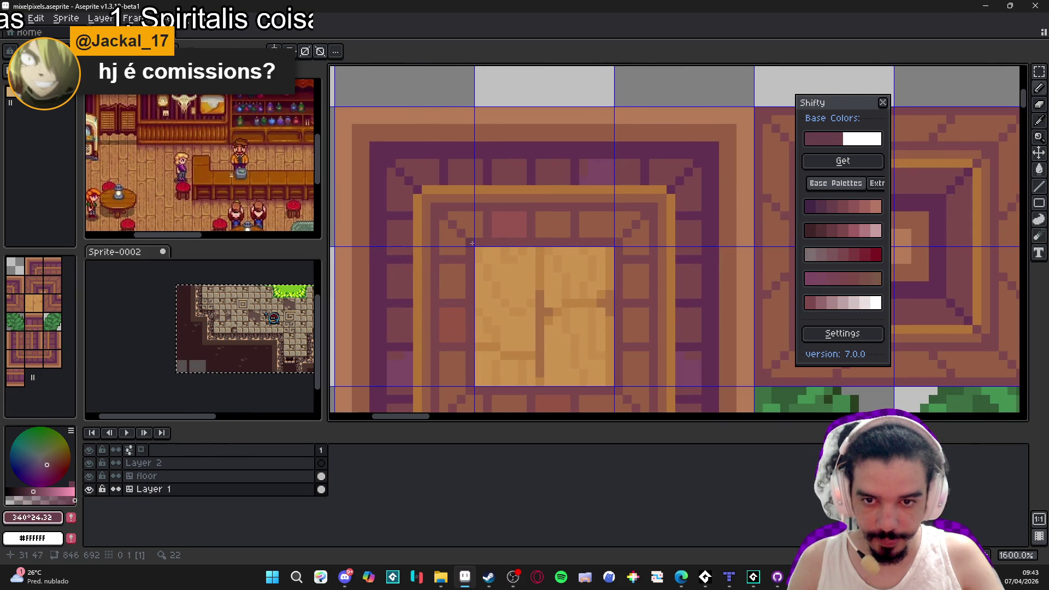
scroll(474, 244, down, 3)
scroll(460, 254, up, 3)
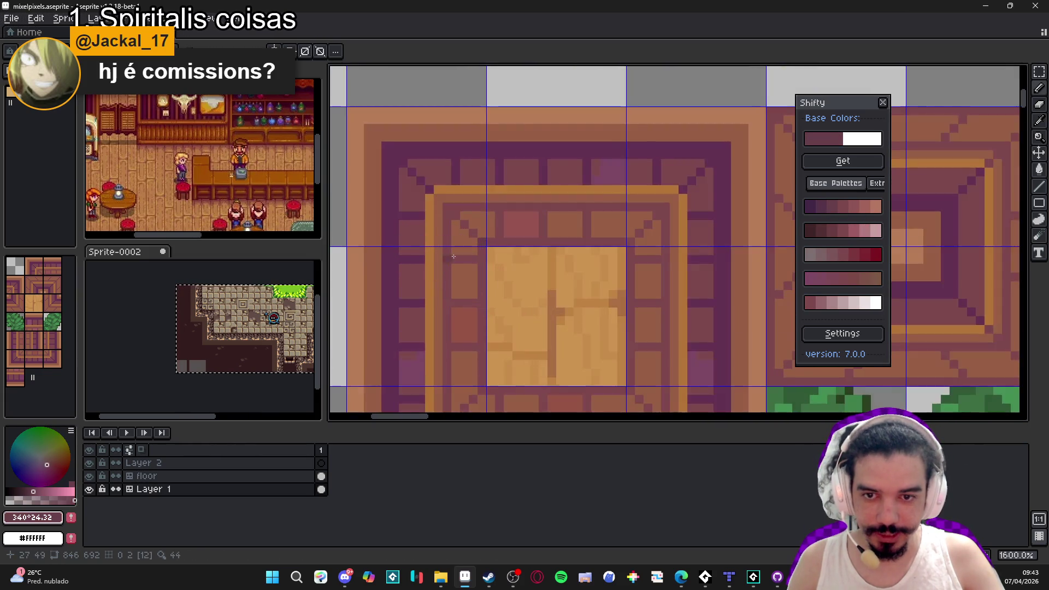
scroll(489, 278, down, 3)
scroll(498, 273, up, 3)
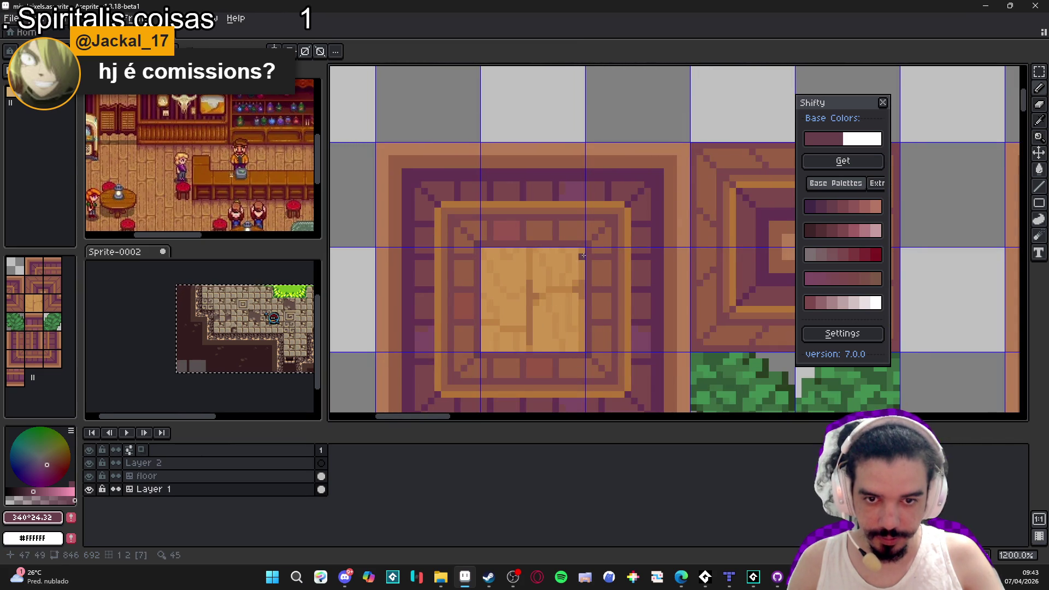
scroll(587, 245, down, 4)
scroll(573, 363, up, 1)
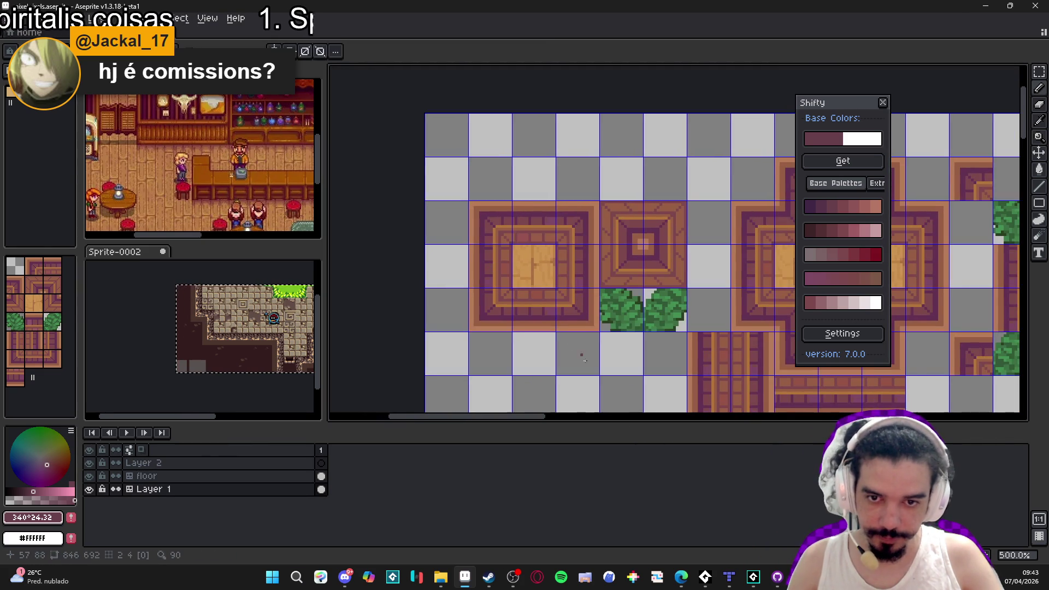
scroll(492, 282, up, 5)
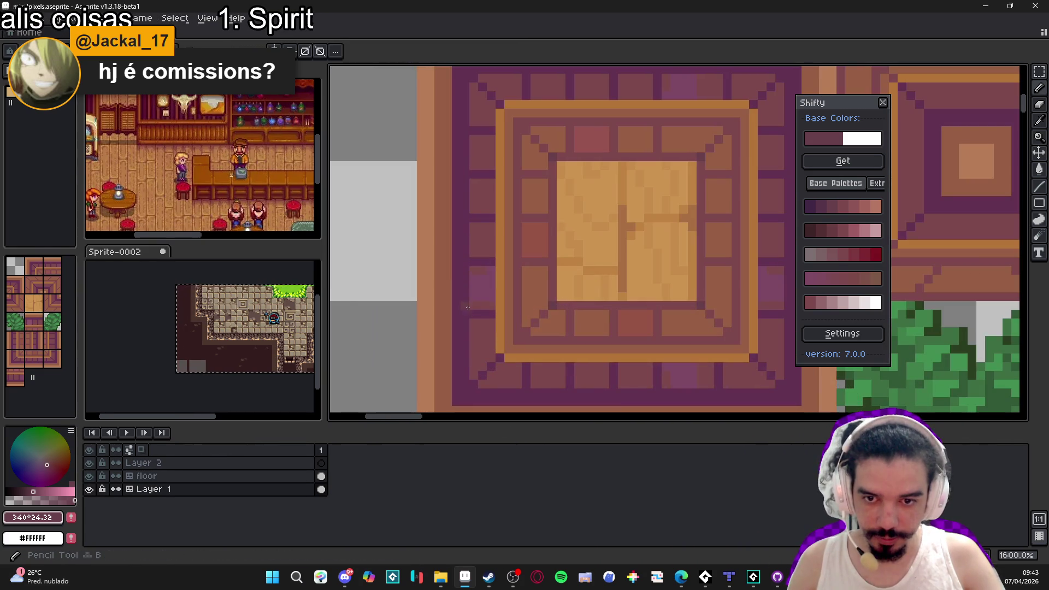
alt+click(483, 304)
Sample the border's #7C4464 and repaint part of the wall tile a duller purple.
scroll(483, 304, up, 3)
alt+click(490, 315)
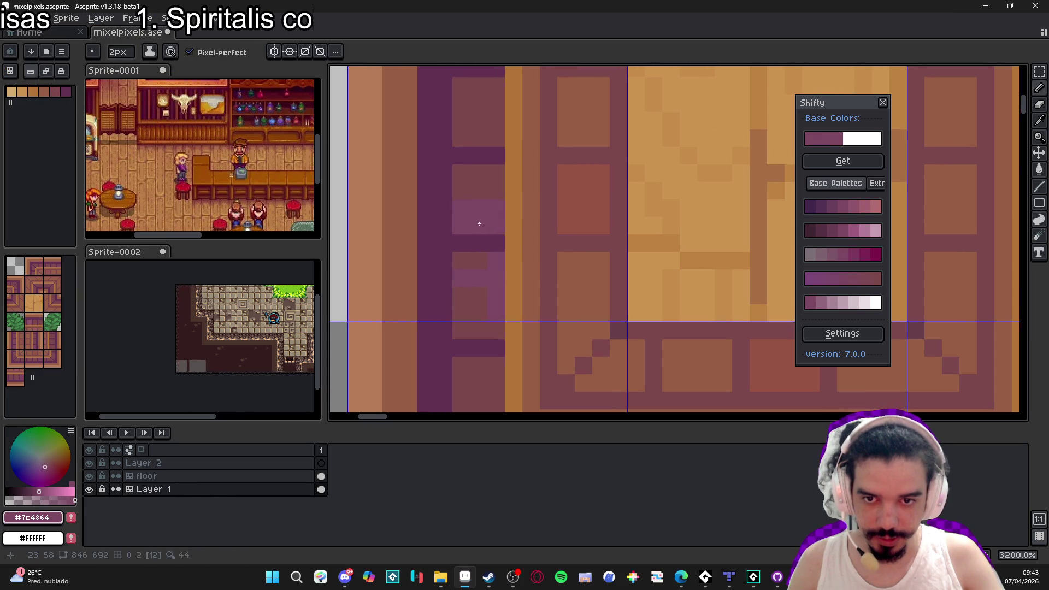
drag(492, 240, 492, 307)
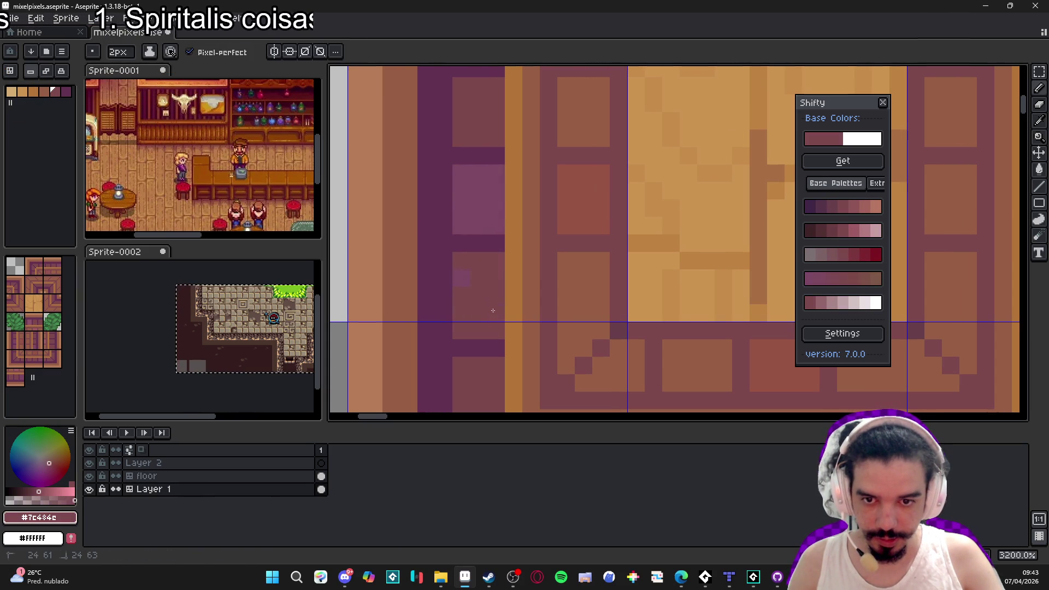
scroll(479, 287, down, 4)
scroll(466, 253, up, 2)
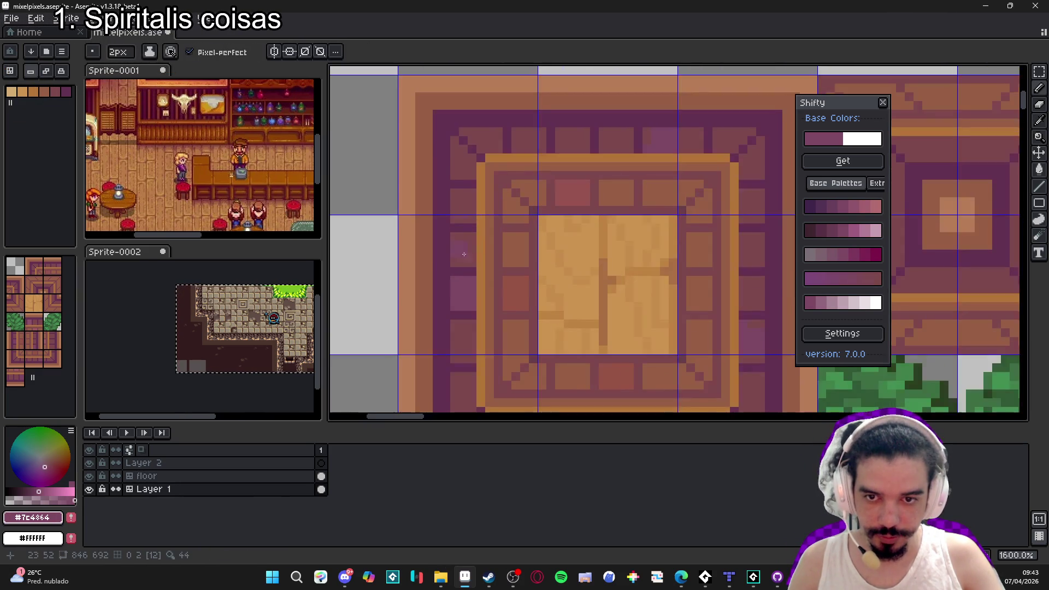
scroll(438, 239, down, 2)
scroll(549, 257, up, 3)
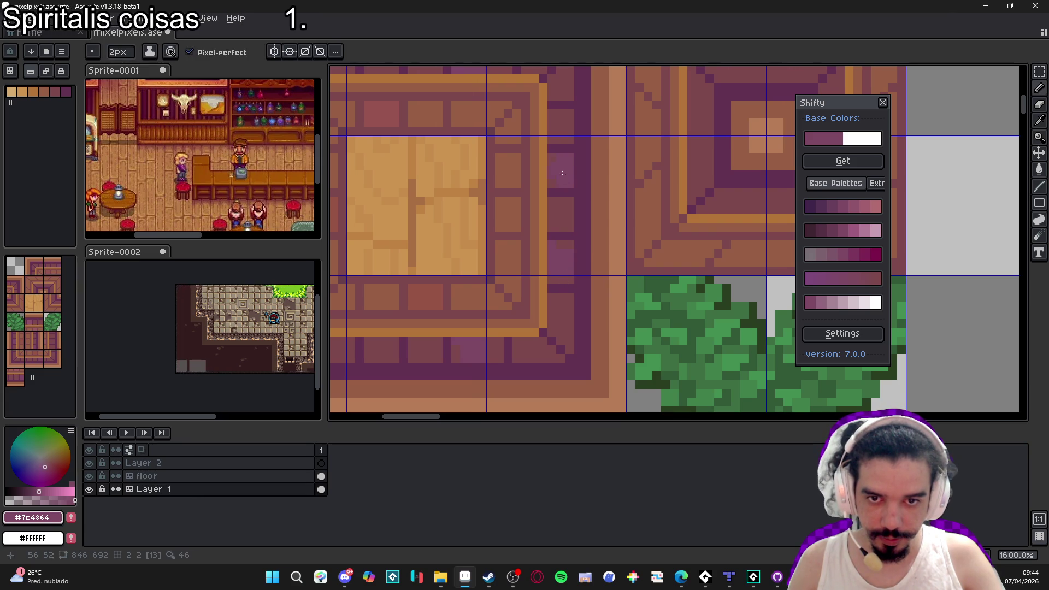
Pick the dusty purple from the tile, switch to the Eraser, and sample the wooden border brown.
alt+click(561, 257)
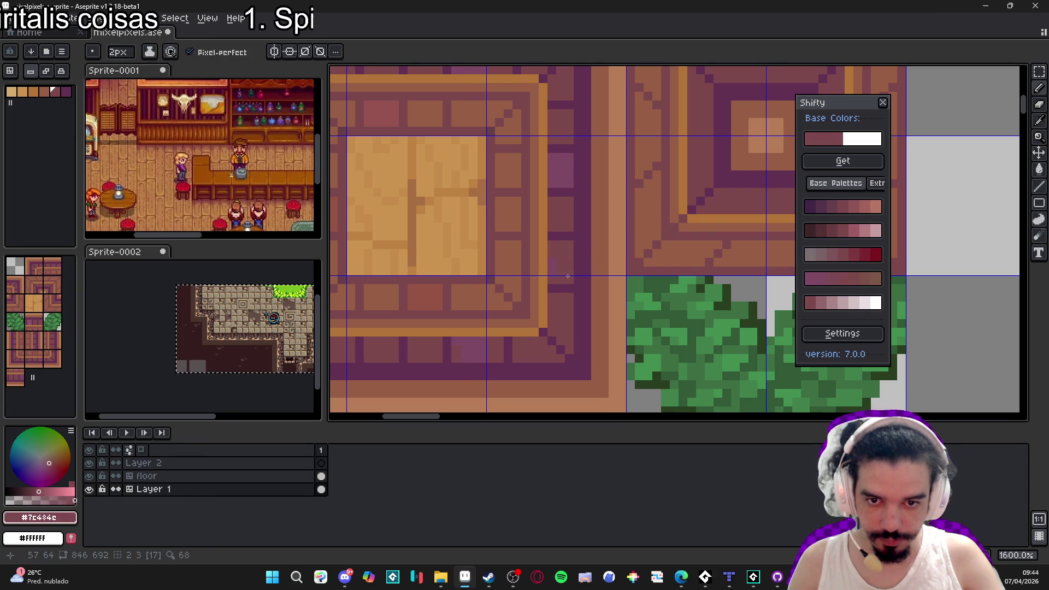
scroll(560, 264, down, 5)
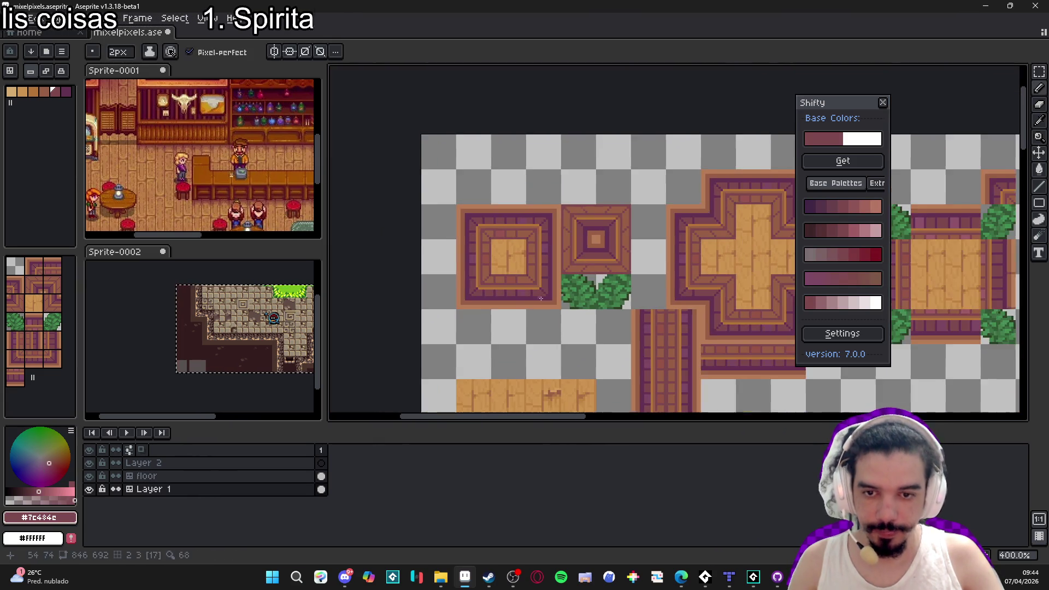
scroll(542, 292, down, 1)
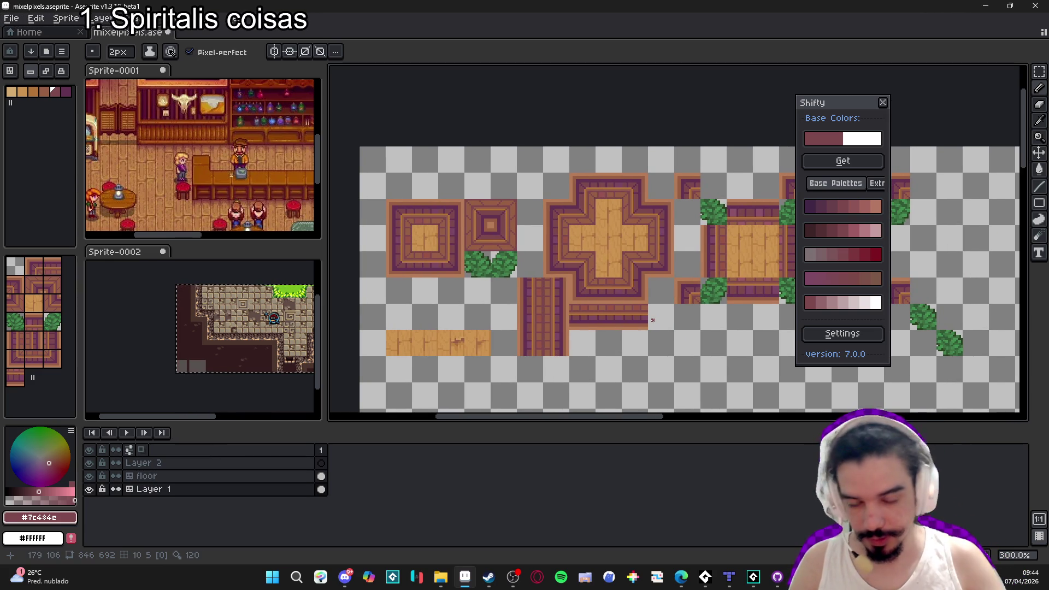
scroll(399, 228, up, 7)
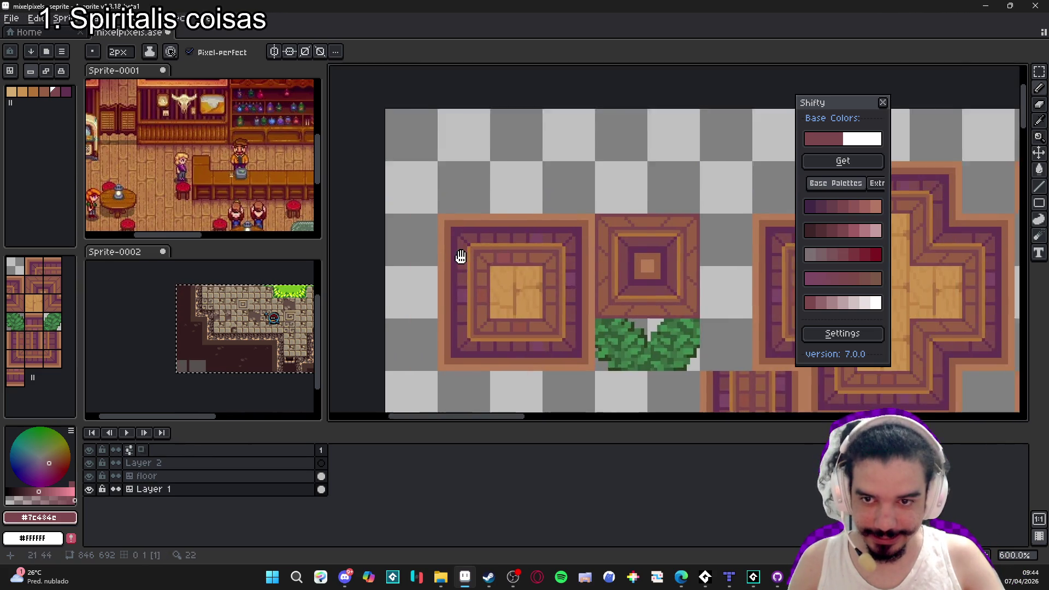
key(e)
scroll(429, 203, down, 4)
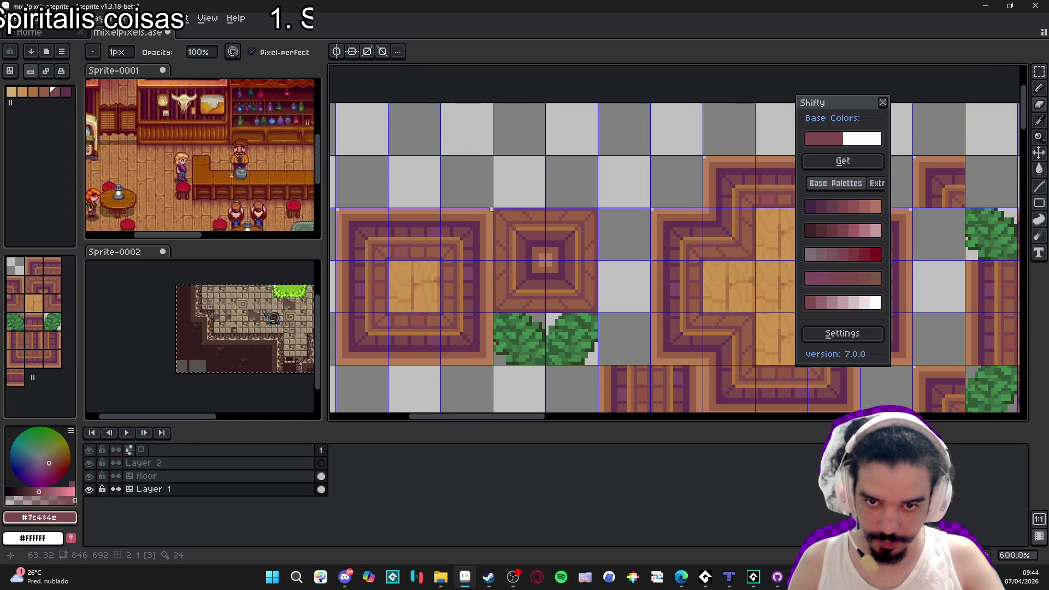
scroll(491, 362, left, 4)
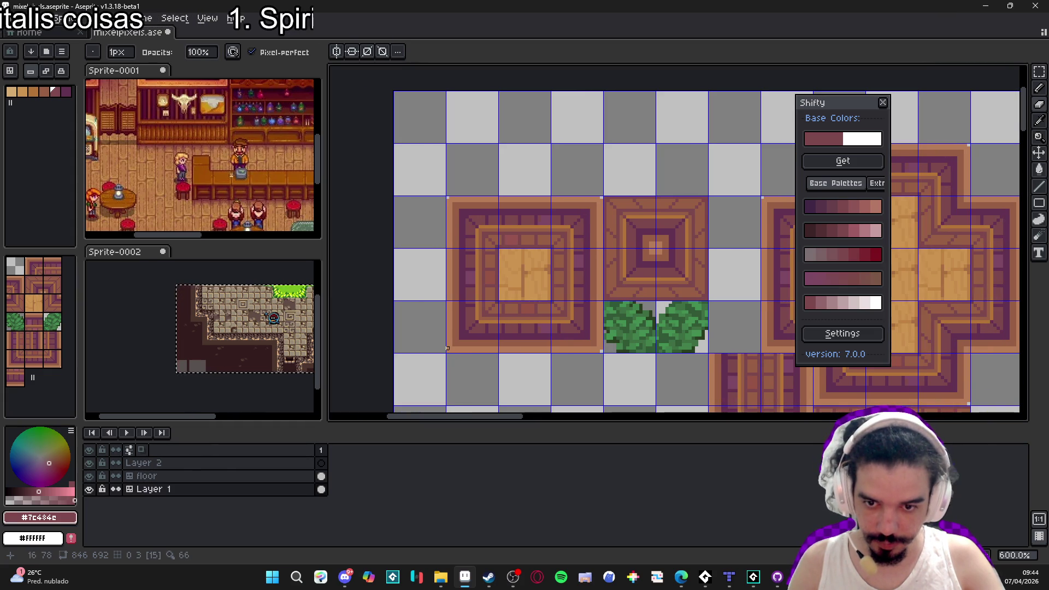
scroll(454, 353, up, 2)
alt+click(423, 363)
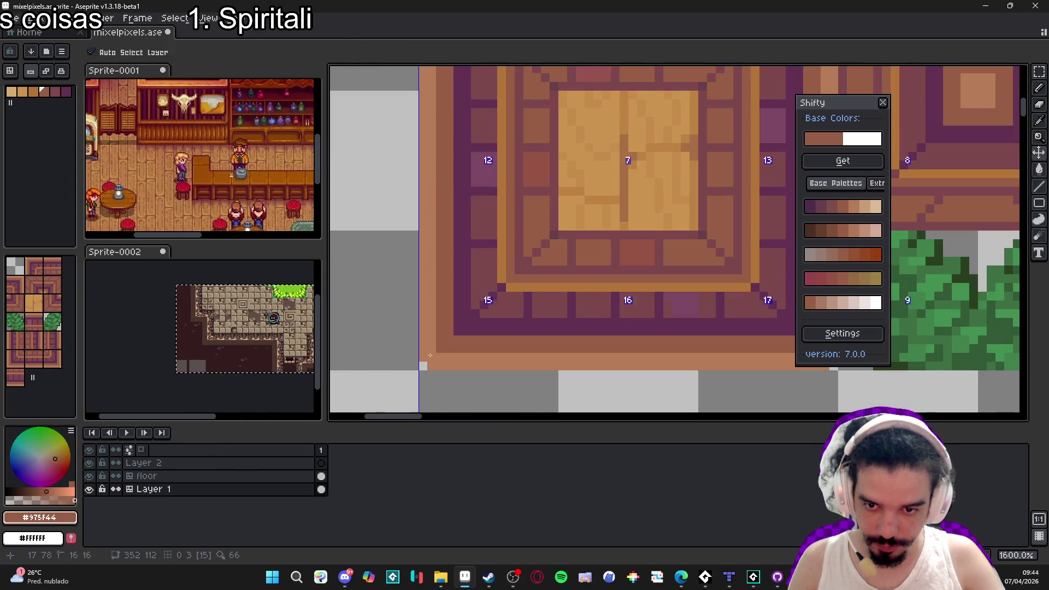
Inspect the wall tile edges up close and re-sample the dusty purple #7C484C as drawing colour.
scroll(446, 358, down, 2)
scroll(588, 364, up, 2)
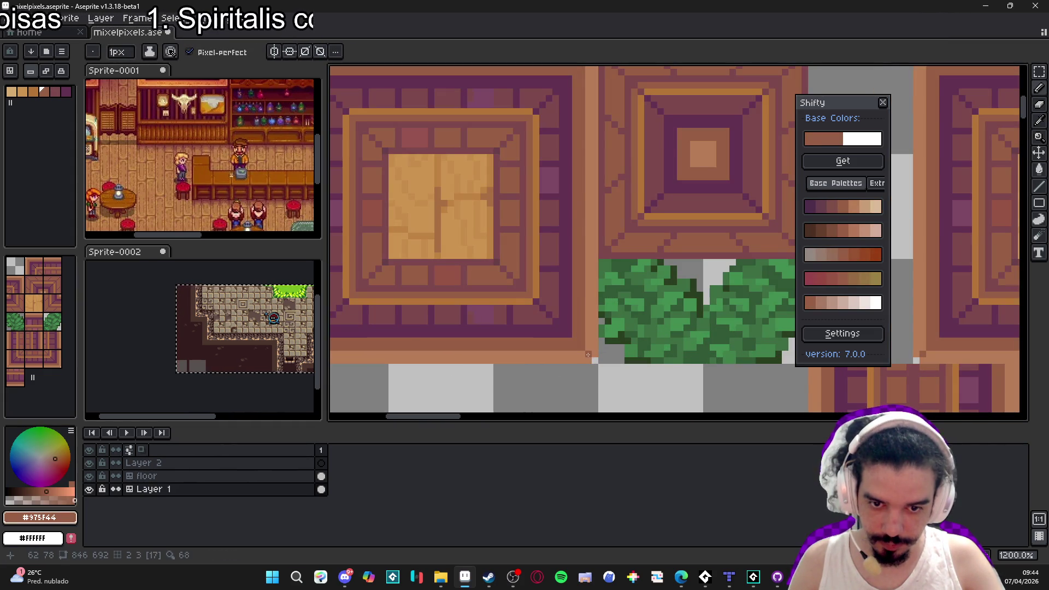
scroll(569, 342, up, 3)
scroll(486, 250, left, 4)
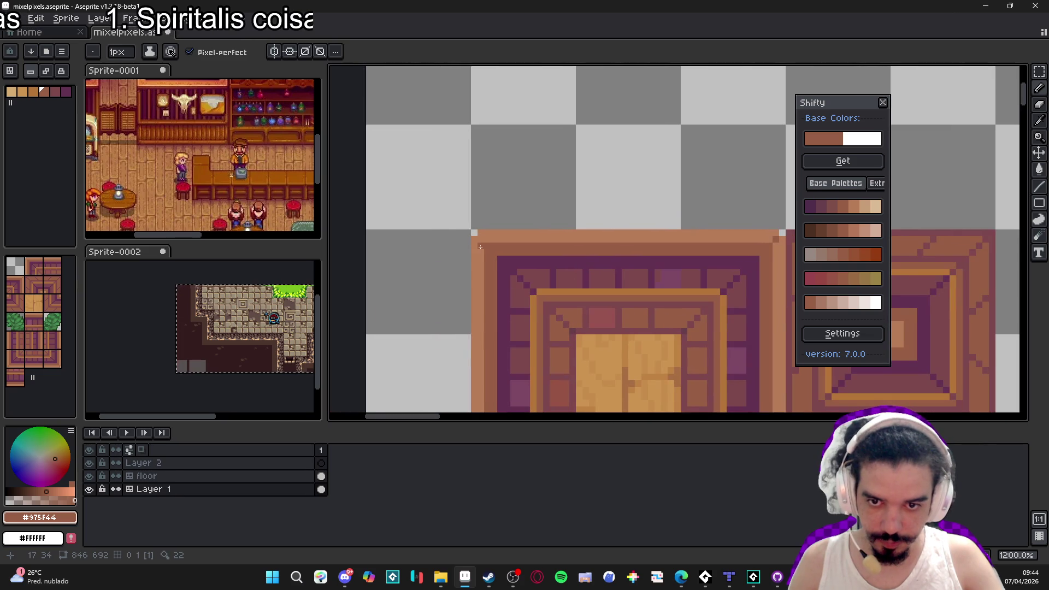
scroll(480, 241, down, 4)
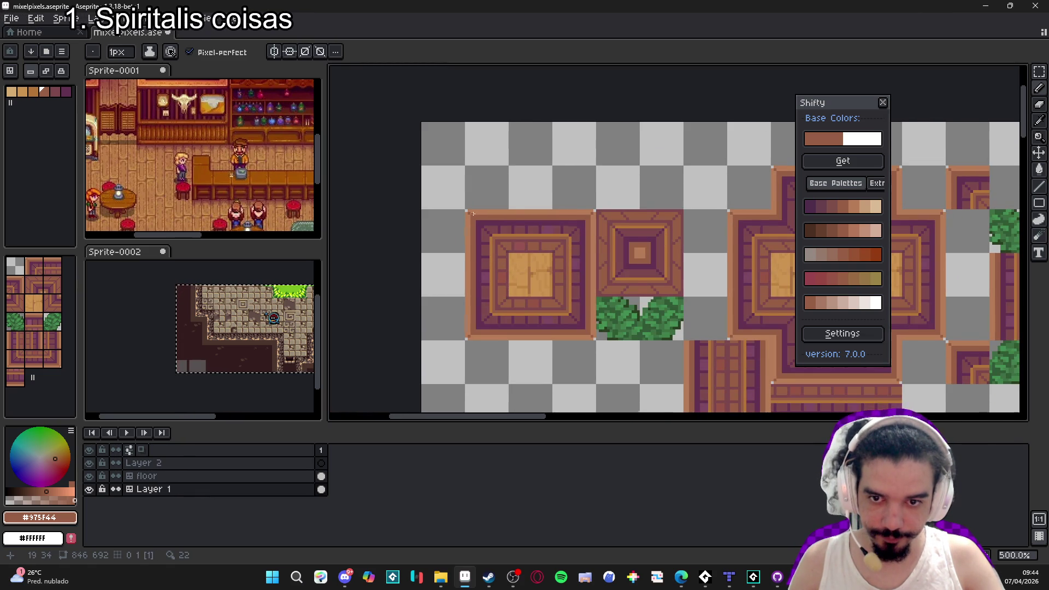
scroll(479, 220, up, 4)
alt+click(479, 232)
alt+click(484, 230)
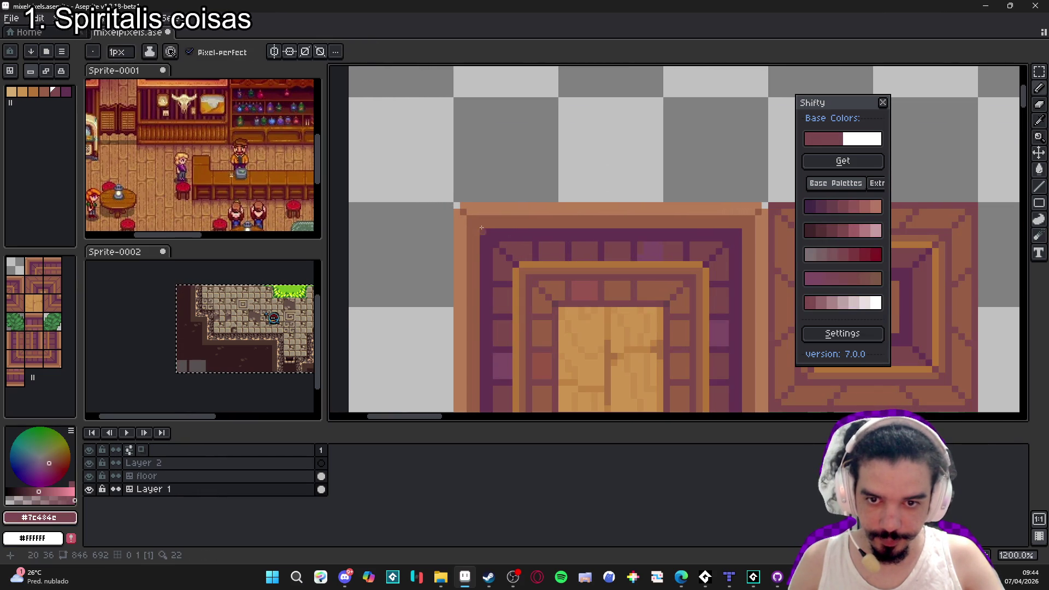
scroll(528, 233, down, 4)
scroll(622, 234, up, 4)
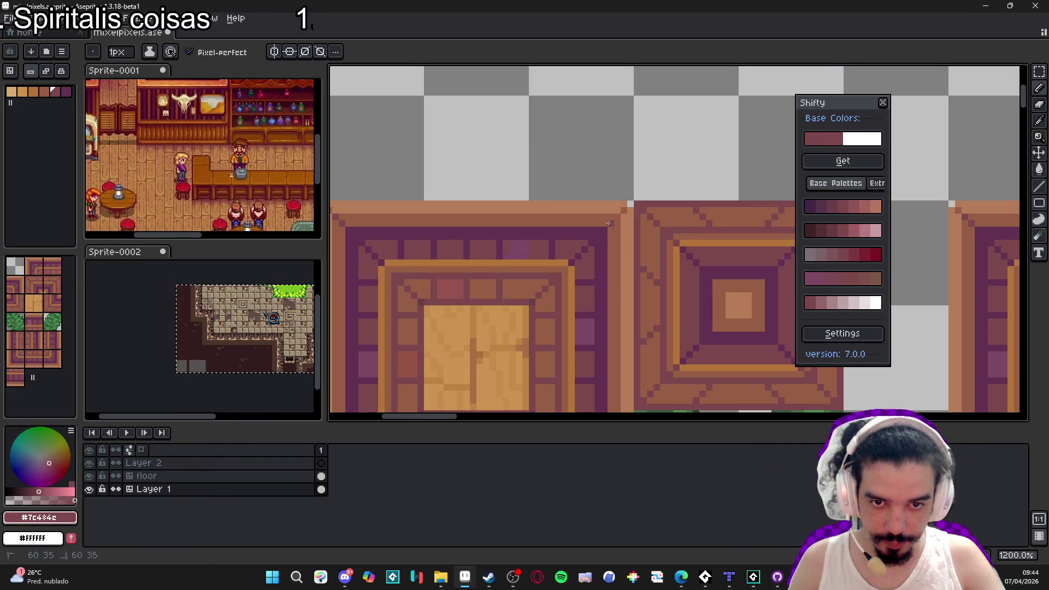
scroll(616, 217, down, 4)
scroll(591, 273, up, 4)
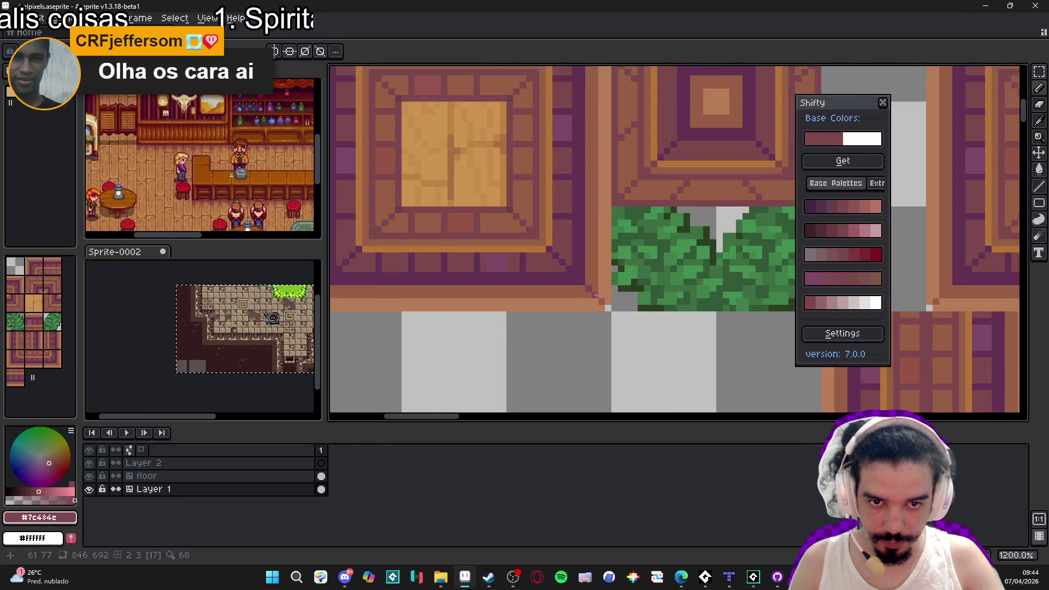
scroll(532, 290, down, 5)
scroll(509, 290, up, 3)
scroll(509, 290, up, 1)
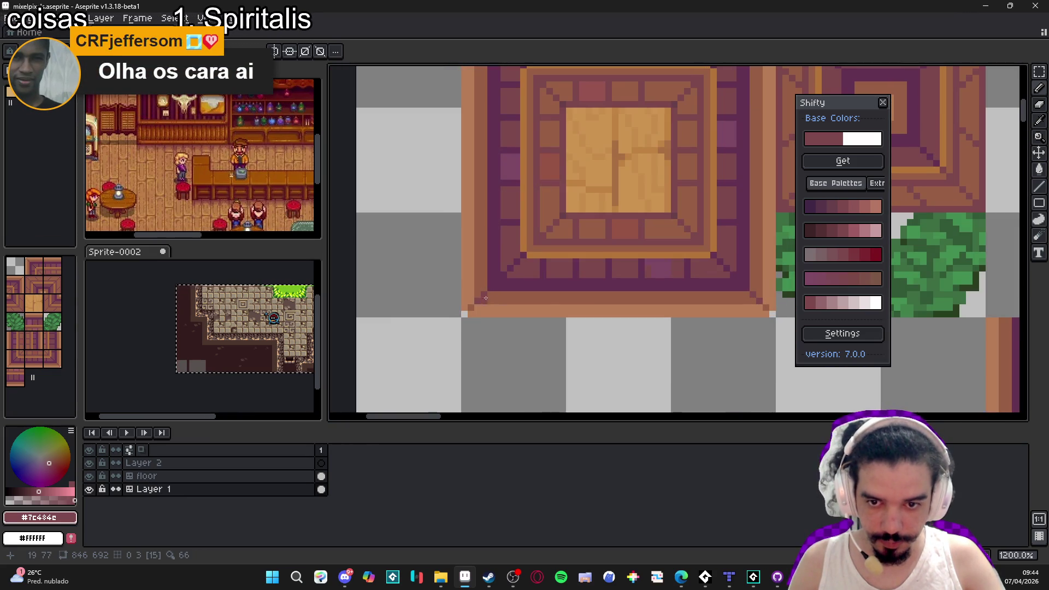
scroll(514, 295, down, 4)
scroll(529, 313, up, 2)
scroll(532, 313, down, 1)
scroll(524, 308, up, 1)
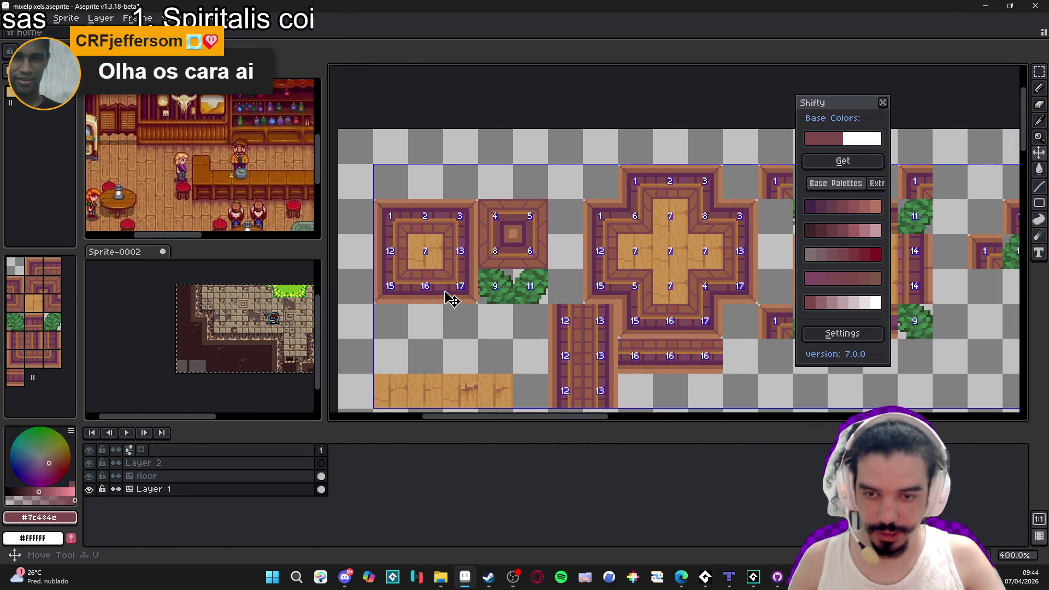
Copy the two top-left wall tiles and paste them into a new 80×48 sprite.
mouse_move(378, 203)
mouse_down()
mouse_move(510, 213)
mouse_move(470, 219)
mouse_up()
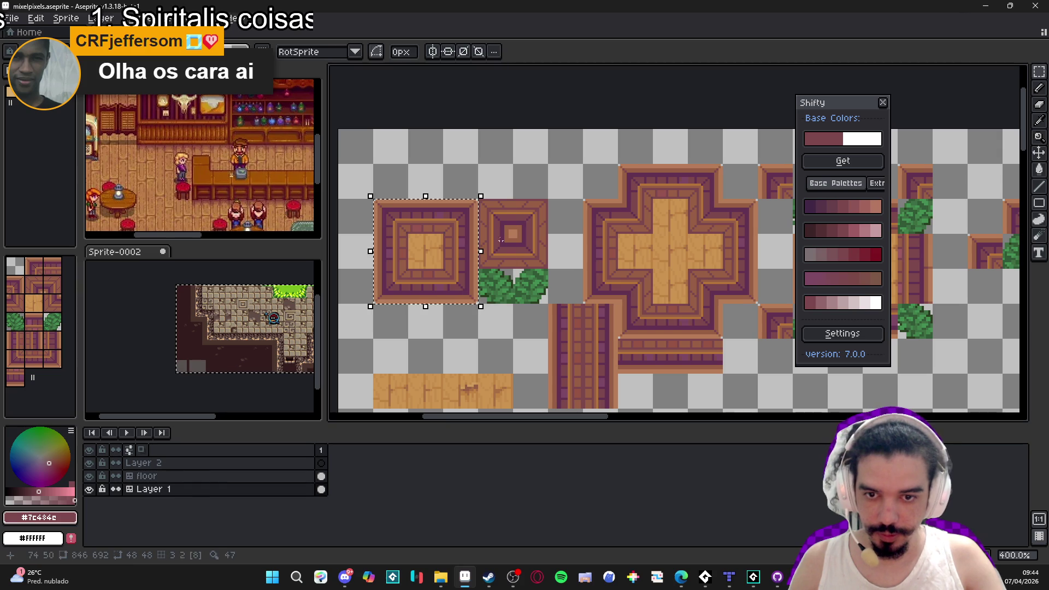
mouse_move(534, 204)
mouse_down()
mouse_move(486, 262)
mouse_move(383, 297)
mouse_up()
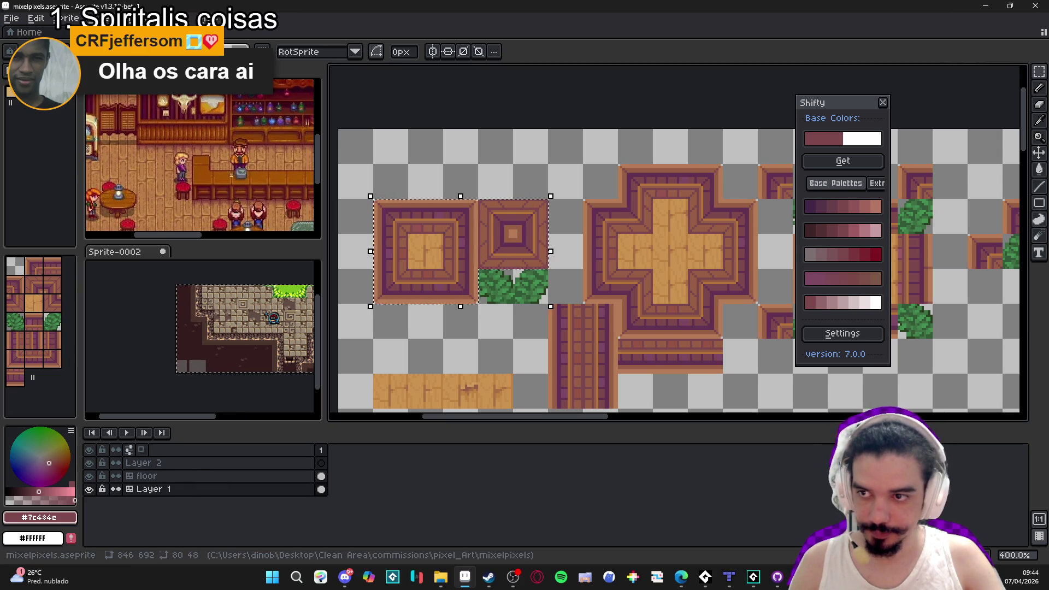
scroll(505, 256, down, 1)
key(alt+f)
key(n)
click(491, 404)
key(ctrl+v)
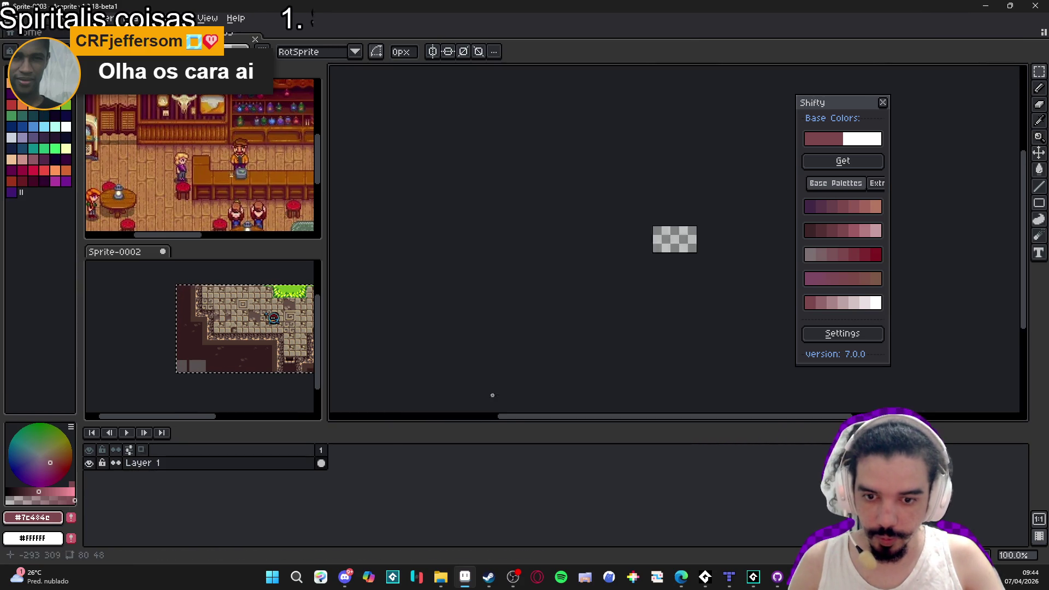
Enlarge the new sprite's canvas to 199×140.
key(ctrl+alt+c)
drag(494, 235, 498, 380)
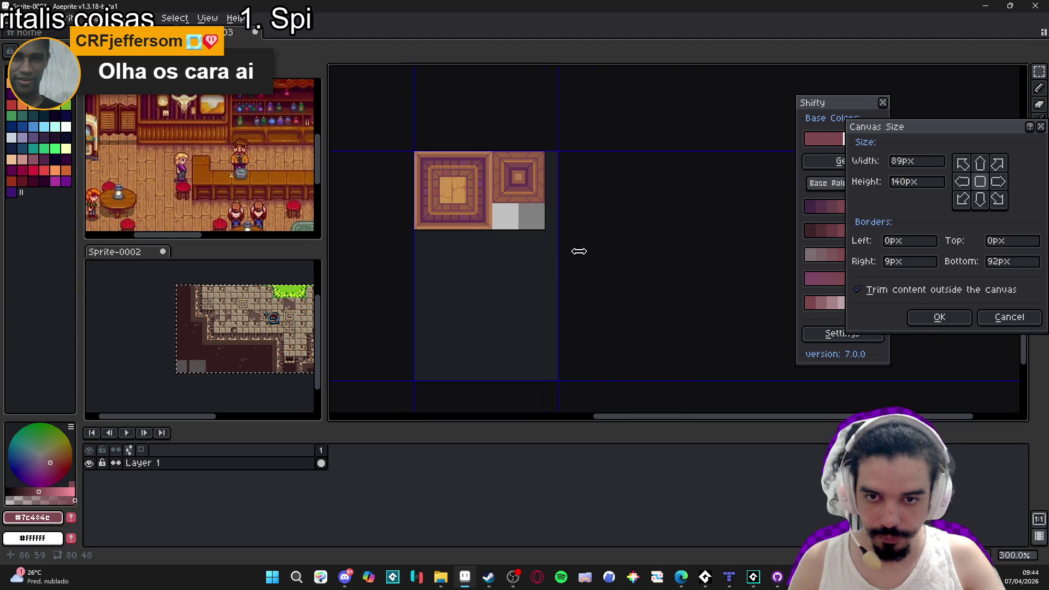
drag(555, 246, 745, 245)
click(940, 316)
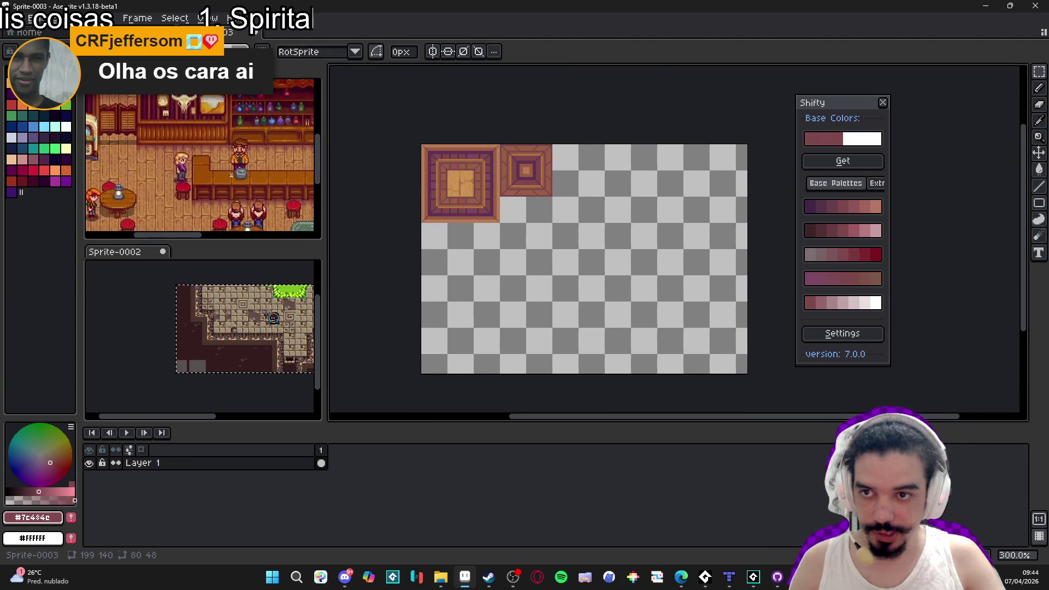
Copy the wood floor strip from the mixelpixels tileset and place it beneath the tiles.
key(ctrl+Tab)
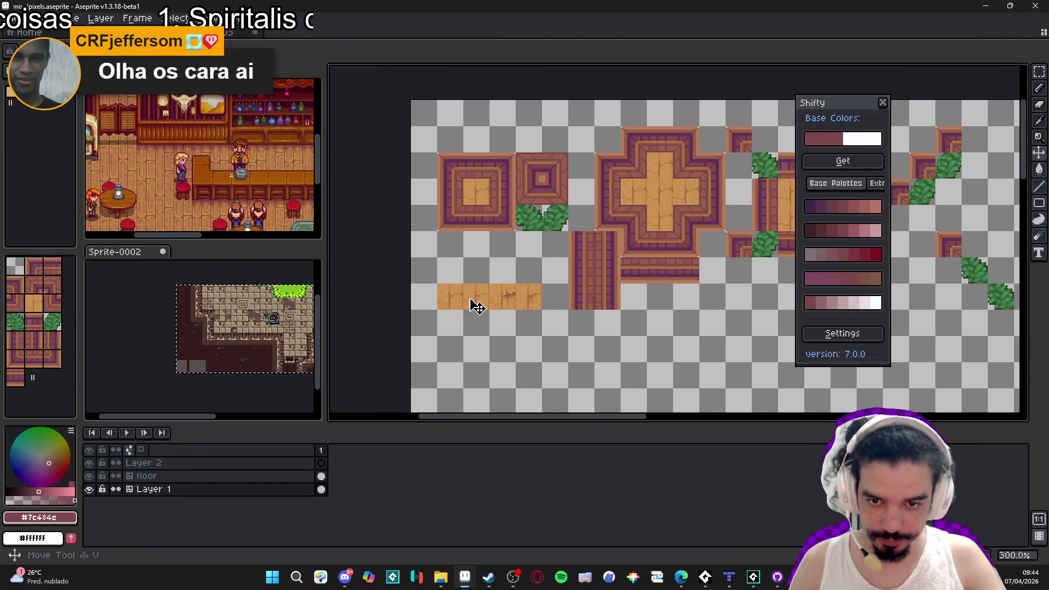
ctrl+click(454, 309)
drag(457, 304, 541, 306)
key(ctrl+Tab)
scroll(519, 166, up, 3)
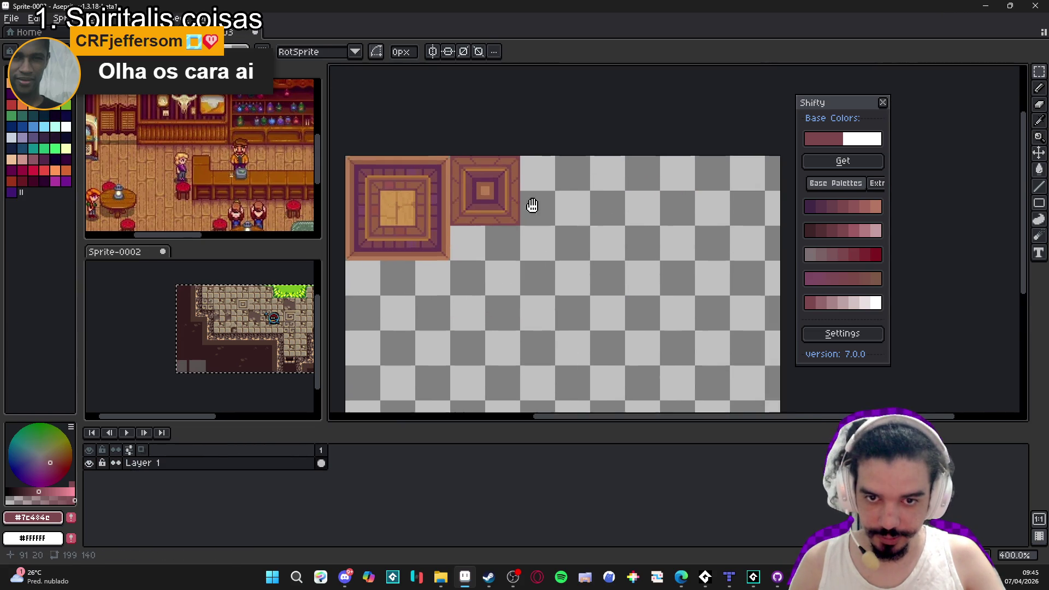
key(ctrl+v)
drag(404, 239, 653, 207)
scroll(653, 208, up, 3)
mouse_move(557, 215)
mouse_down()
mouse_move(609, 273)
mouse_move(698, 306)
mouse_move(535, 294)
mouse_move(538, 176)
mouse_move(534, 328)
mouse_move(663, 161)
mouse_move(473, 257)
mouse_move(458, 244)
mouse_up()
scroll(453, 242, down, 4)
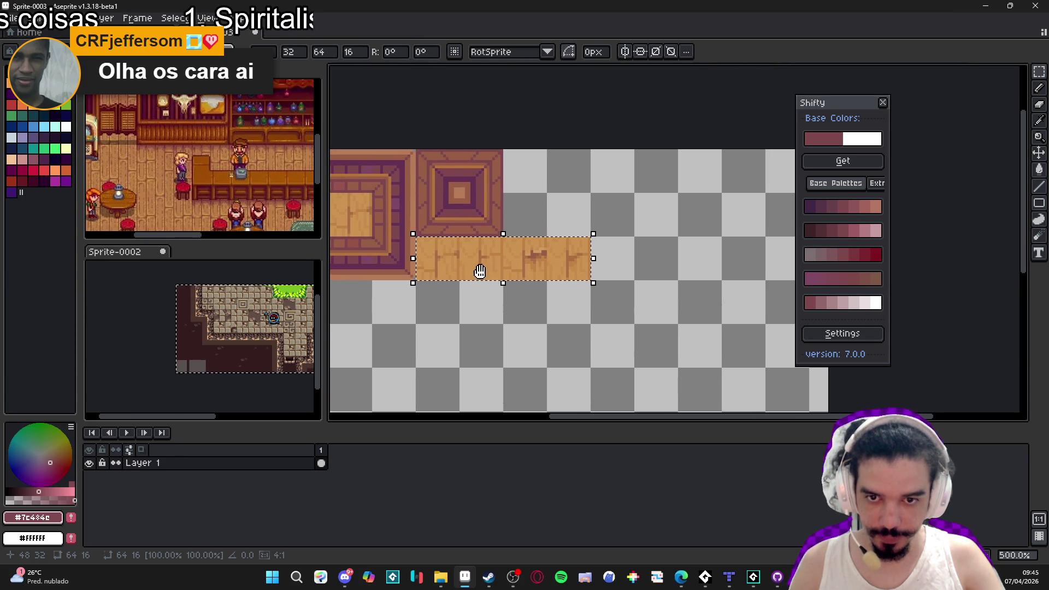
mouse_move(537, 271)
mouse_down()
mouse_move(545, 245)
mouse_move(510, 248)
mouse_move(614, 159)
mouse_move(545, 260)
mouse_move(517, 246)
mouse_move(604, 158)
mouse_move(516, 250)
mouse_up()
click(516, 250)
Move the floor strip's right half under the smaller tile and begin trimming the canvas width.
drag(606, 226, 518, 272)
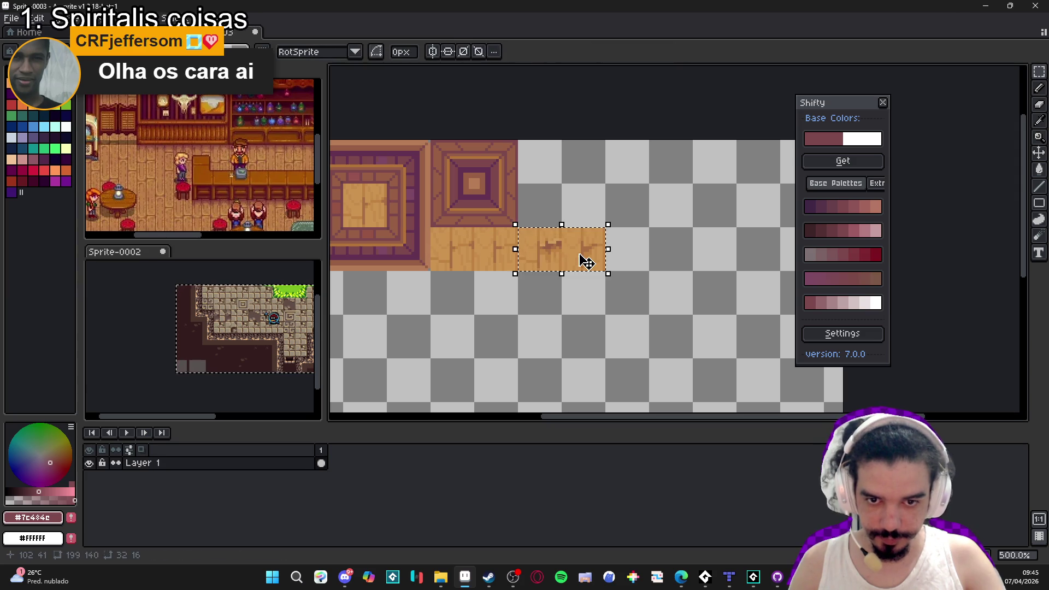
drag(579, 253, 491, 297)
key(Return)
scroll(563, 254, down, 3)
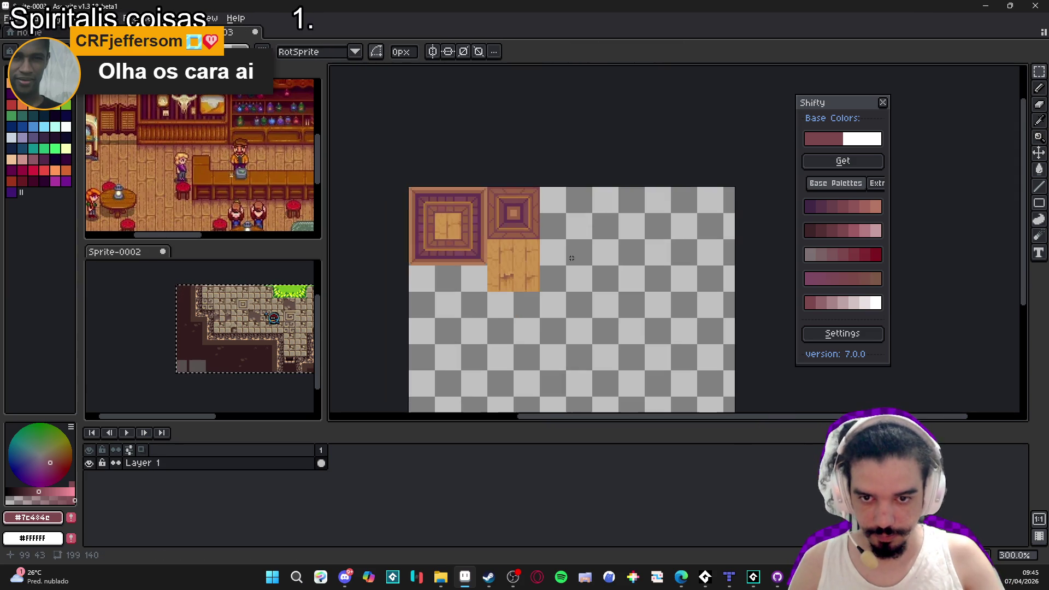
key(ctrl+alt+c)
drag(656, 260, 642, 260)
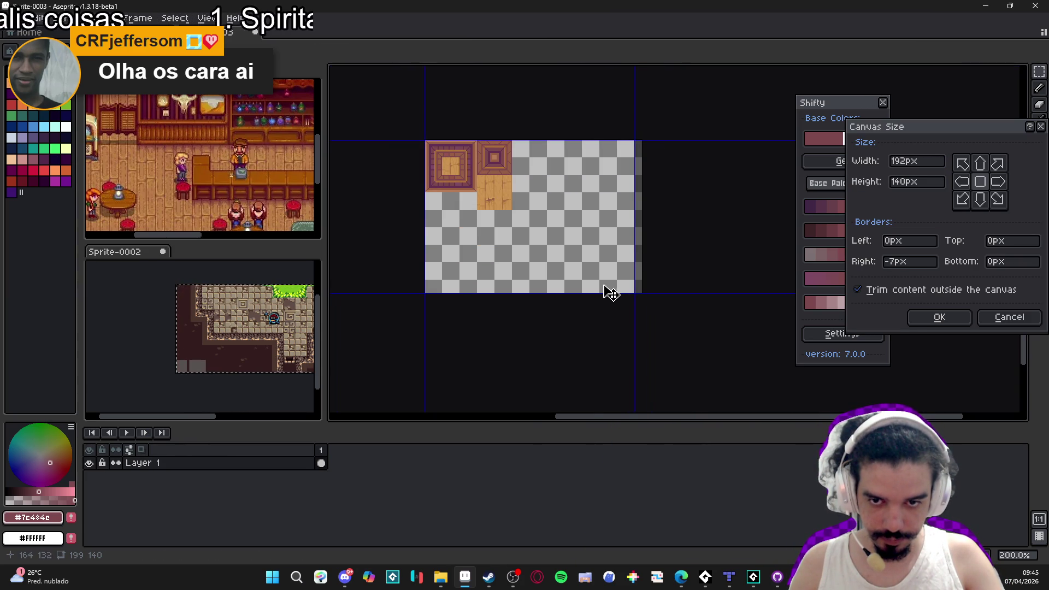
Resize the canvas to 192 wide, first 163 tall, then trimmed to about 144.
scroll(613, 286, up, 3)
drag(604, 298, 606, 365)
click(929, 323)
key(ctrl+alt+c)
drag(674, 356, 697, 310)
click(932, 318)
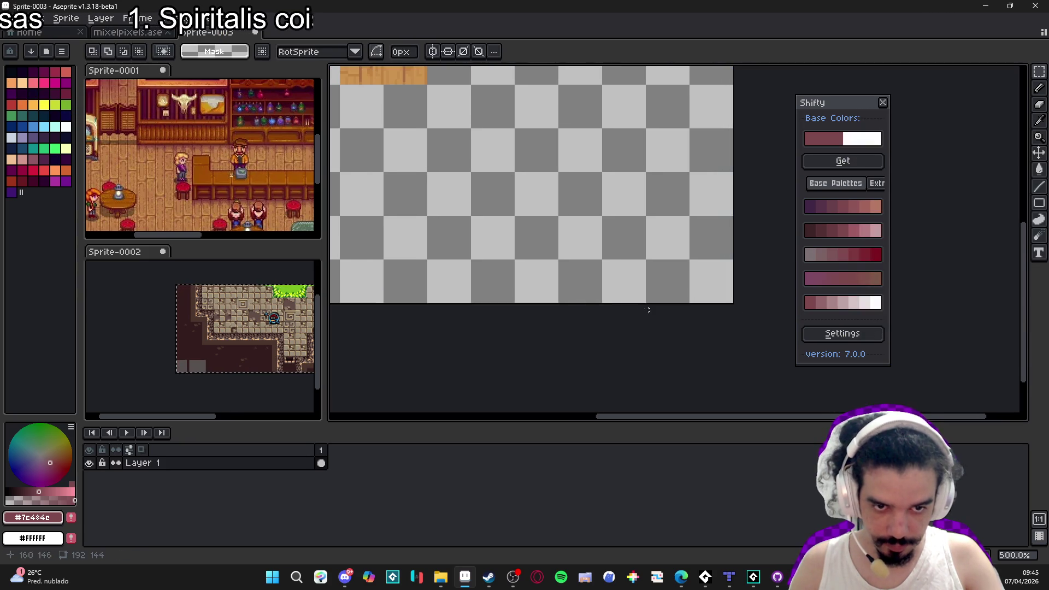
scroll(683, 306, down, 3)
scroll(547, 225, up, 1)
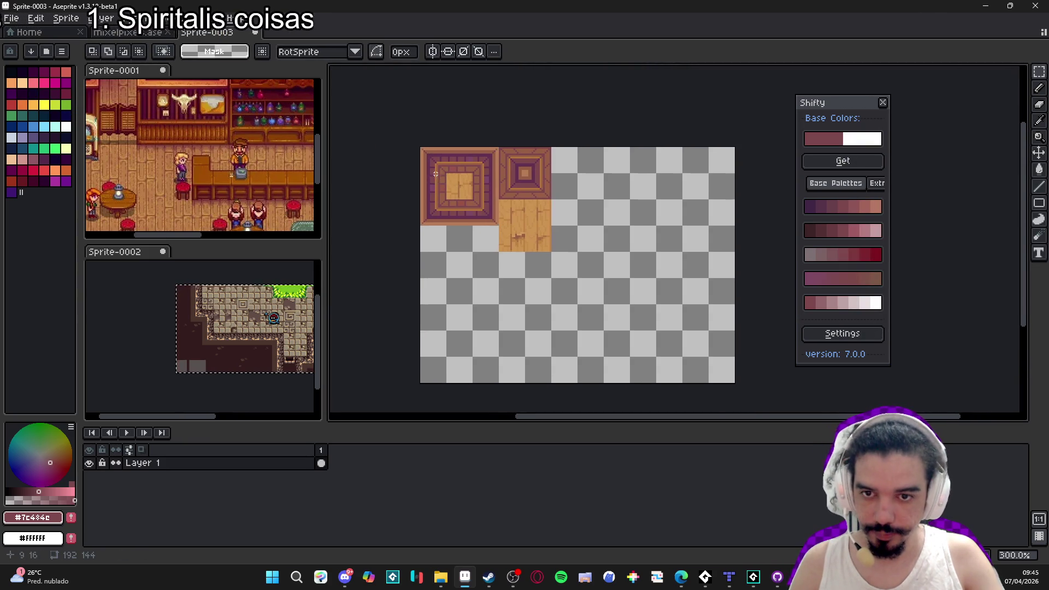
With the pixel grid shown, nudge the wall and floor tile block into the top-left corner.
key(ctrl+apostrophe)
drag(435, 169, 564, 272)
key(ctrl+d)
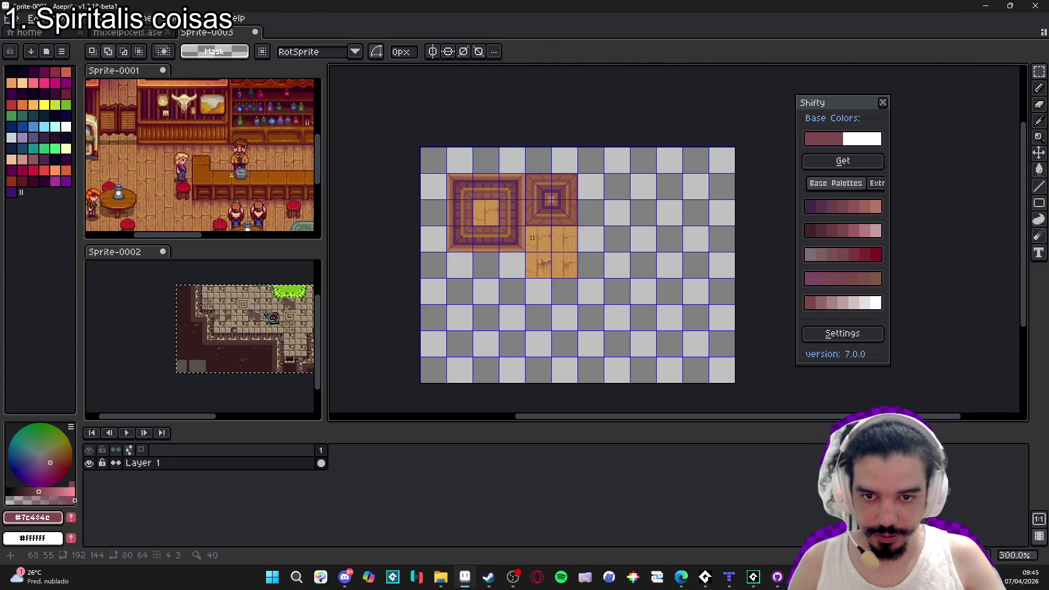
mouse_move(463, 183)
mouse_down()
mouse_move(564, 277)
mouse_move(562, 265)
mouse_up()
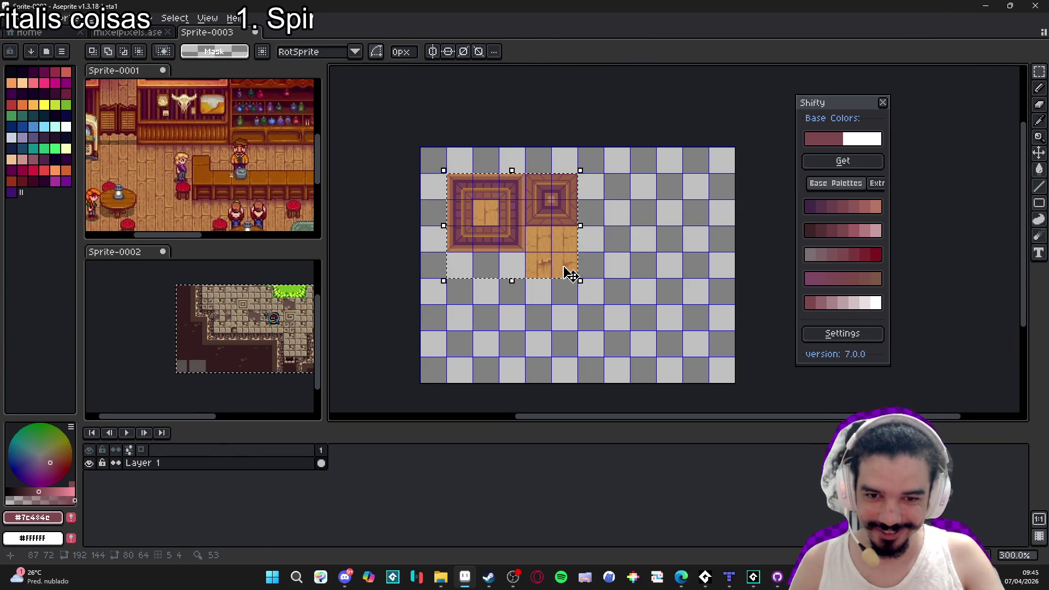
key(shift+Left)
key(shift+Up)
key(ctrl+d)
scroll(564, 265, down, 1)
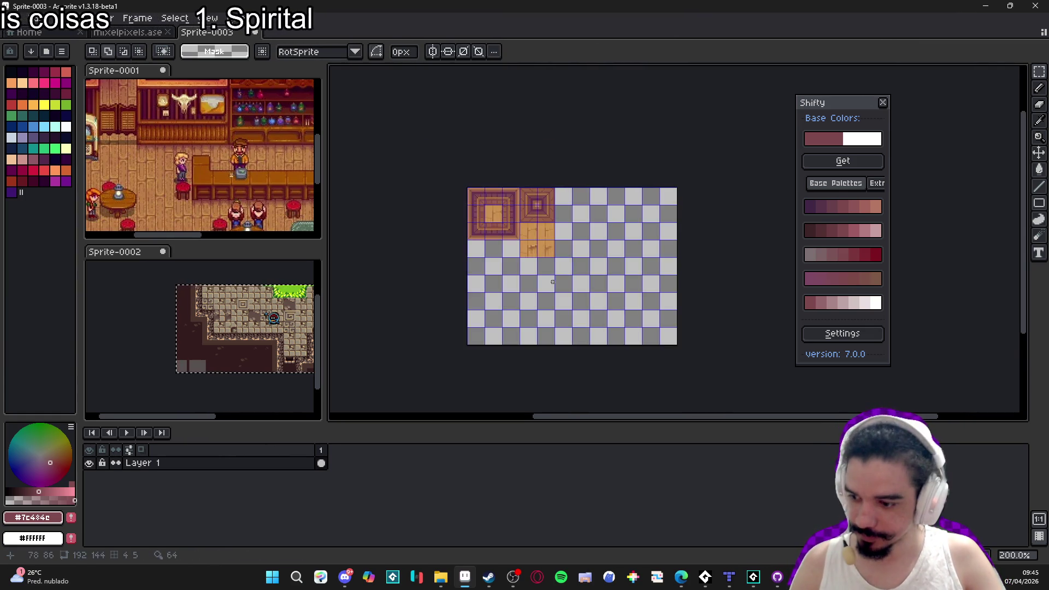
scroll(543, 284, up, 1)
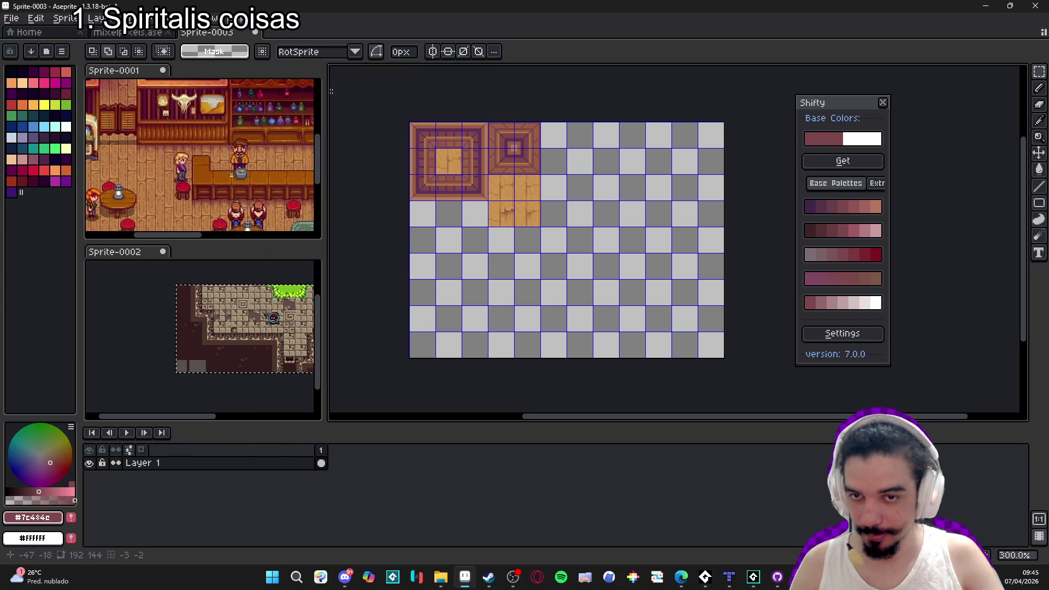
click(11, 18)
Save the sheet as PNG named spr_tavern_wall_and_floor_tileset inside the mixelpixels folder.
click(25, 87)
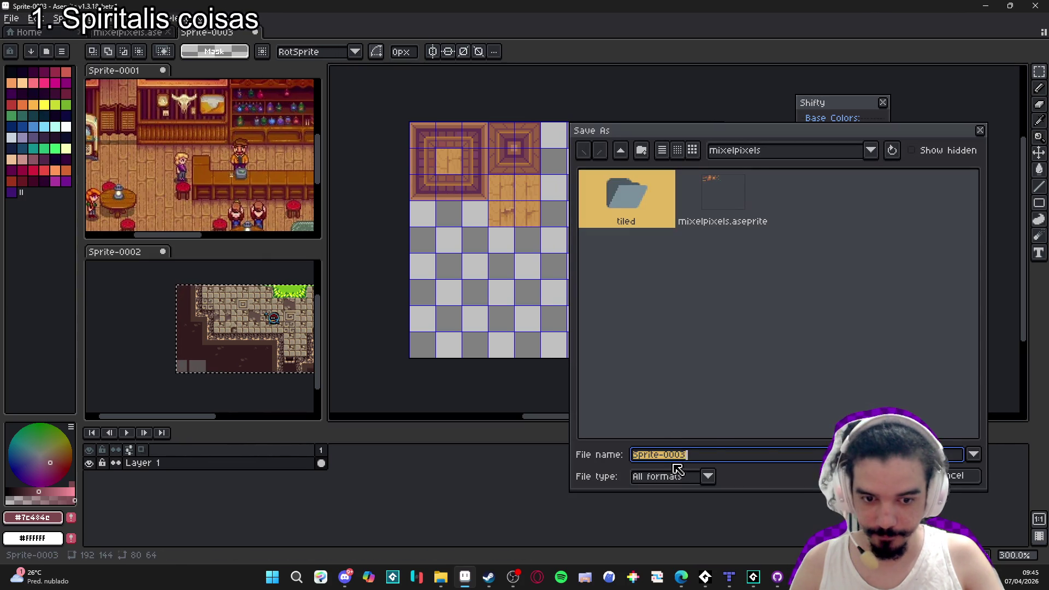
click(682, 478)
click(663, 411)
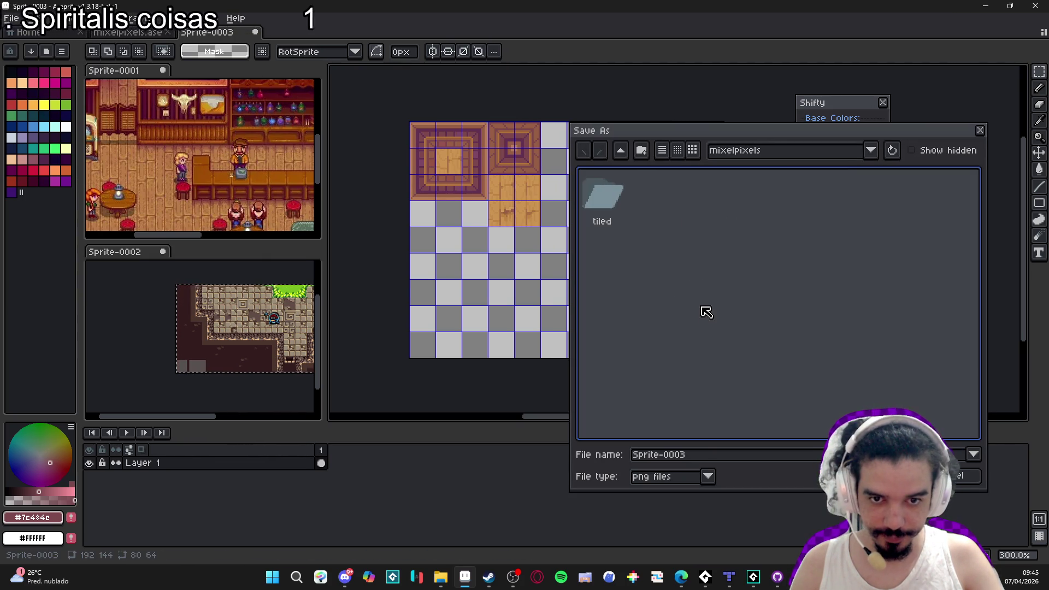
click(625, 156)
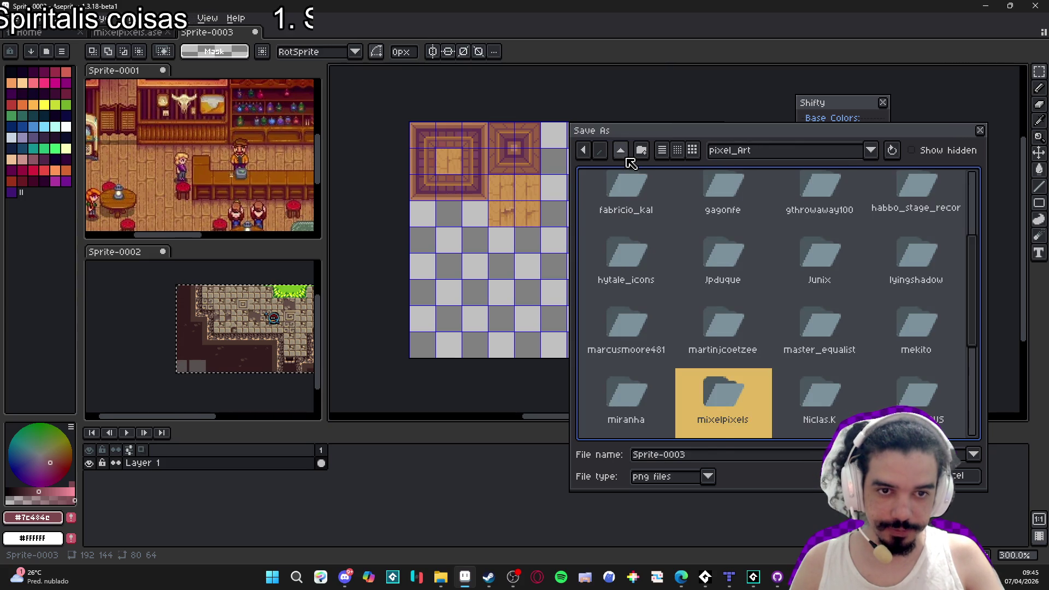
double_click(722, 425)
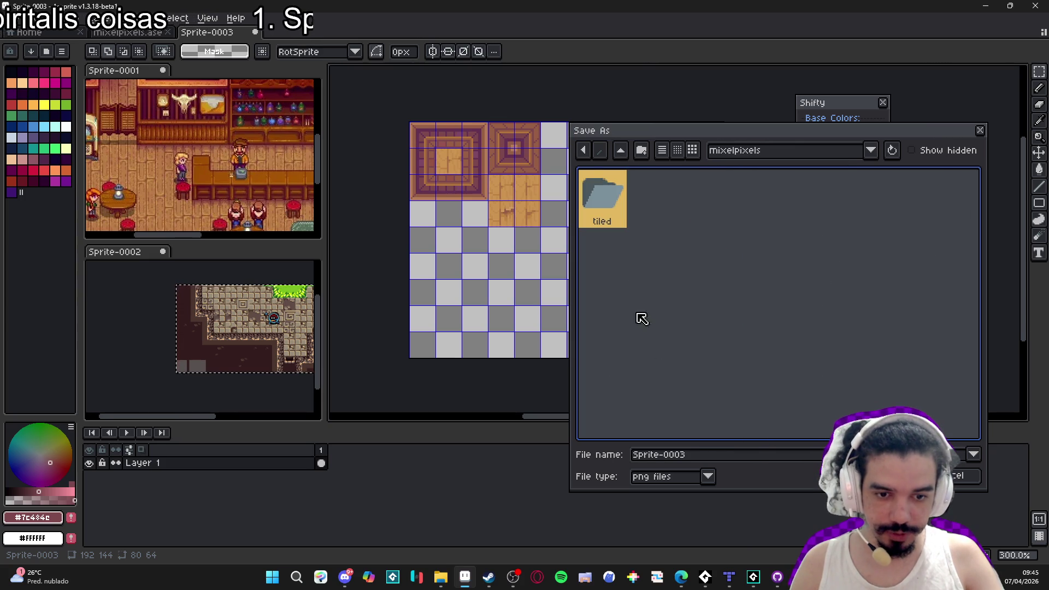
click(706, 461)
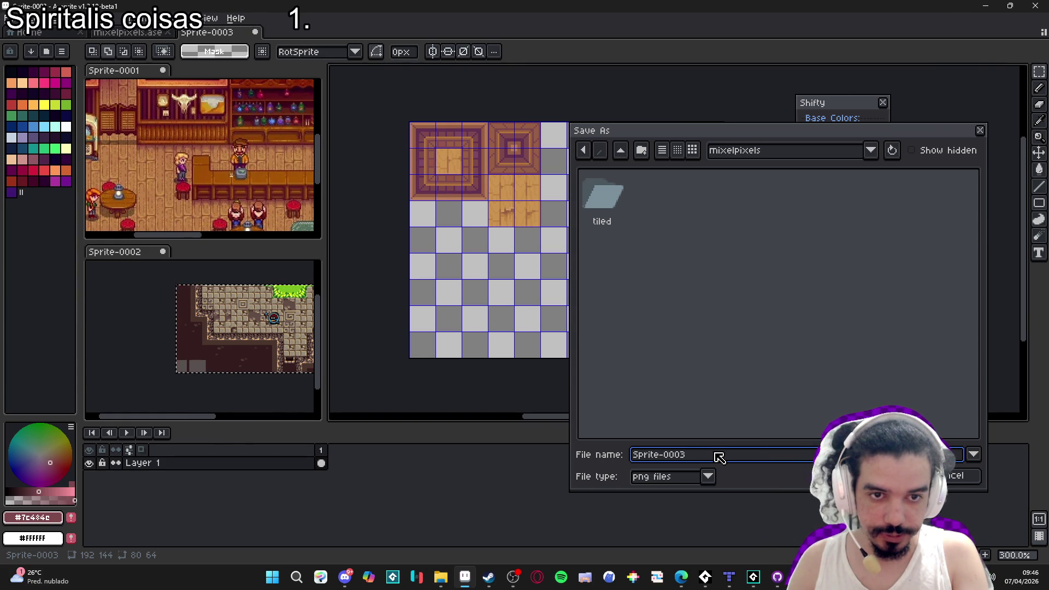
text(spr_tavern_wall_and_floor_tileset)
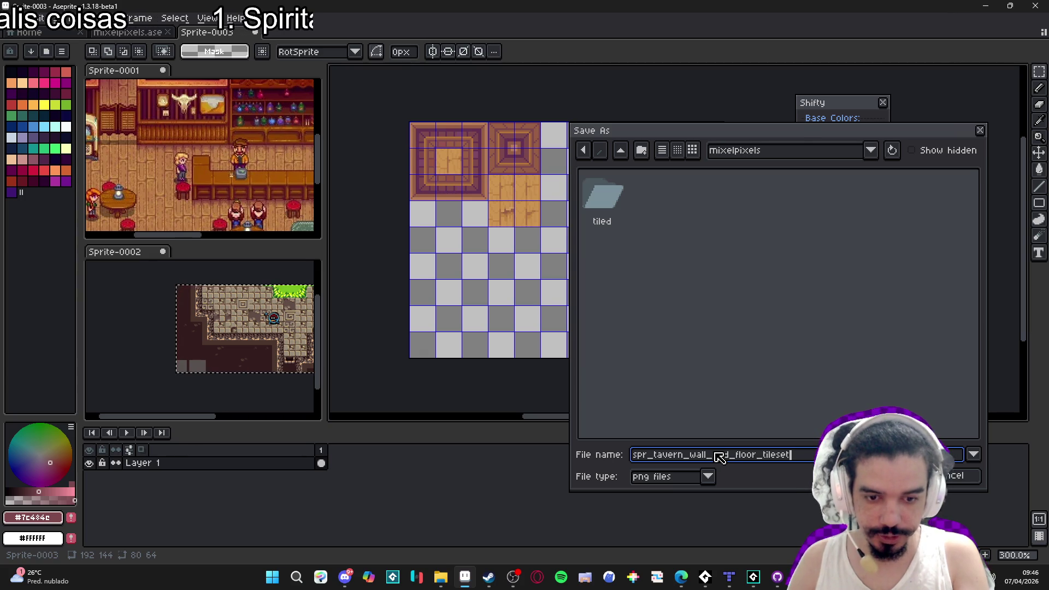
key(Return)
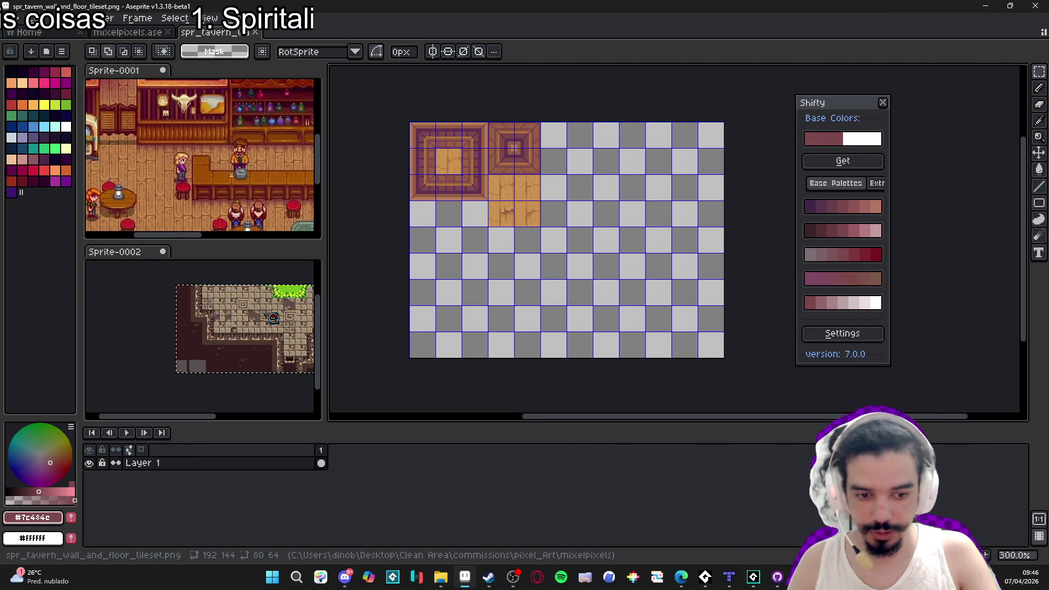
click(729, 577)
Create the walls_and_floor tileset and mark the wall tiles with a corner terrain named tavern.
click(830, 342)
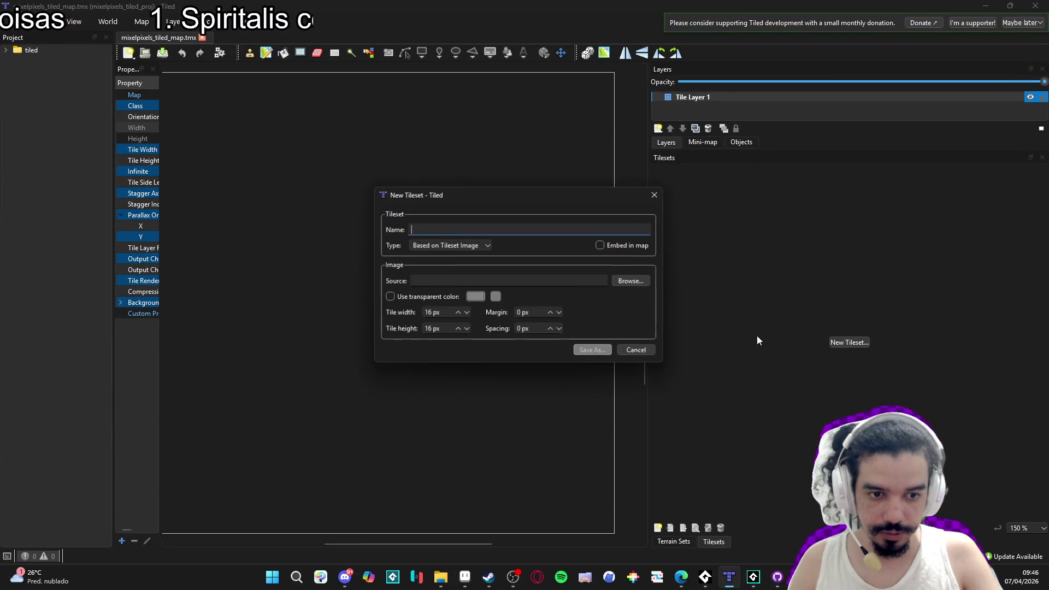
text(walls_and)
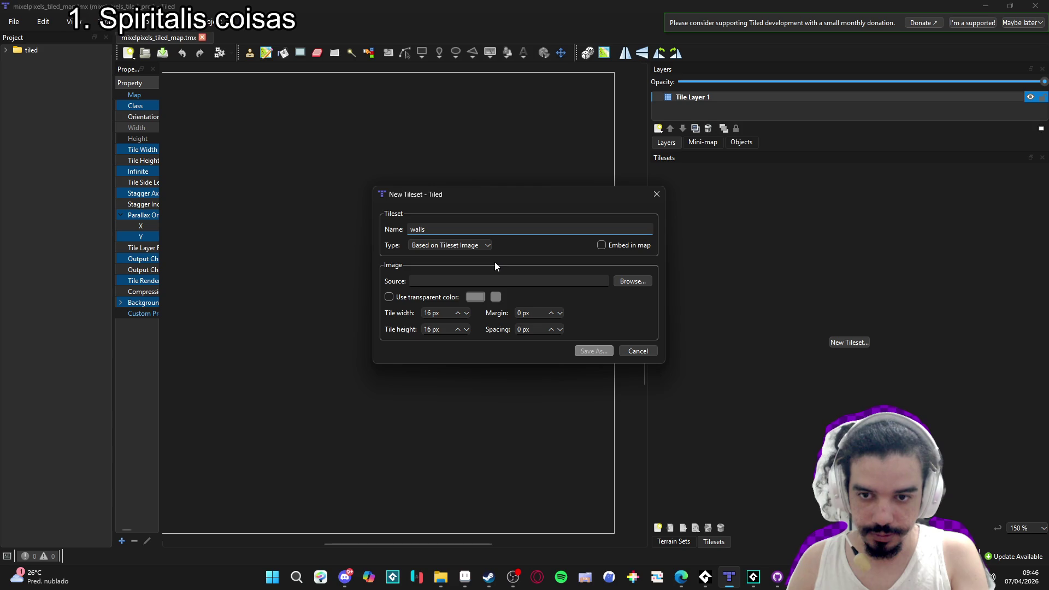
text(_floor_t)
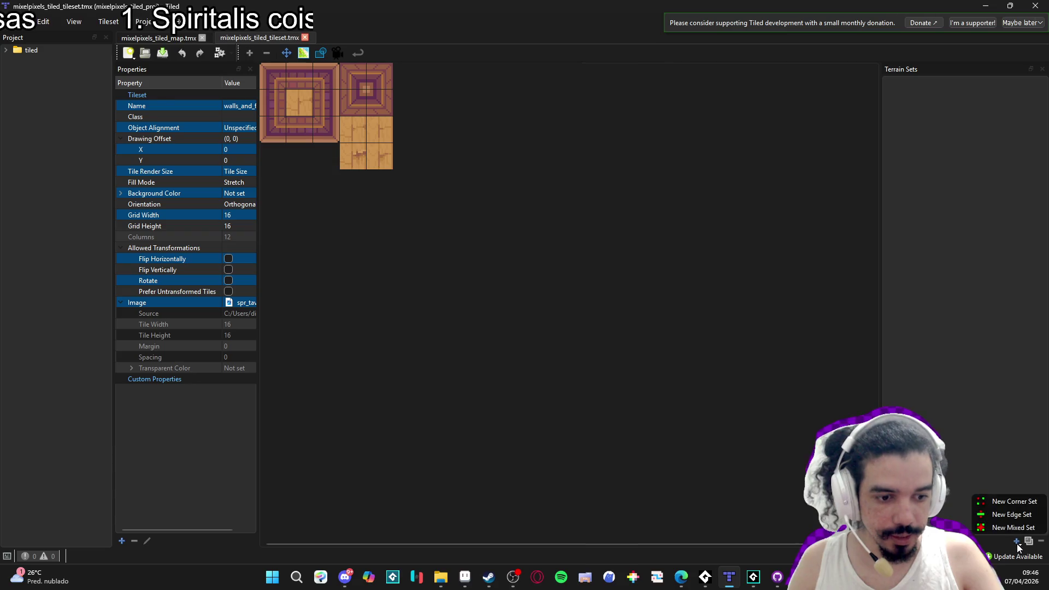
click(1010, 499)
double_click(907, 305)
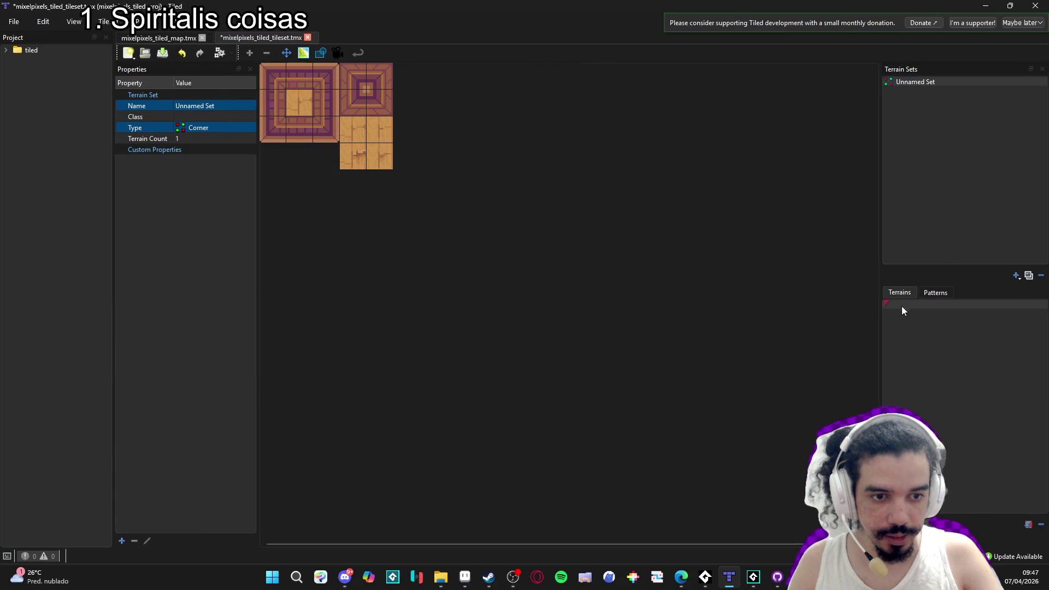
text(tavern)
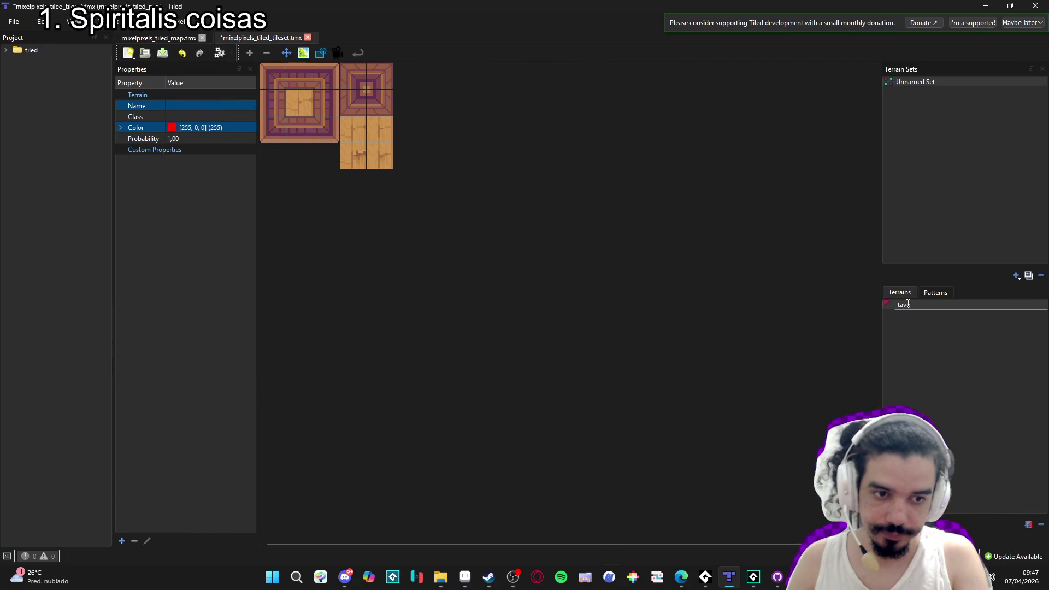
key(Return)
mouse_move(284, 88)
mouse_down()
mouse_move(297, 84)
mouse_move(321, 109)
mouse_move(293, 122)
mouse_move(303, 91)
mouse_move(347, 122)
mouse_move(350, 141)
mouse_move(376, 123)
mouse_move(346, 152)
mouse_move(350, 166)
mouse_move(369, 152)
mouse_move(381, 162)
mouse_up()
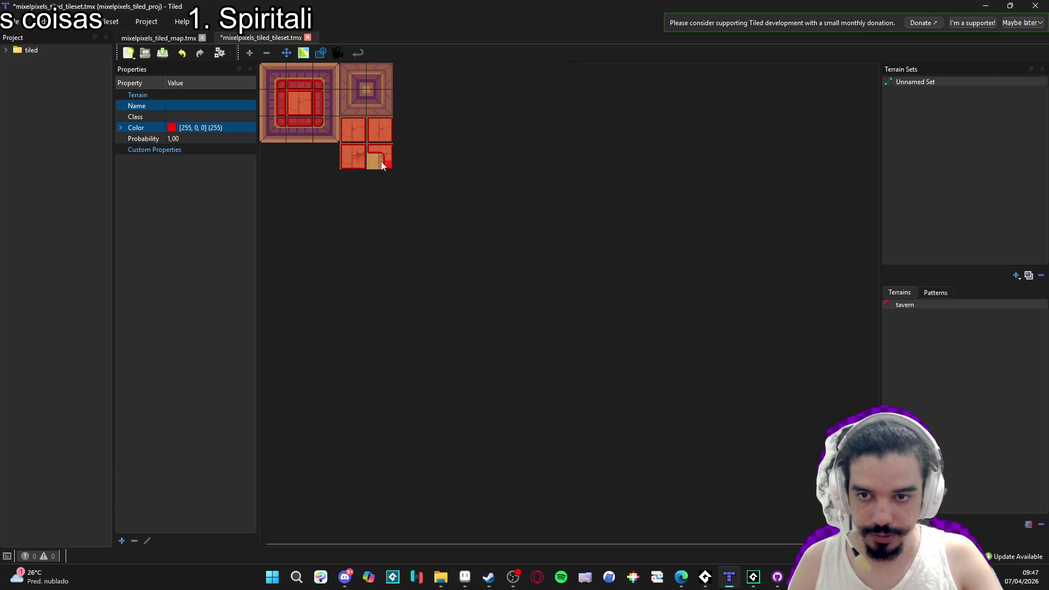
mouse_move(346, 70)
mouse_down()
mouse_move(346, 109)
mouse_move(382, 113)
mouse_move(390, 74)
mouse_move(354, 70)
mouse_up()
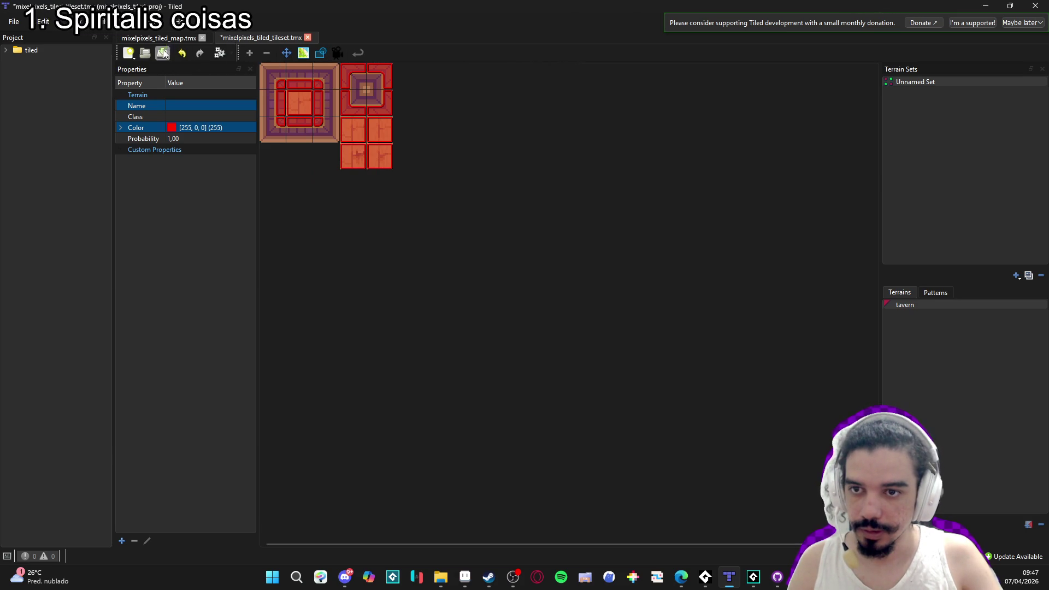
click(287, 57)
Give the two cracked floor tiles probability 0.1, save the tileset, and return to the map.
click(355, 132)
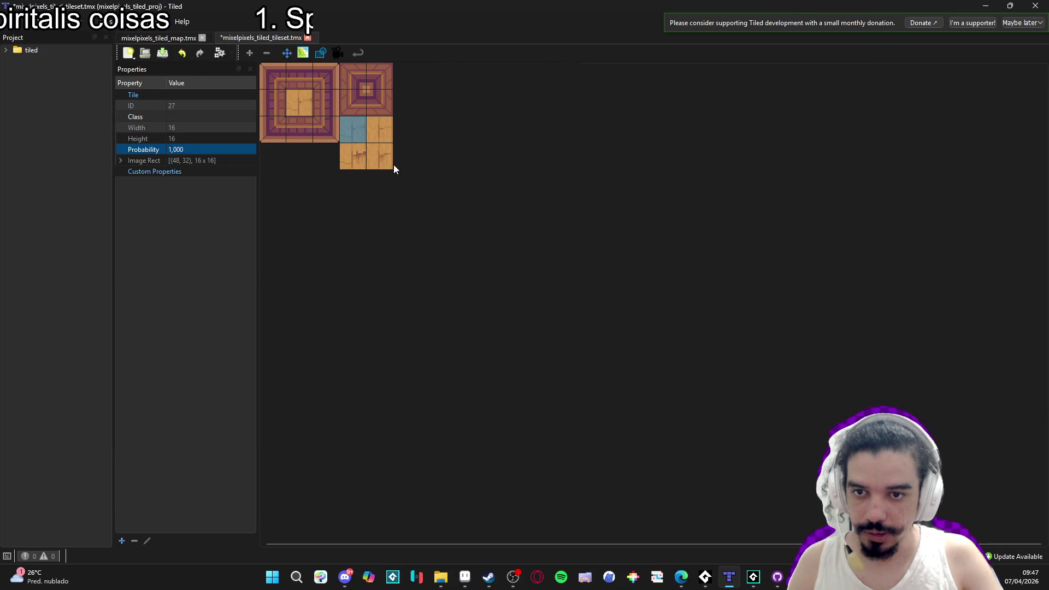
click(432, 157)
drag(356, 158, 382, 158)
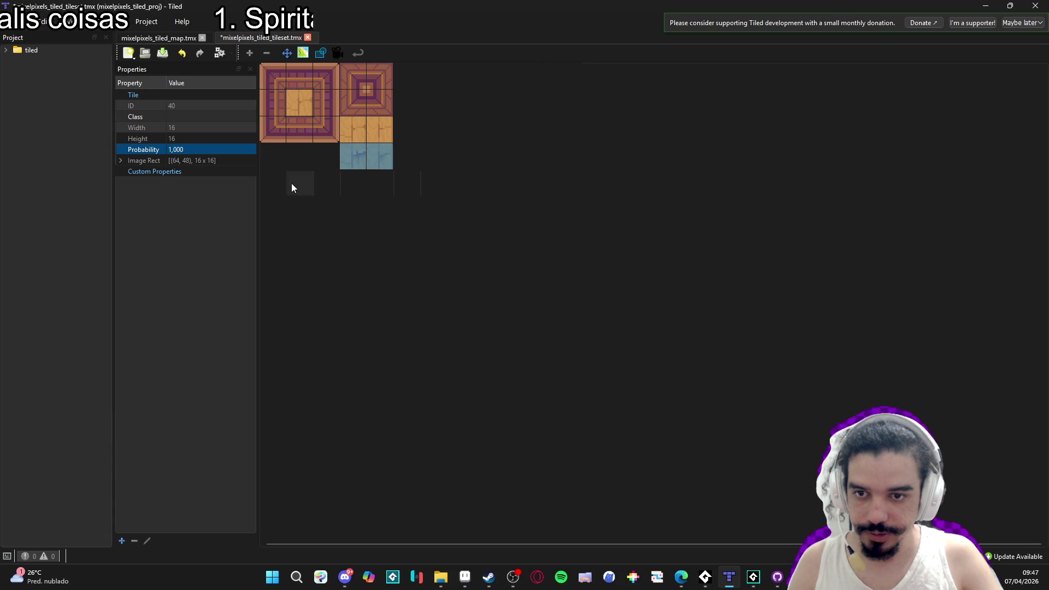
click(181, 150)
text(0,1)
key(Return)
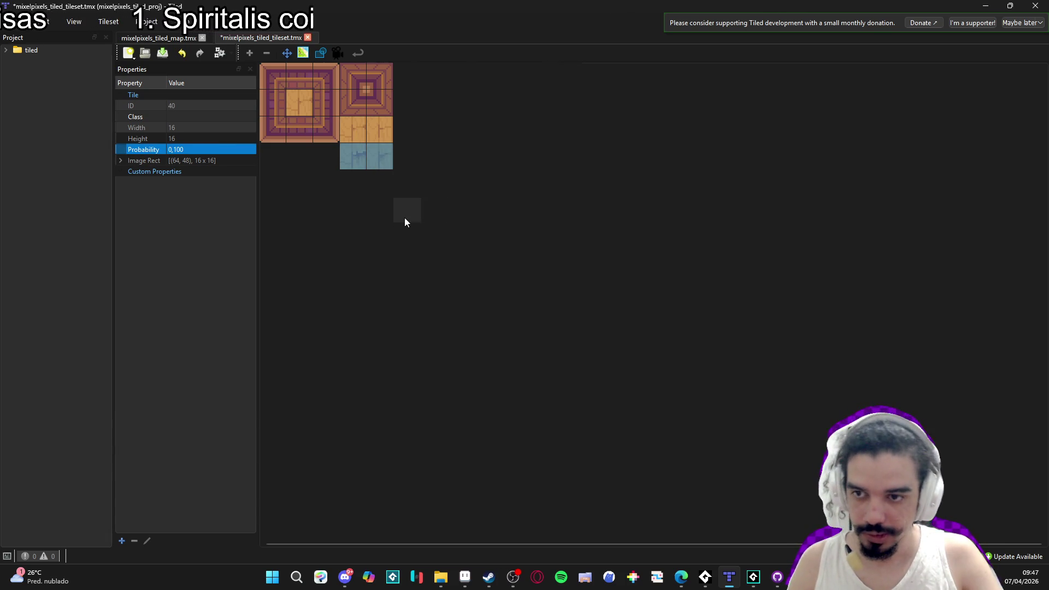
key(ctrl+s)
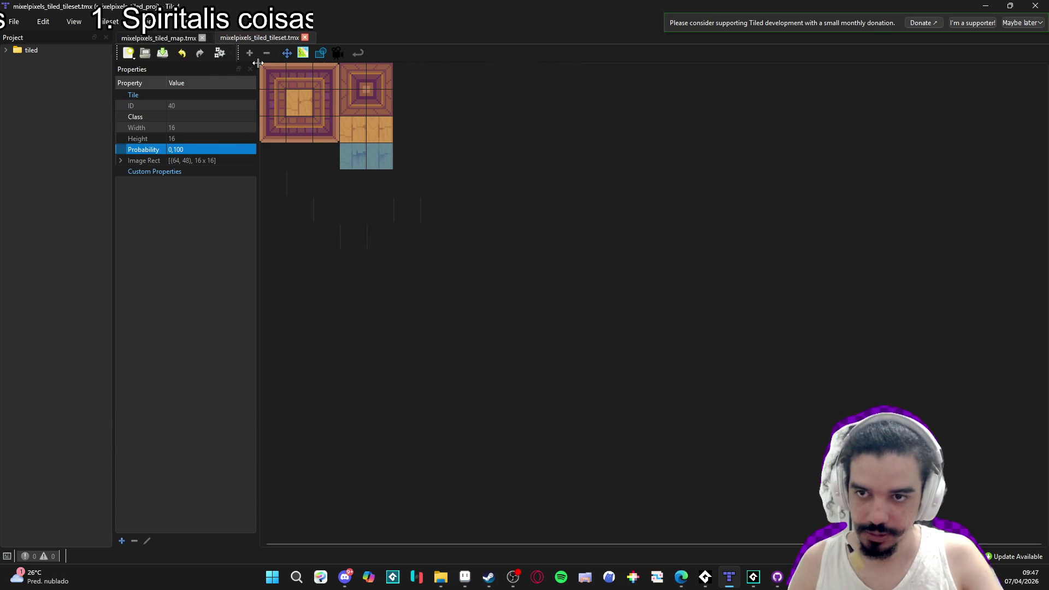
click(166, 37)
scroll(480, 273, down, 8)
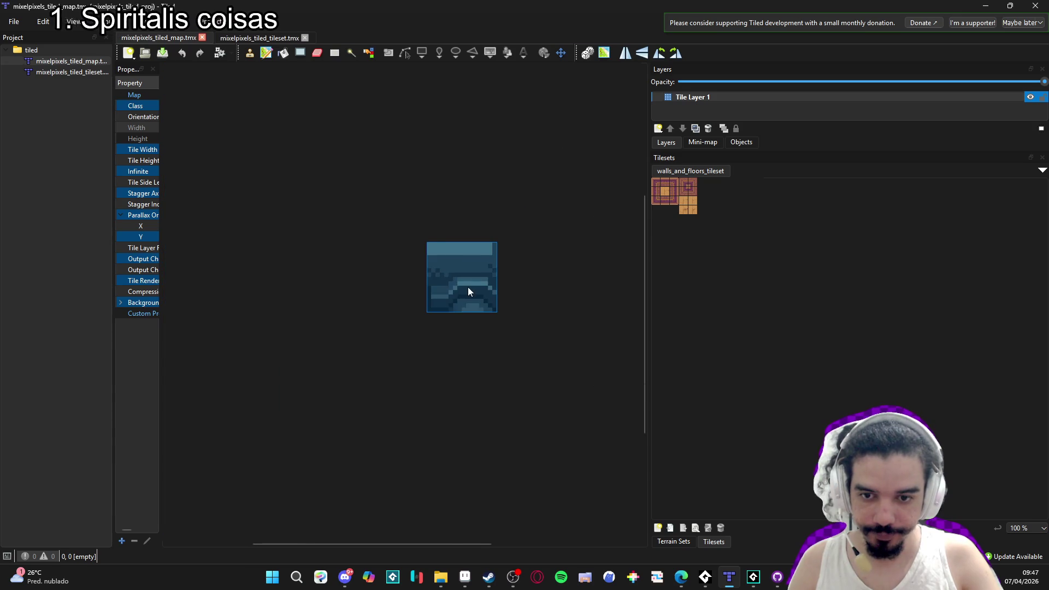
Paint a large walled wooden-floor area with the tavern terrain, extending it top, right and bottom-left.
click(690, 542)
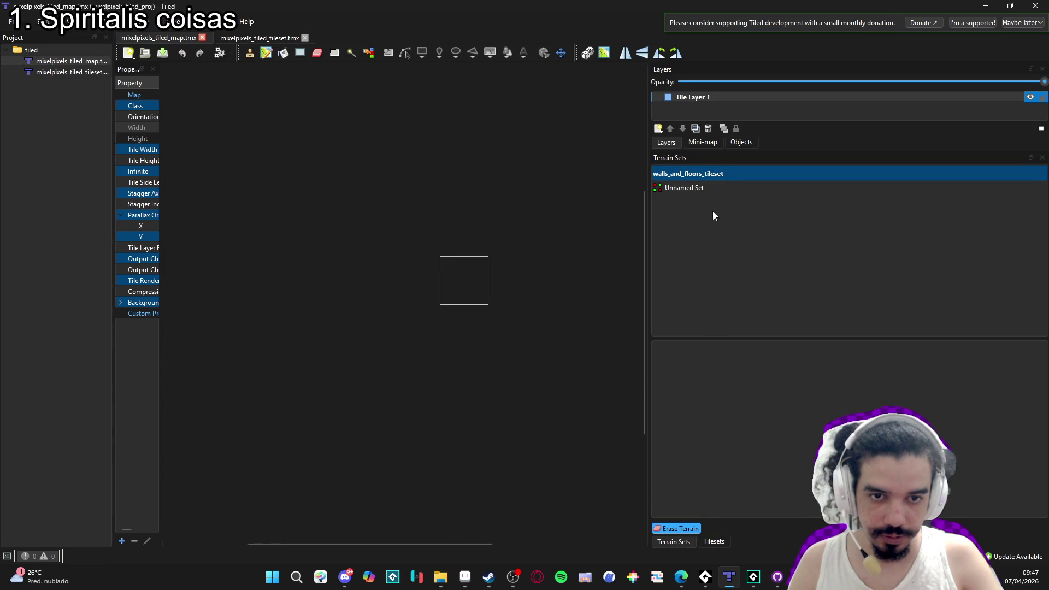
click(691, 347)
scroll(417, 274, up, 2)
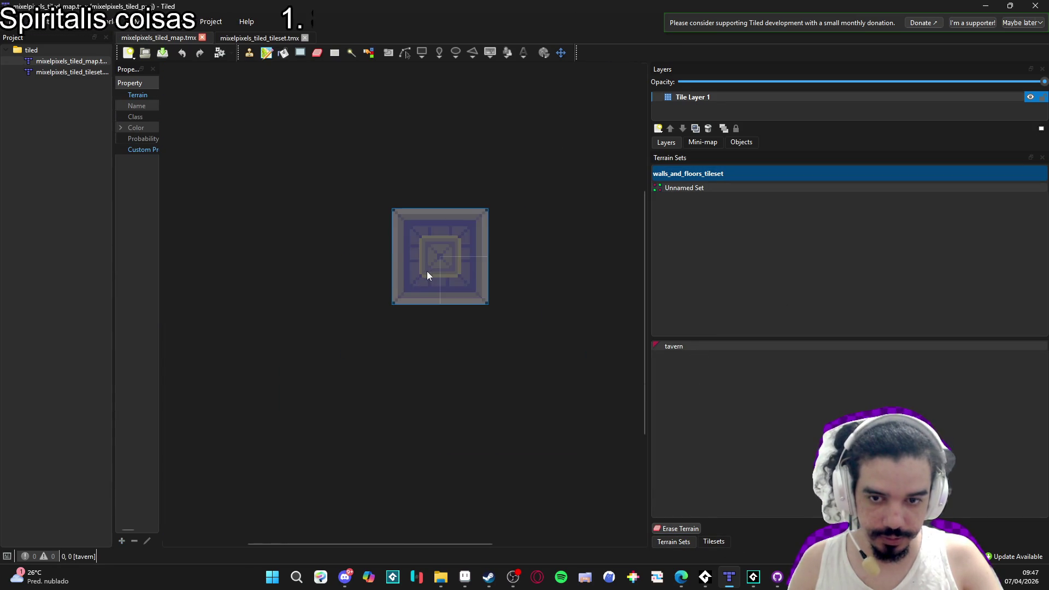
scroll(395, 284, down, 5)
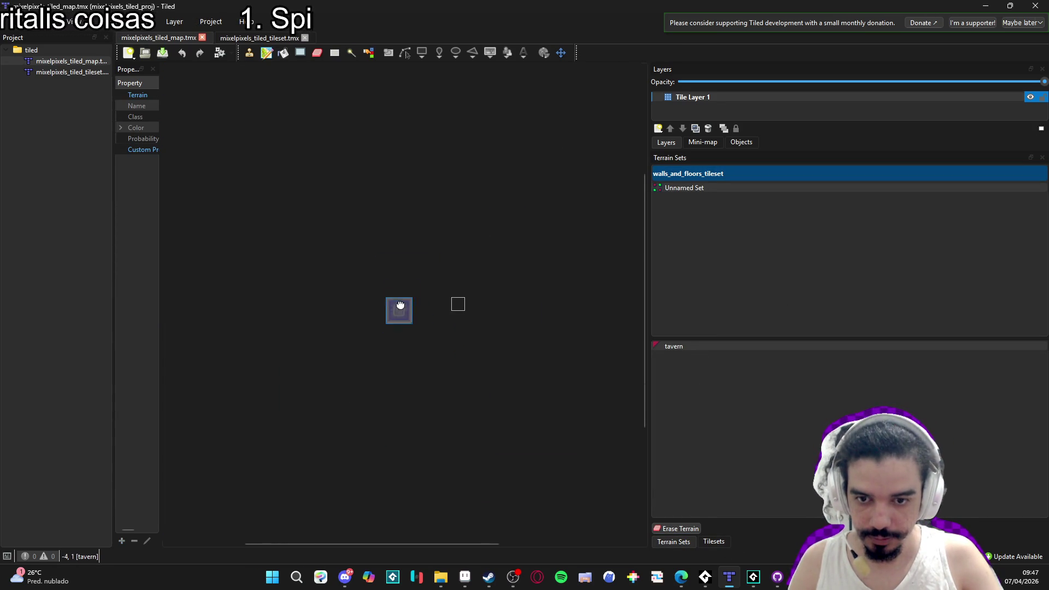
scroll(398, 309, up, 5)
mouse_move(428, 254)
mouse_down()
mouse_move(468, 224)
mouse_move(393, 204)
mouse_move(359, 267)
mouse_move(357, 243)
mouse_move(453, 321)
mouse_move(458, 228)
mouse_move(491, 250)
mouse_up()
mouse_move(455, 170)
mouse_down()
mouse_move(522, 195)
mouse_move(495, 198)
mouse_up()
mouse_move(421, 320)
mouse_down()
mouse_move(387, 335)
mouse_move(328, 310)
mouse_up()
Extend the left walls, add a protrusion to the bottom wall, and rework the right alcove.
scroll(393, 300, up, 2)
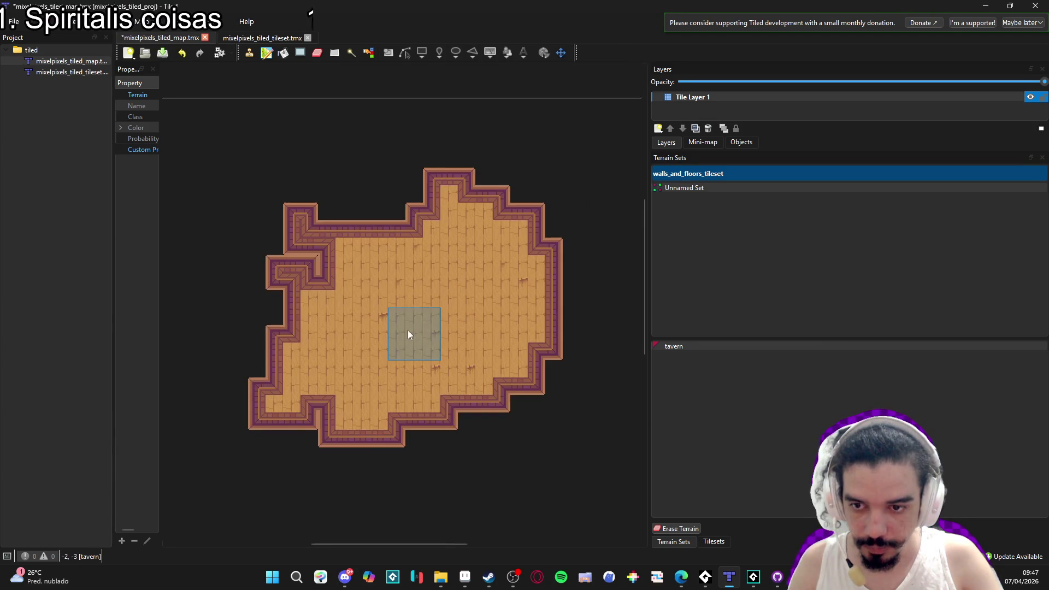
drag(405, 326, 353, 277)
mouse_move(253, 187)
mouse_down()
mouse_move(208, 229)
mouse_move(387, 257)
mouse_move(274, 194)
mouse_move(407, 174)
mouse_move(306, 144)
mouse_move(389, 123)
mouse_move(528, 261)
mouse_move(531, 357)
mouse_move(444, 369)
mouse_move(550, 231)
mouse_move(572, 275)
mouse_move(580, 236)
mouse_up()
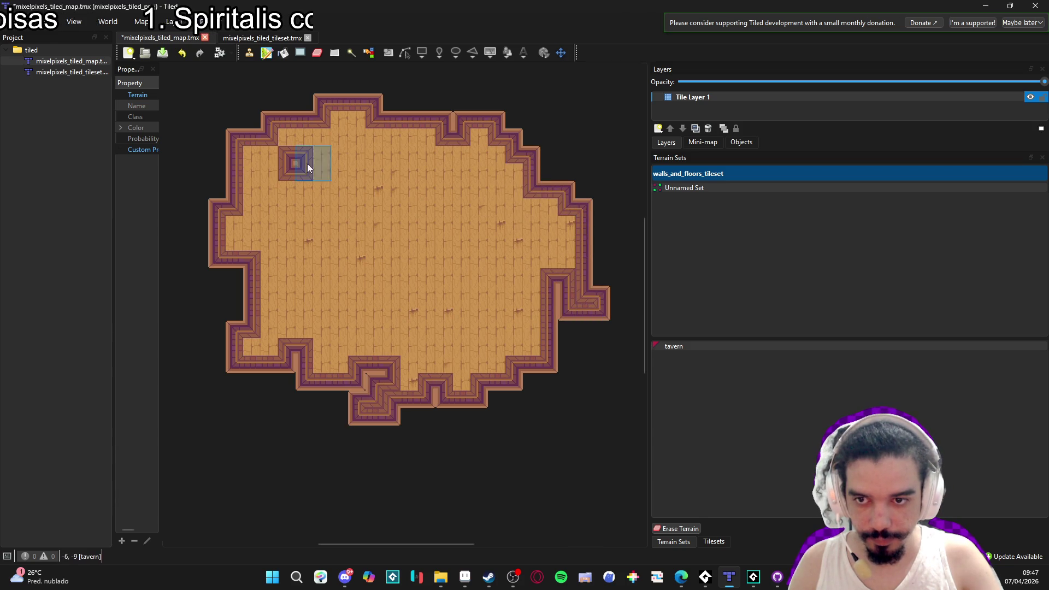
scroll(431, 324, up, 2)
scroll(465, 349, down, 2)
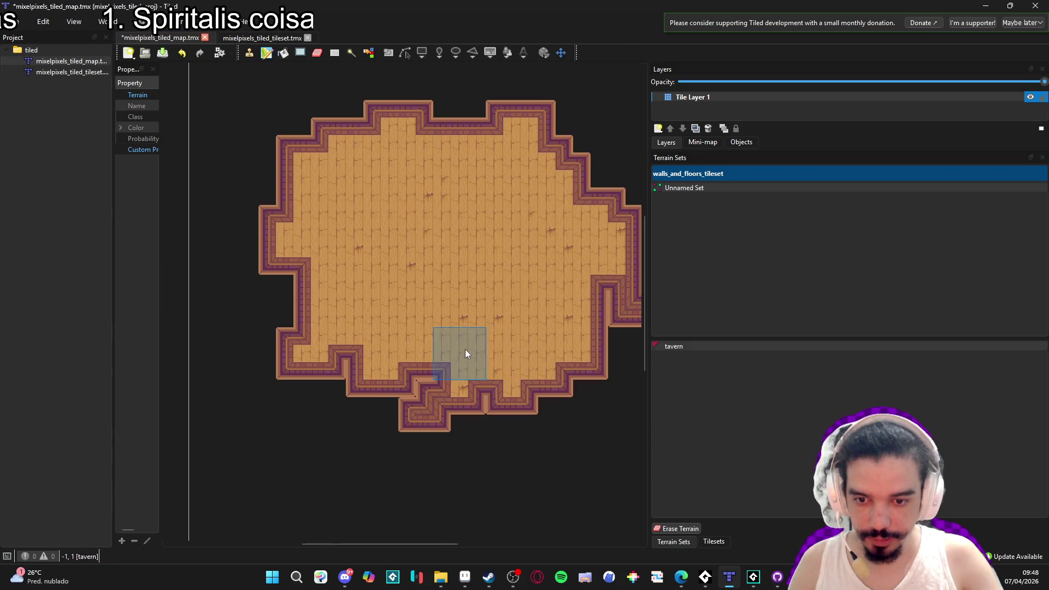
drag(444, 361, 408, 414)
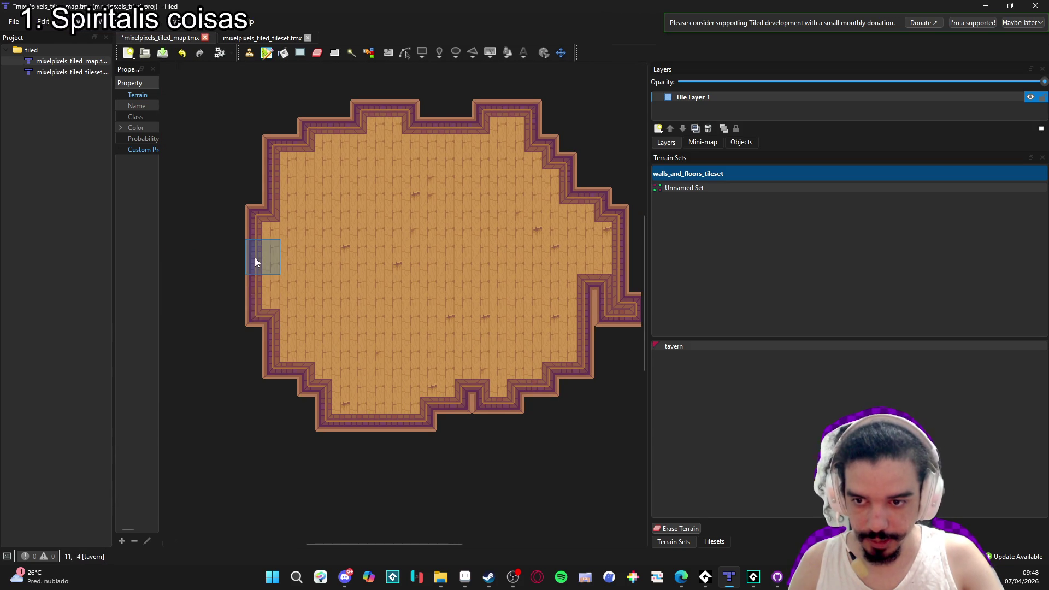
scroll(525, 187, right, 1)
click(558, 325)
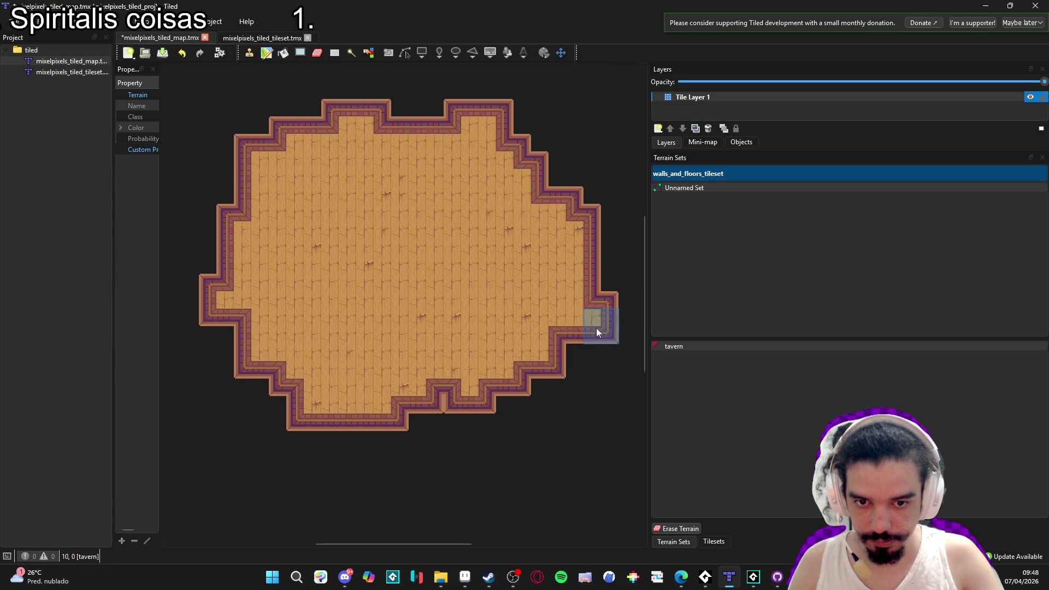
scroll(448, 407, up, 3)
scroll(435, 351, down, 3)
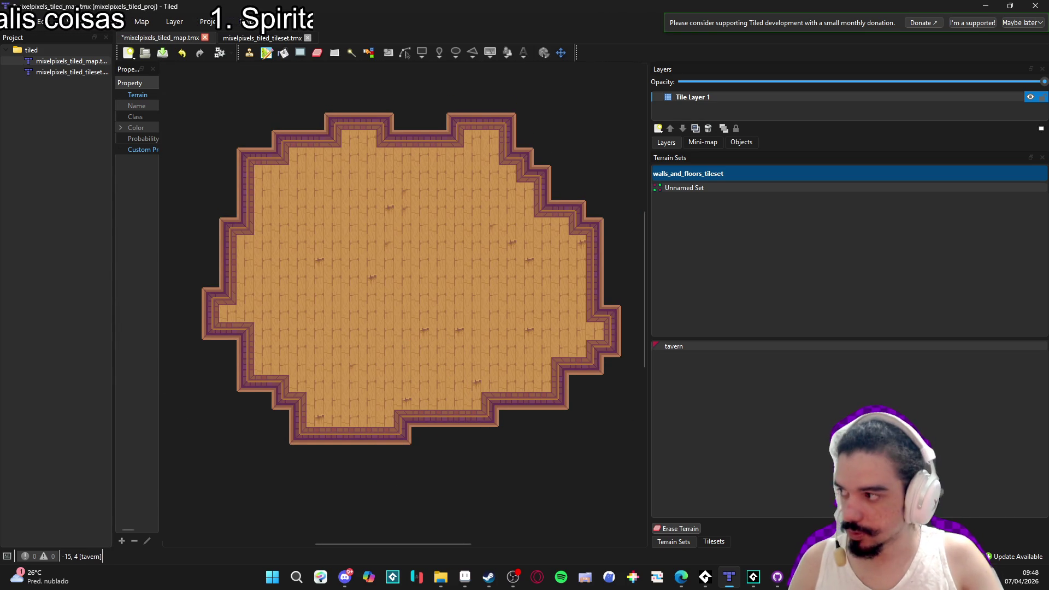
mouse_move(681, 585)
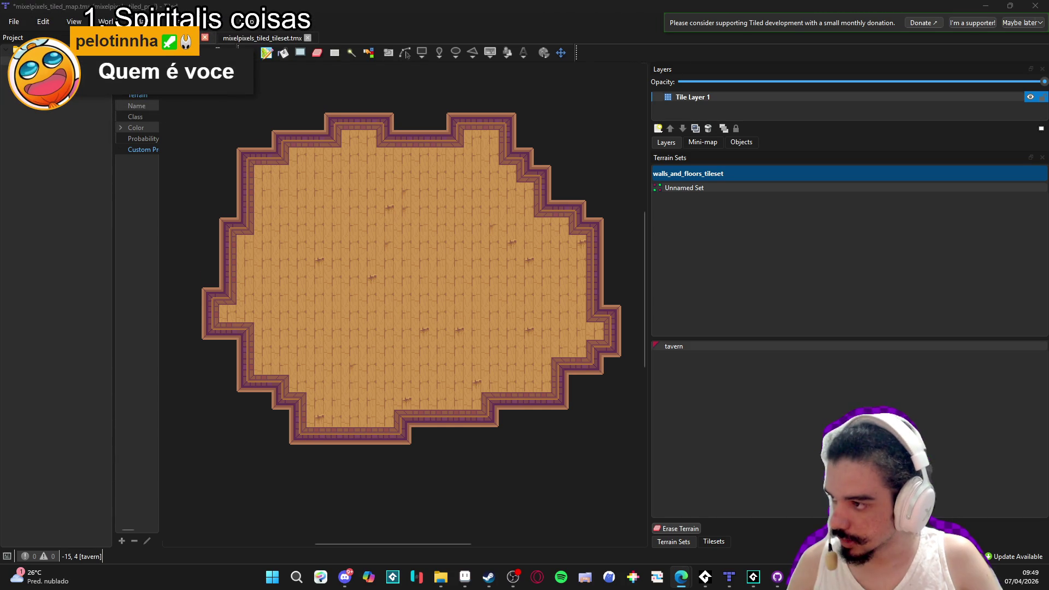
click(681, 577)
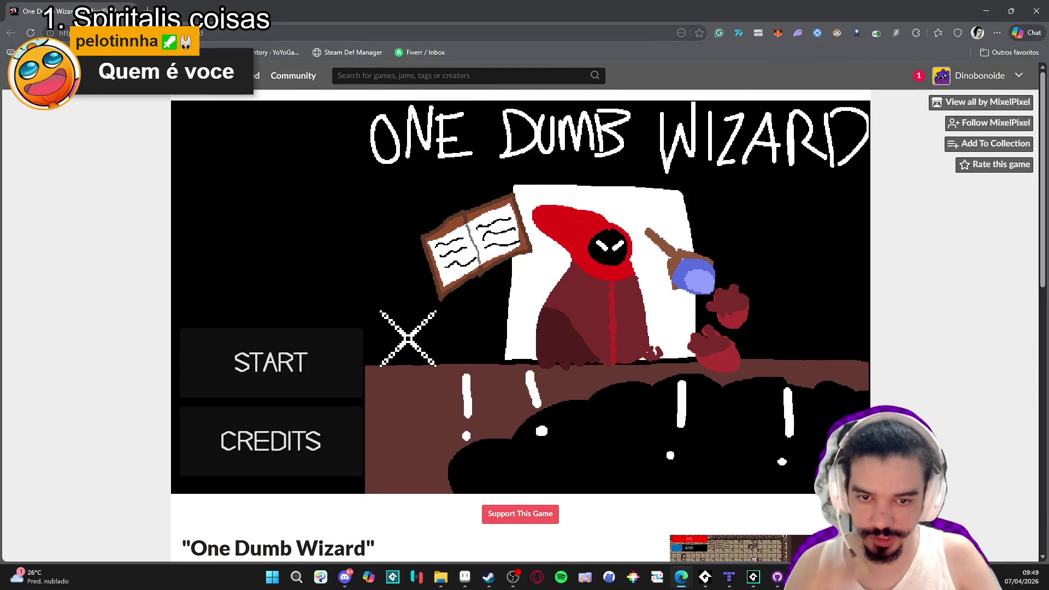
Start One Dumb Wizard, move the wizard onto the grass, and snip a capture around him.
click(322, 369)
click(486, 369)
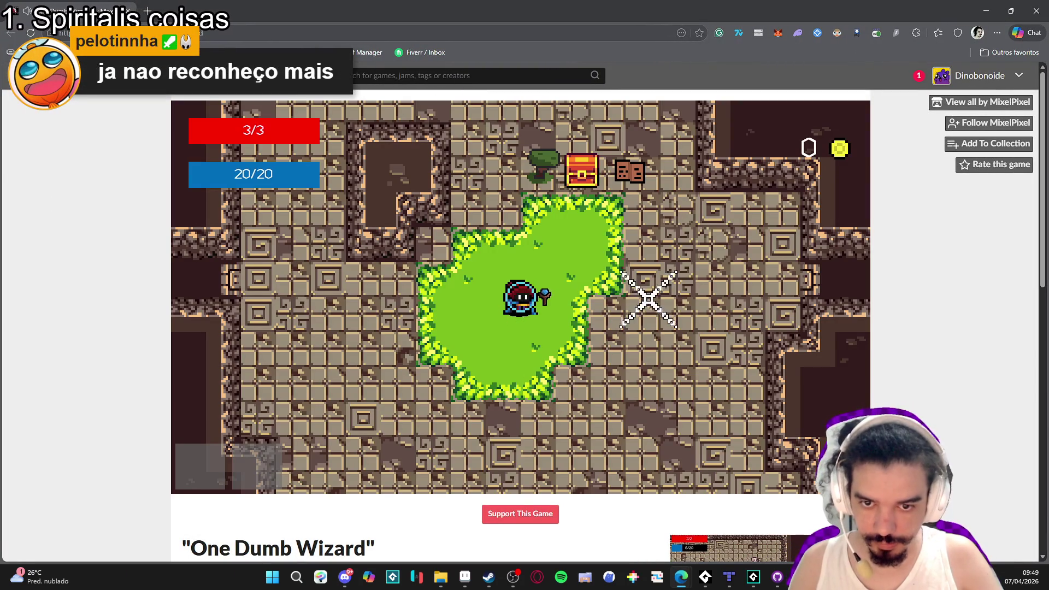
key(s)
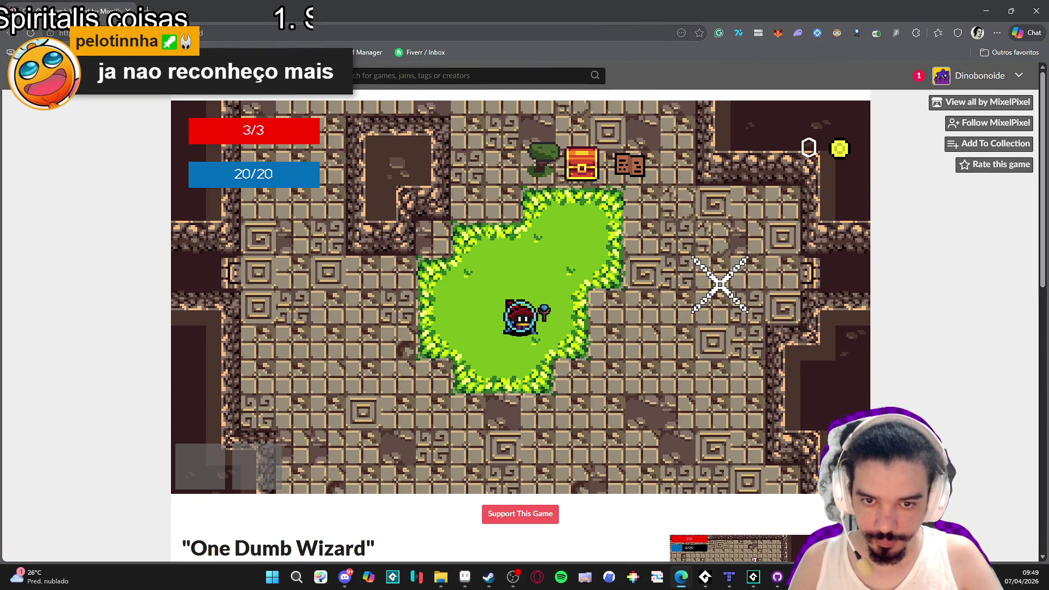
key(super+shift+s)
drag(700, 185, 475, 391)
click(464, 576)
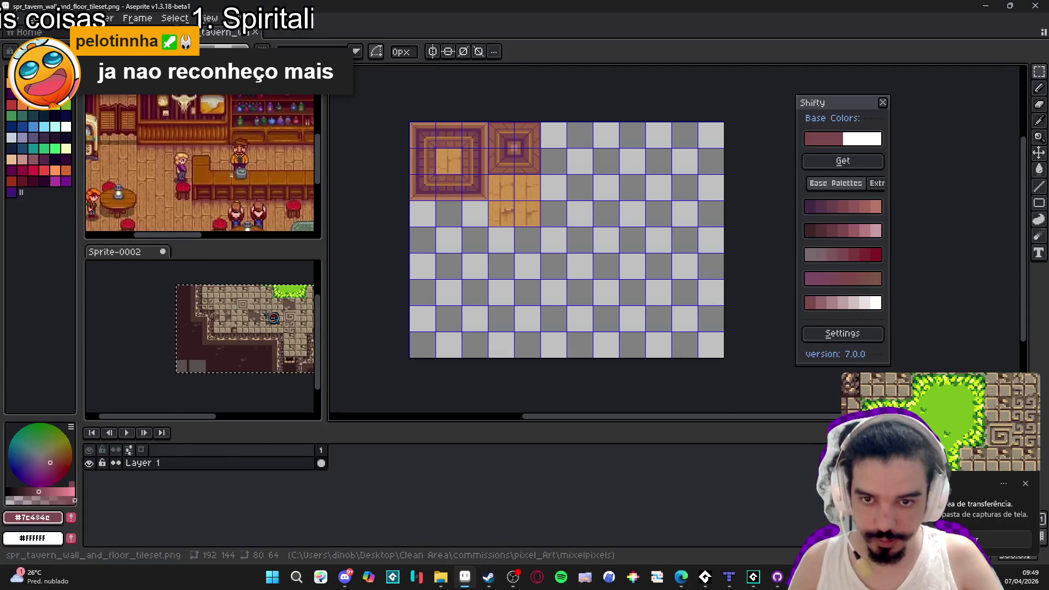
Paste the game capture into a new sprite and measure a 4×4 block of hood pixels.
click(12, 18)
click(33, 31)
click(519, 403)
key(ctrl+v)
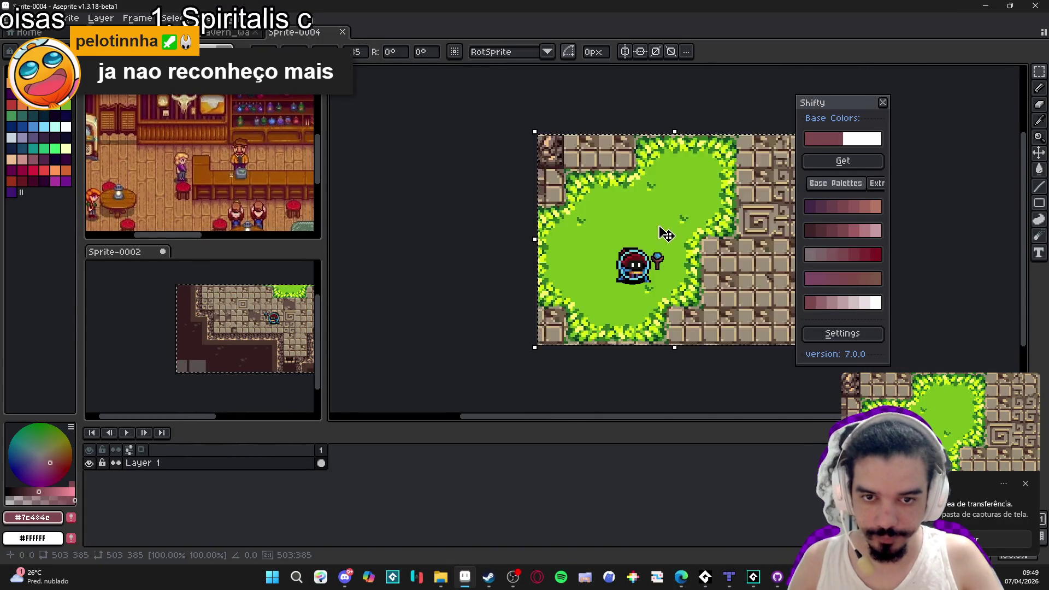
scroll(612, 326, up, 3)
scroll(484, 232, up, 3)
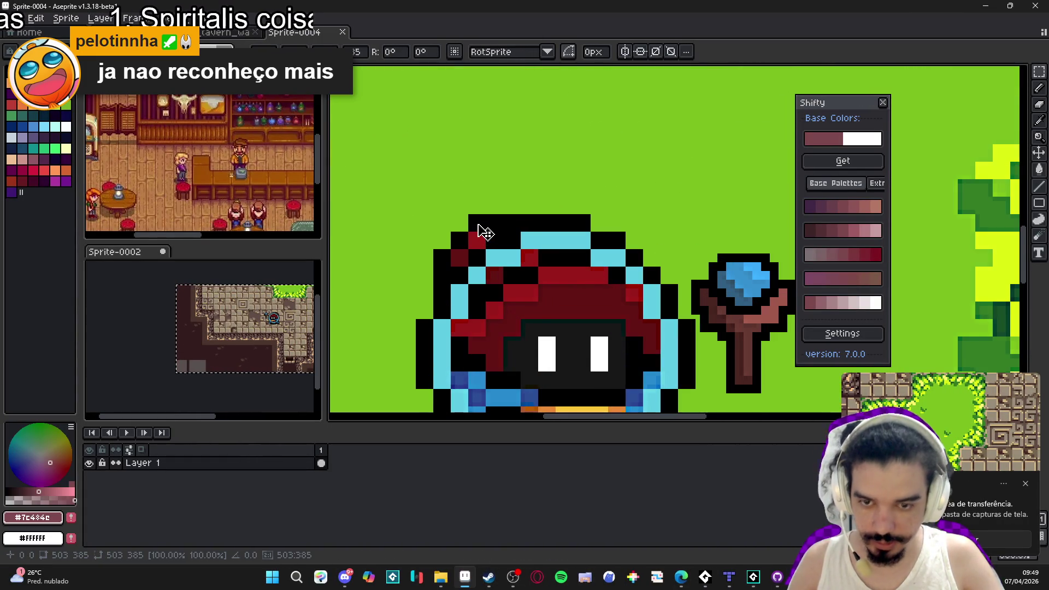
scroll(479, 225, up, 3)
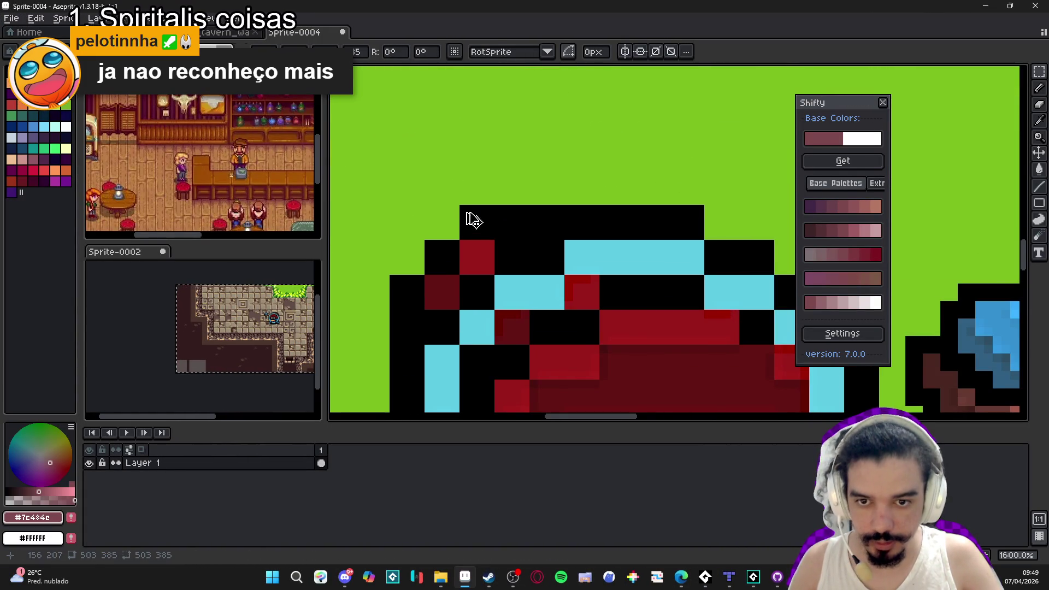
drag(464, 210, 493, 236)
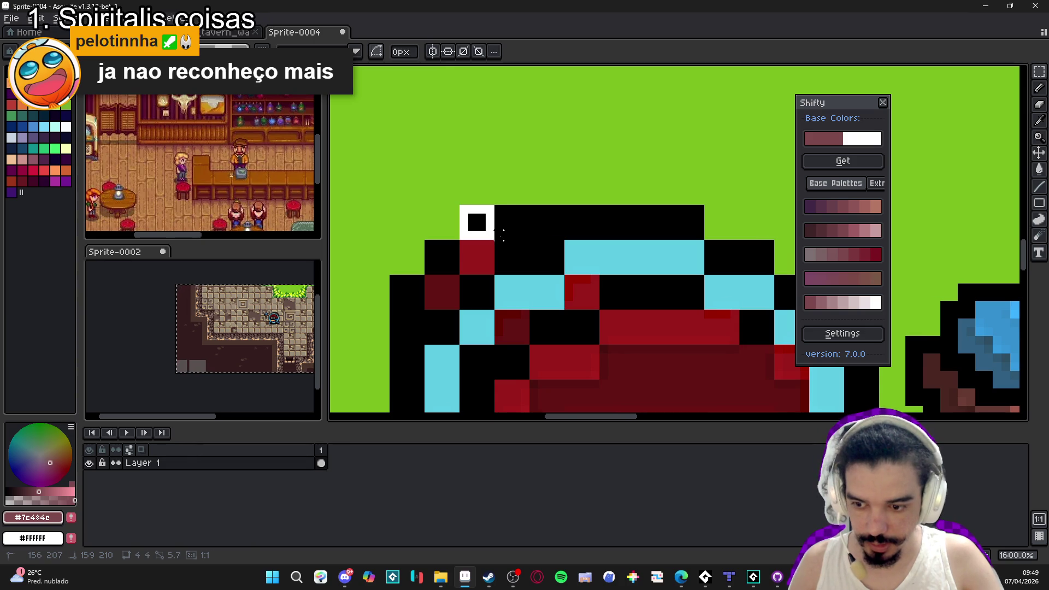
key(ctrl+d)
Downscale the sprite to 25% with Sprite Size.
key(alt+s)
key(s)
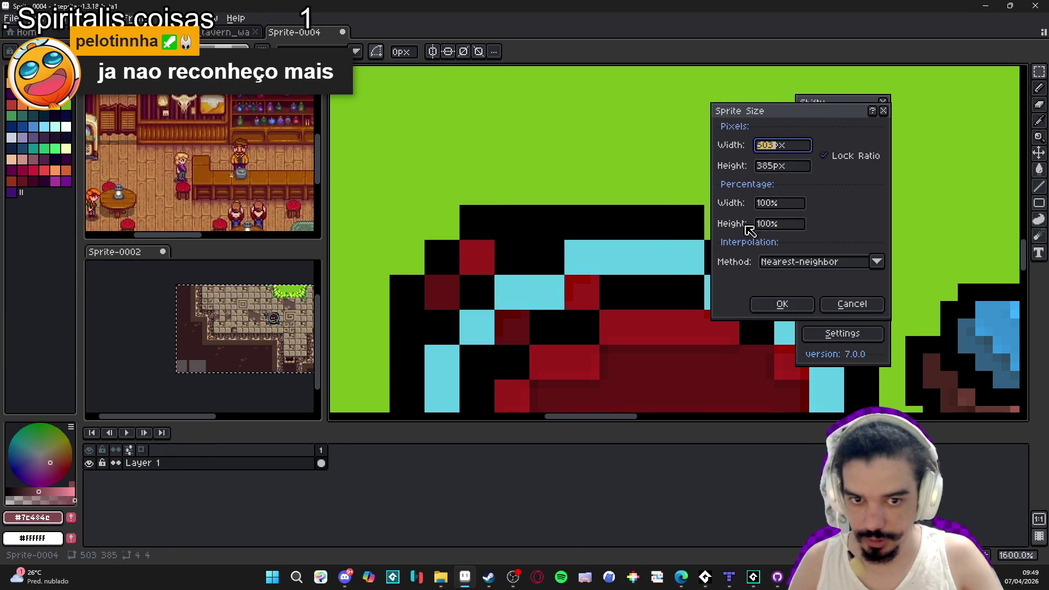
double_click(780, 203)
text(25)
key(Return)
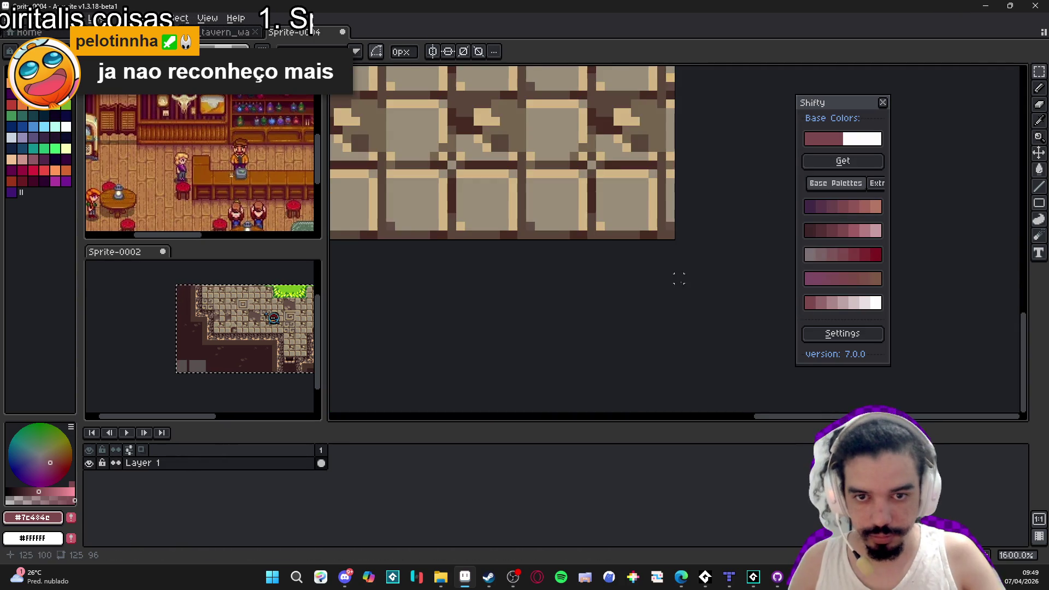
Magic-wand the green grass and stray green pixels around the wizard and delete them.
scroll(567, 165, up, 6)
key(e)
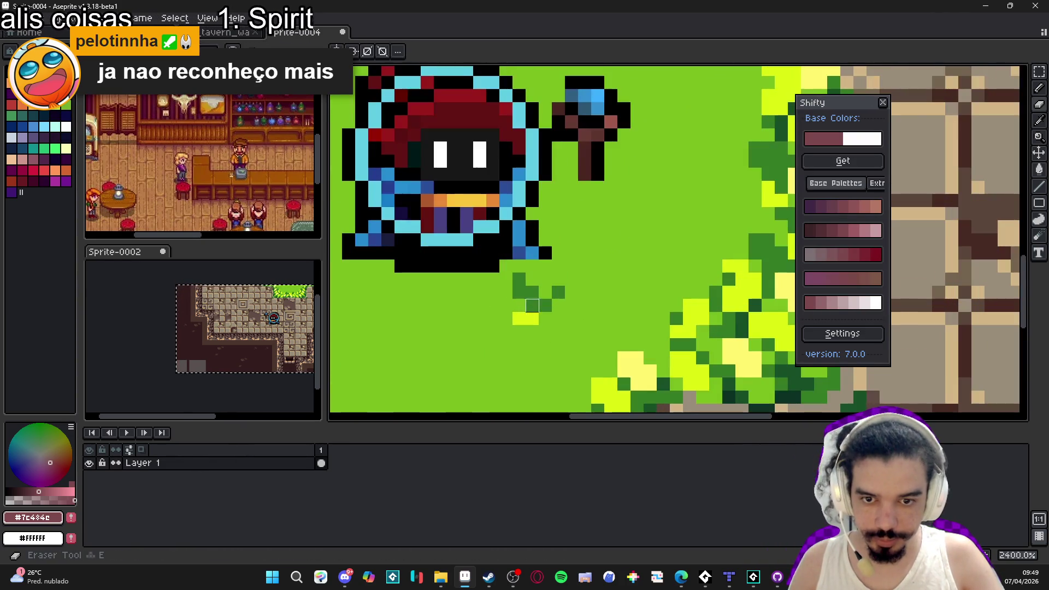
key(w)
click(581, 293)
key(Delete)
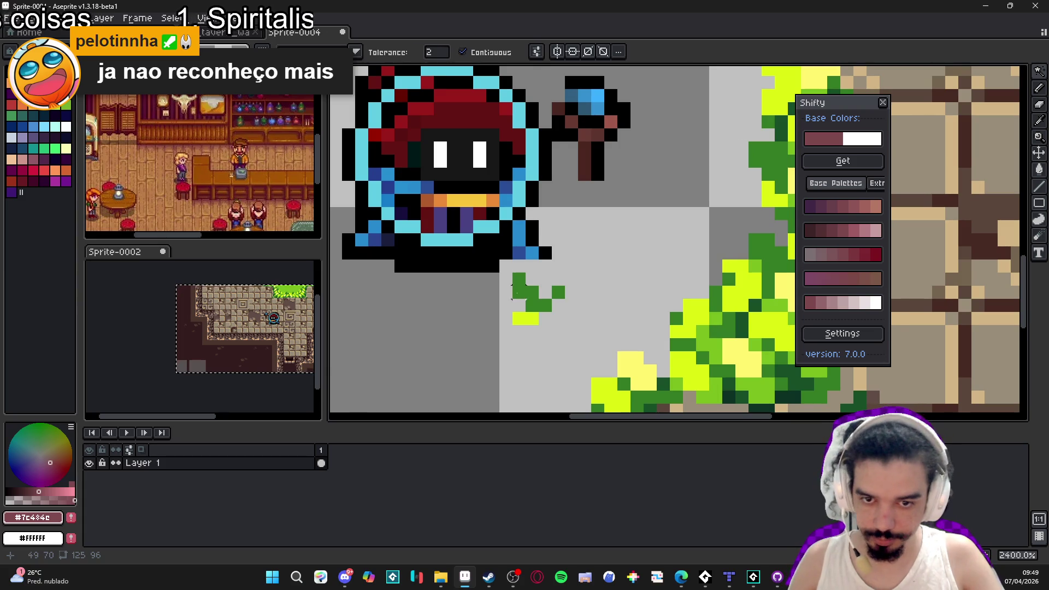
click(541, 319)
key(Delete)
scroll(538, 314, down, 2)
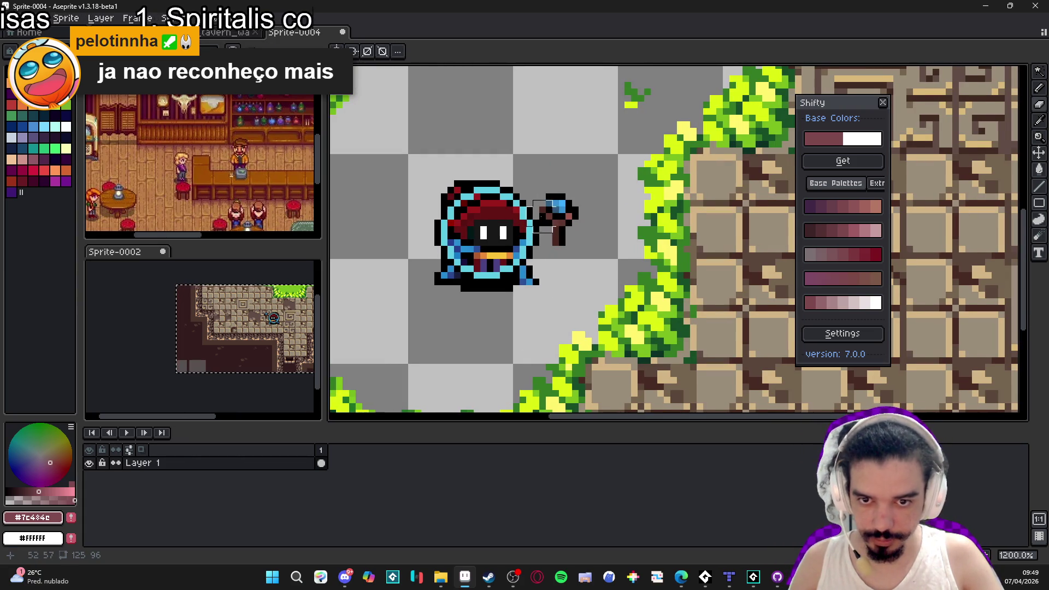
Select the wizard and paste him into the tavern wall and floor tileset sheet.
key(m)
drag(591, 143, 403, 308)
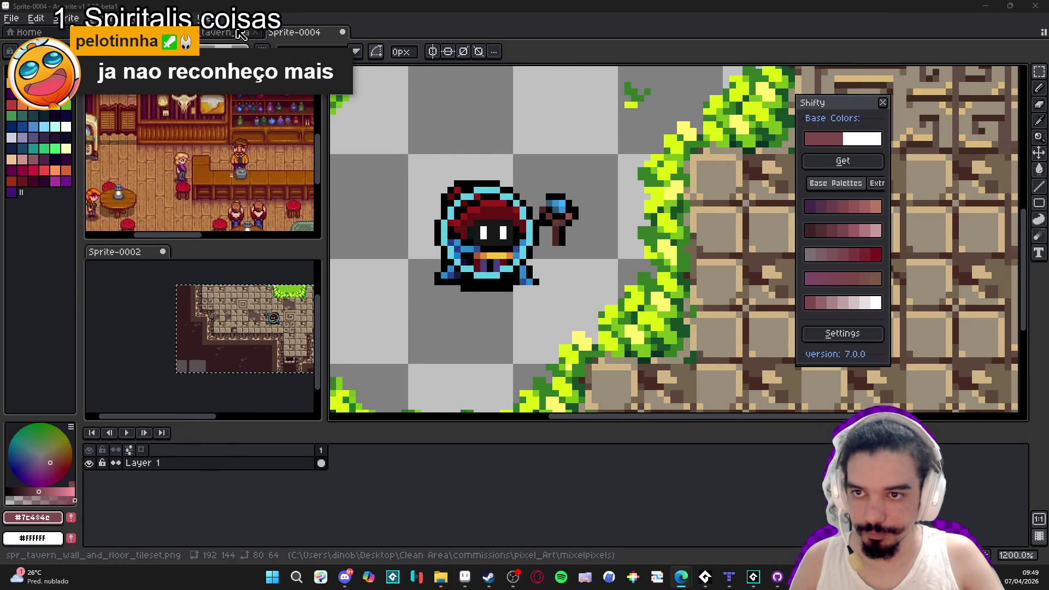
key(ctrl+shift+Tab)
scroll(532, 209, up, 2)
key(ctrl+v)
scroll(404, 302, up, 1)
Move the pasted wizard into a 2x2 tile cell and commit its position.
mouse_move(404, 302)
mouse_down()
mouse_move(619, 230)
mouse_move(608, 235)
mouse_move(629, 212)
mouse_up()
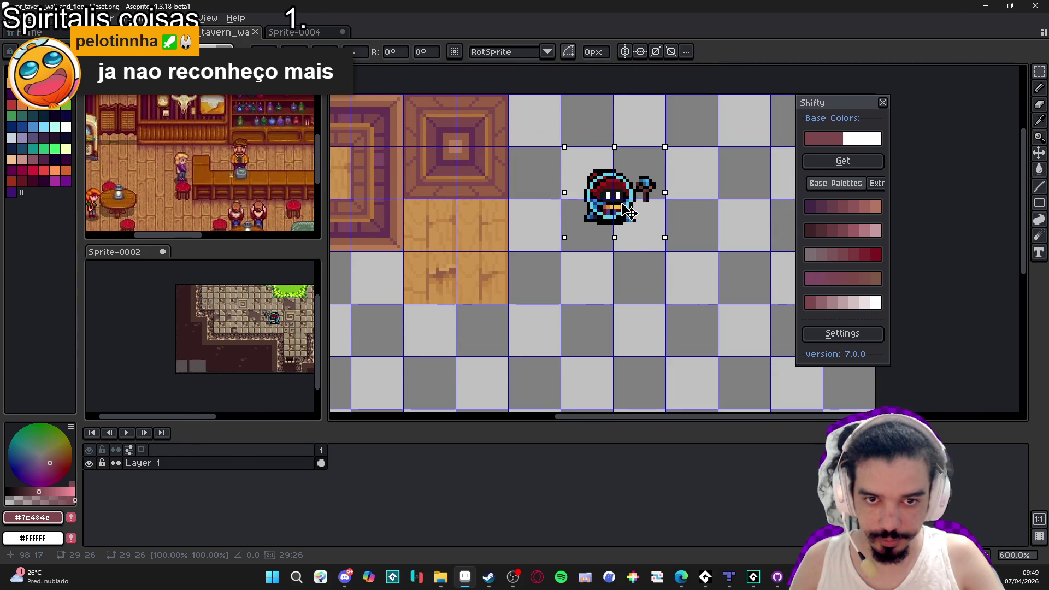
key(m)
mouse_move(568, 159)
mouse_down()
mouse_move(658, 243)
mouse_move(647, 214)
mouse_move(631, 226)
mouse_move(602, 220)
mouse_up()
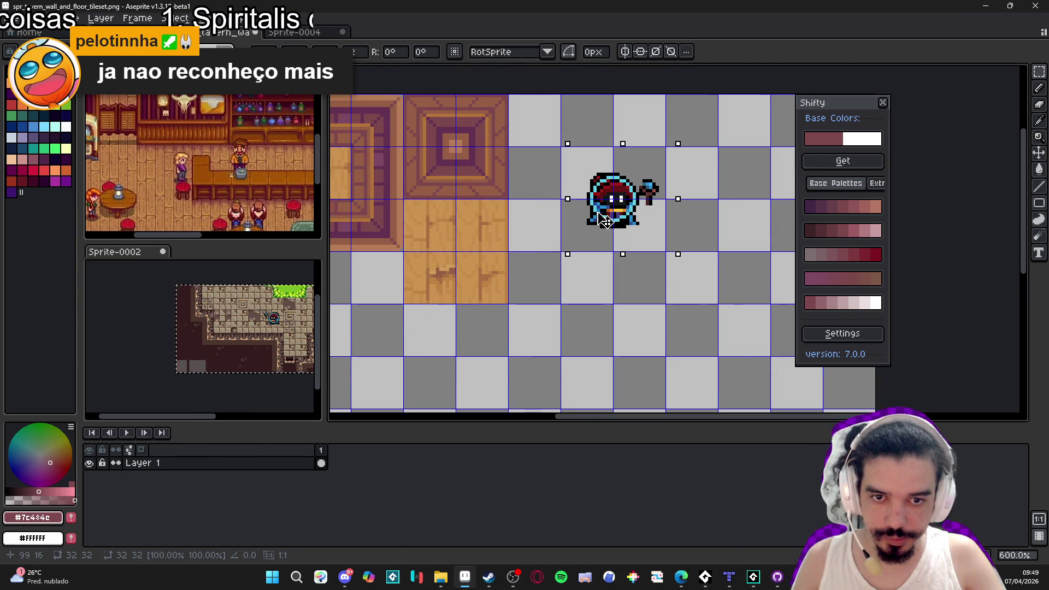
key(Return)
Add Layer 2 and move it below Layer 1 as the shadow layer.
click(248, 469)
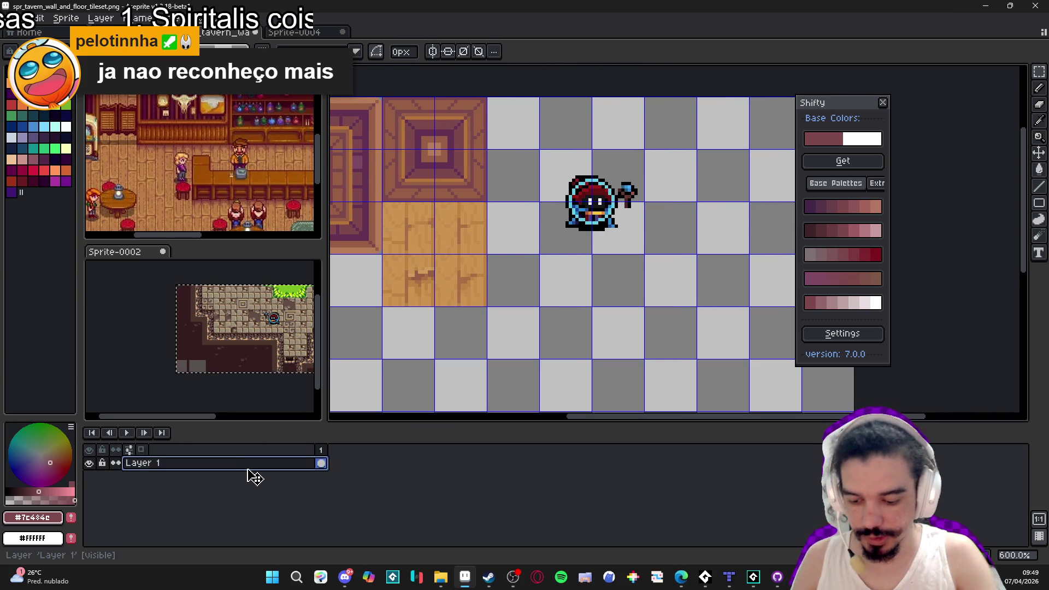
key(shift+n)
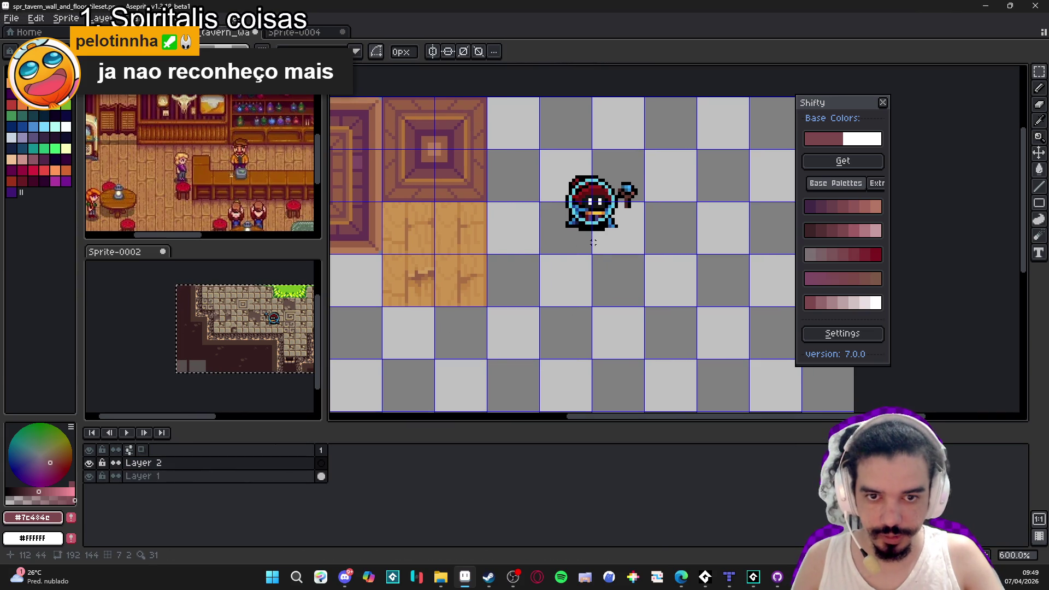
scroll(593, 239, up, 1)
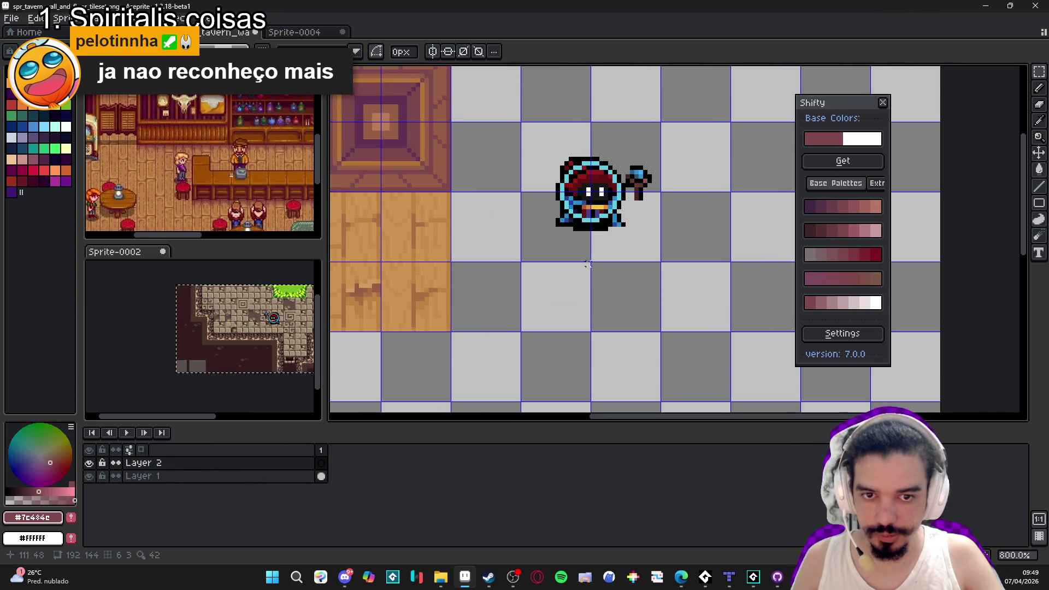
scroll(587, 265, down, 2)
click(272, 478)
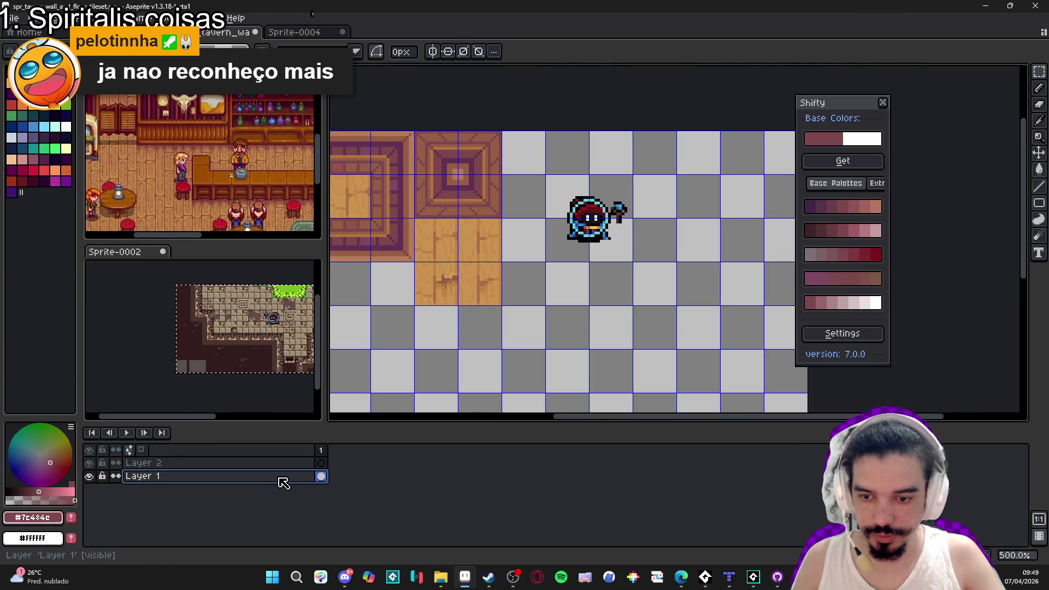
click(89, 463)
click(89, 476)
drag(173, 464, 203, 486)
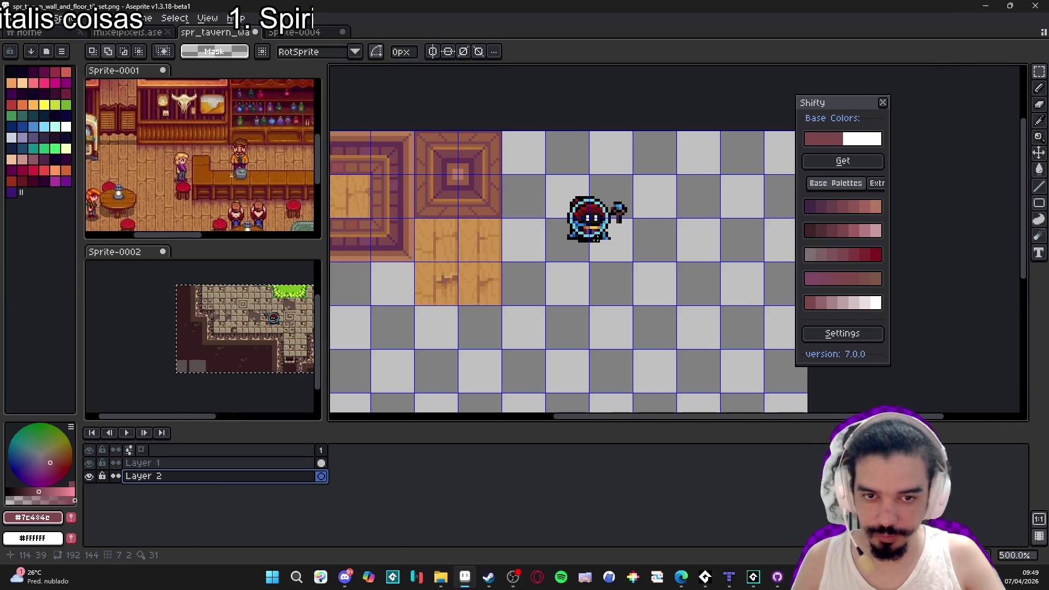
scroll(597, 237, up, 2)
Draw a translucent filled ellipse under the wizard in the darkest palette colour.
click(11, 72)
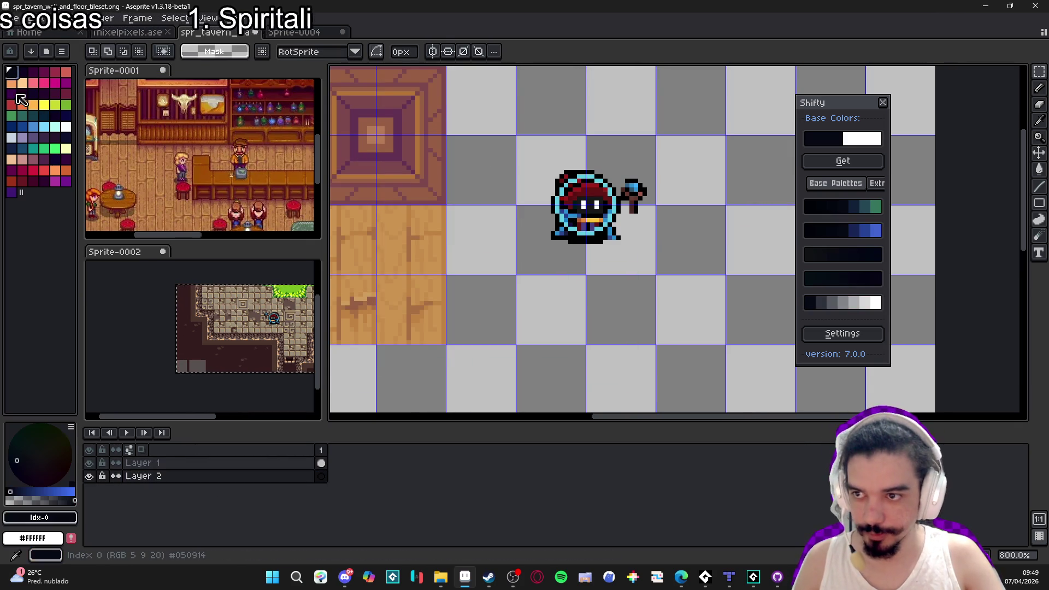
click(20, 499)
click(1039, 203)
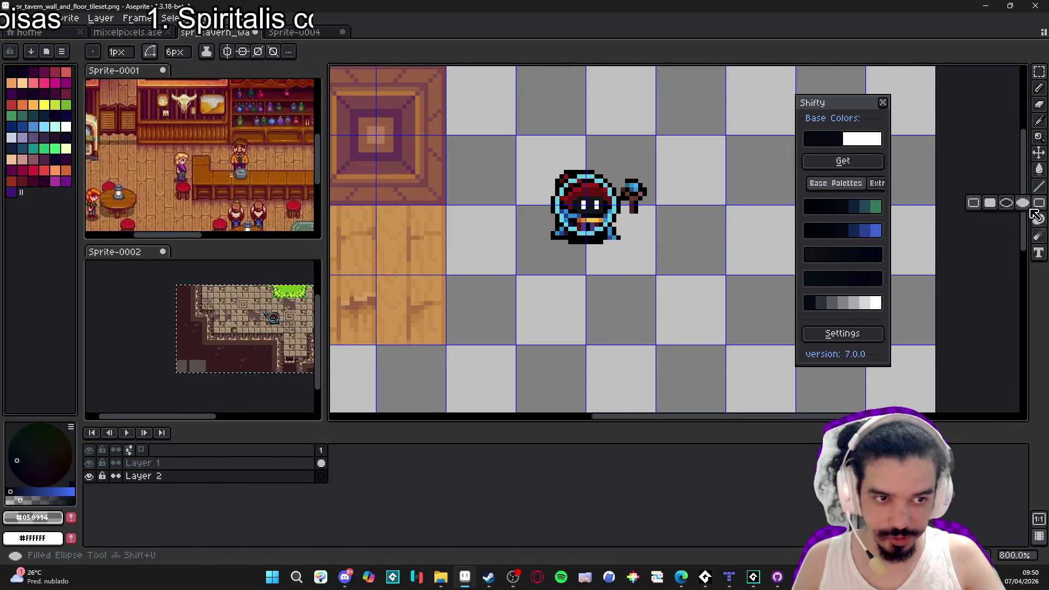
click(1002, 206)
scroll(677, 240, up, 2)
mouse_move(486, 240)
mouse_down()
mouse_move(583, 272)
mouse_move(586, 262)
mouse_up()
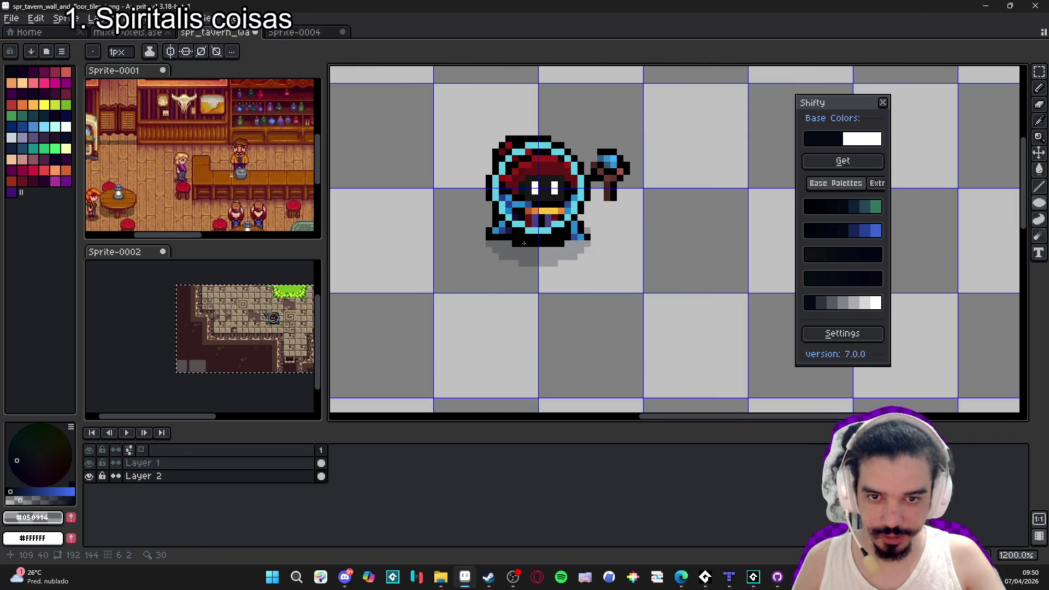
Fill the shadow with a darker grey, drop the selection and return to Tiled.
key(g)
click(533, 257)
key(m)
drag(391, 205, 626, 322)
click(546, 253)
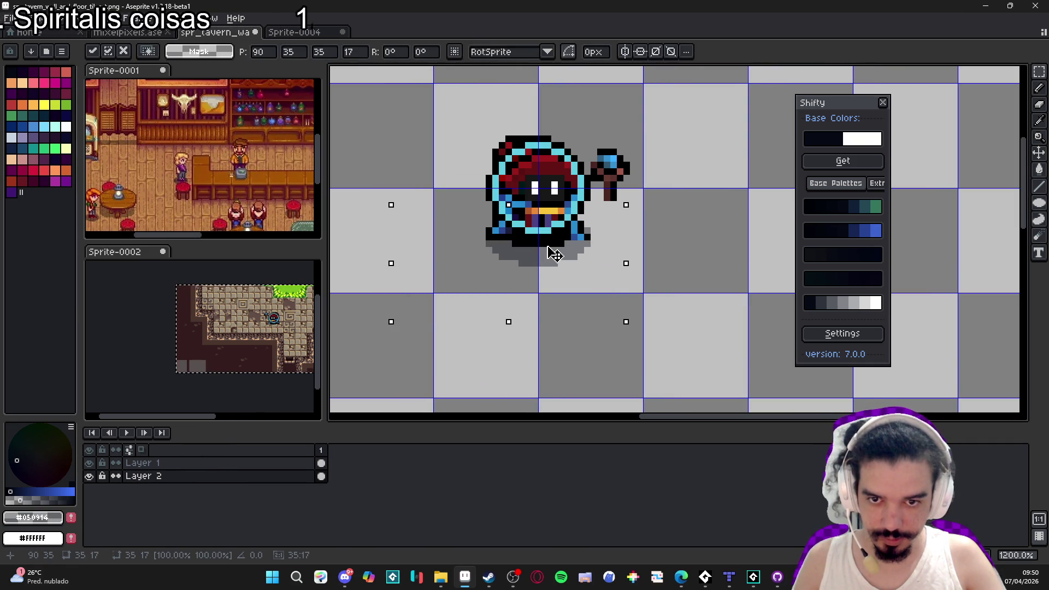
key(ctrl+d)
scroll(569, 250, down, 4)
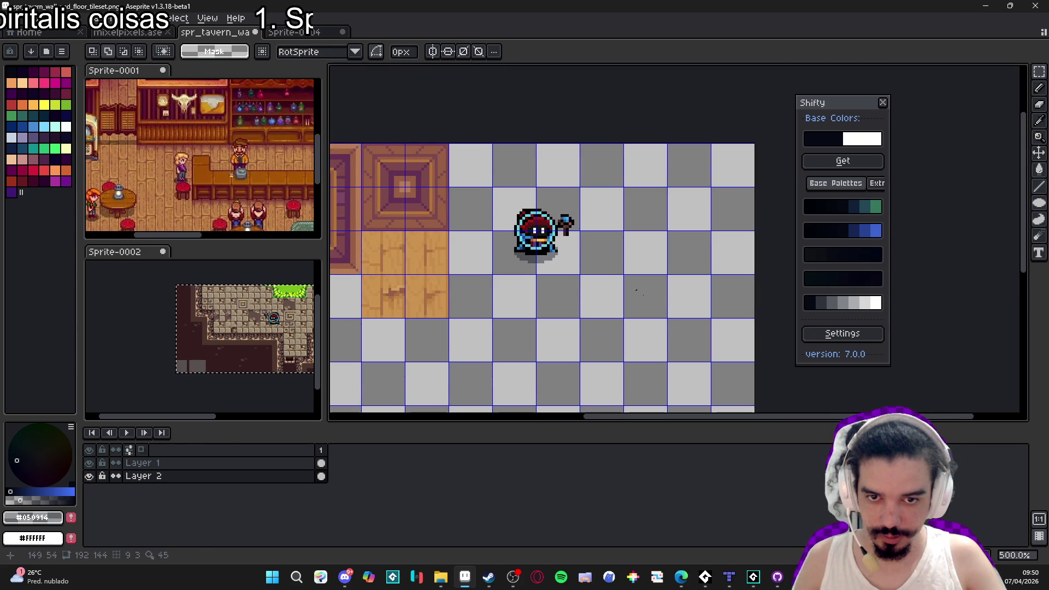
key(alt+Tab)
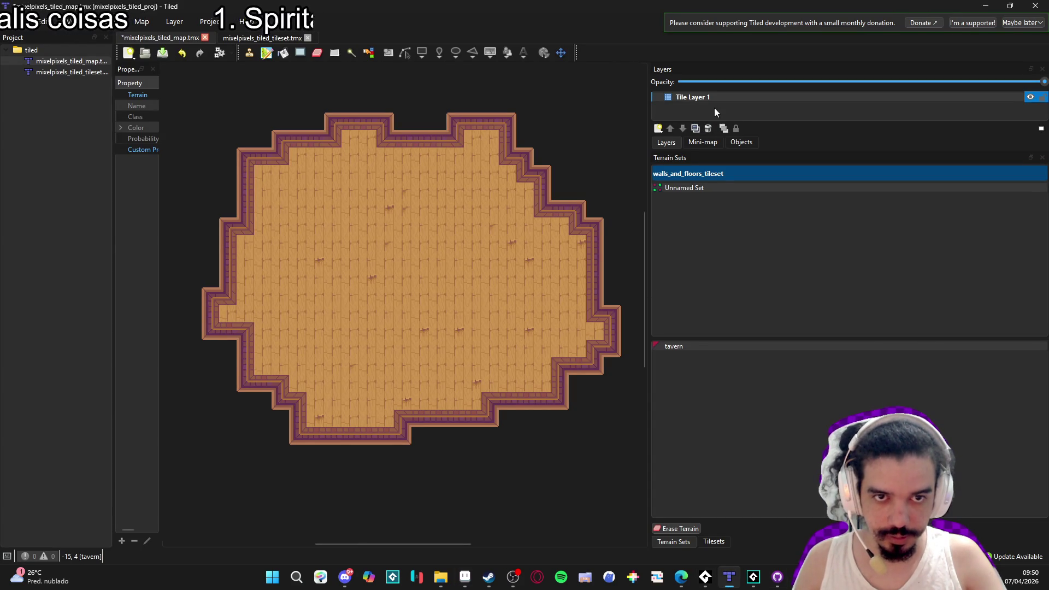
Add a new tile layer named 'player'.
click(676, 128)
click(689, 144)
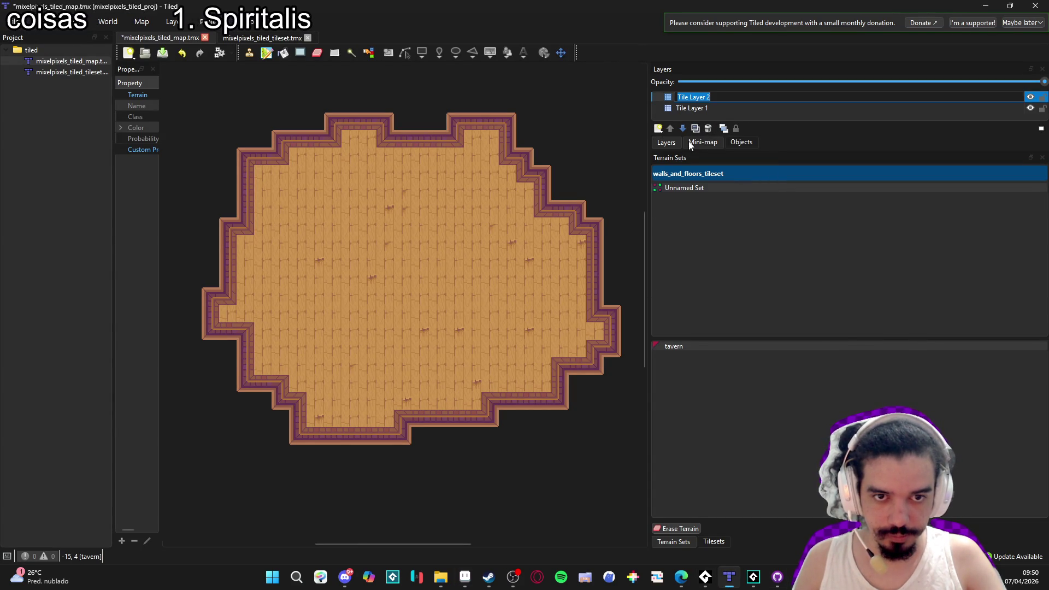
text(player)
key(Return)
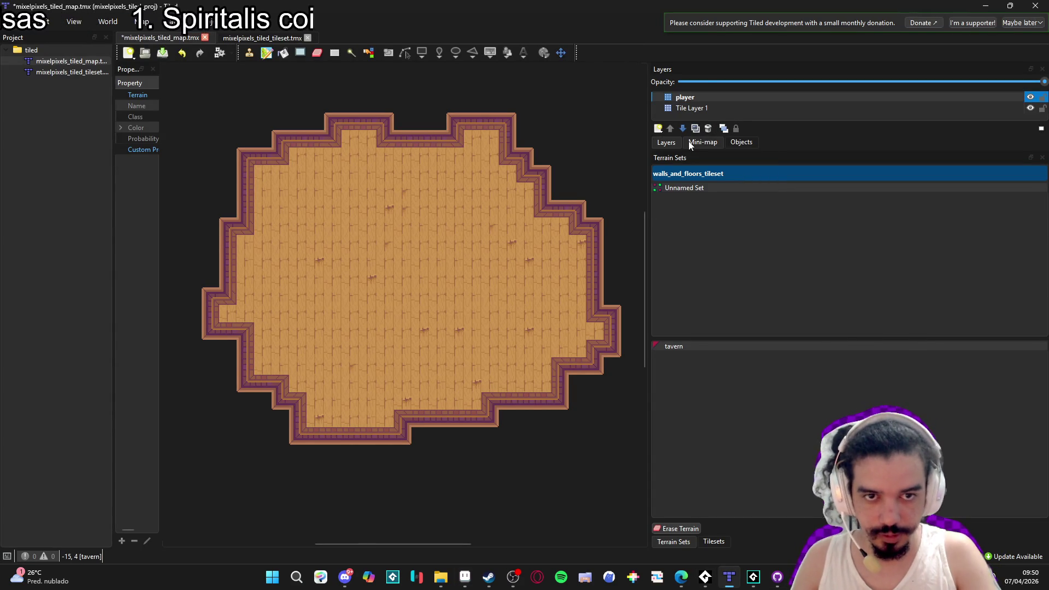
Stamp the wizard tile from the tileset into the room and widen the map area.
click(715, 542)
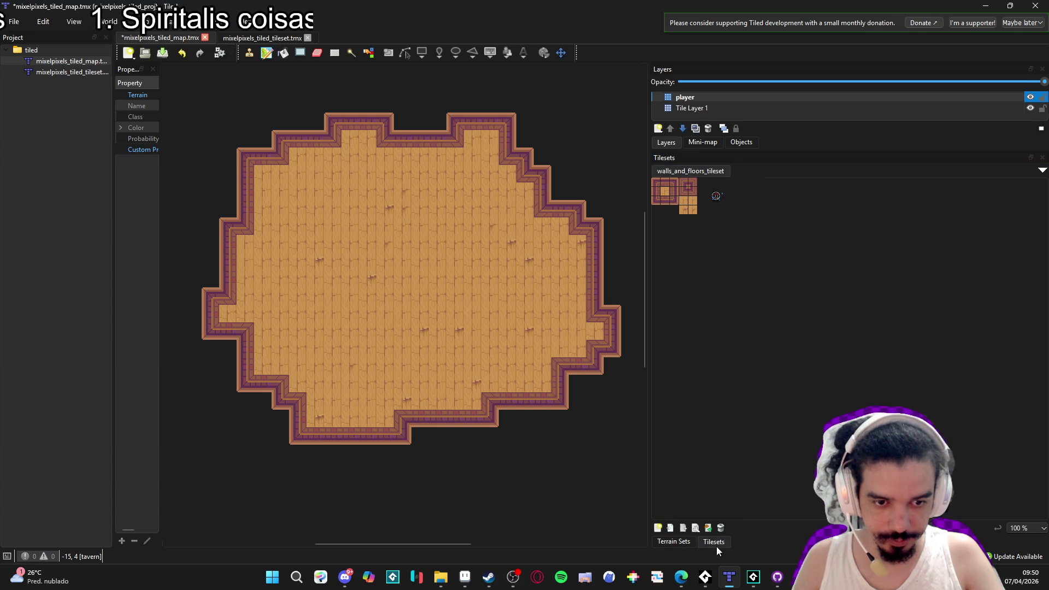
click(716, 196)
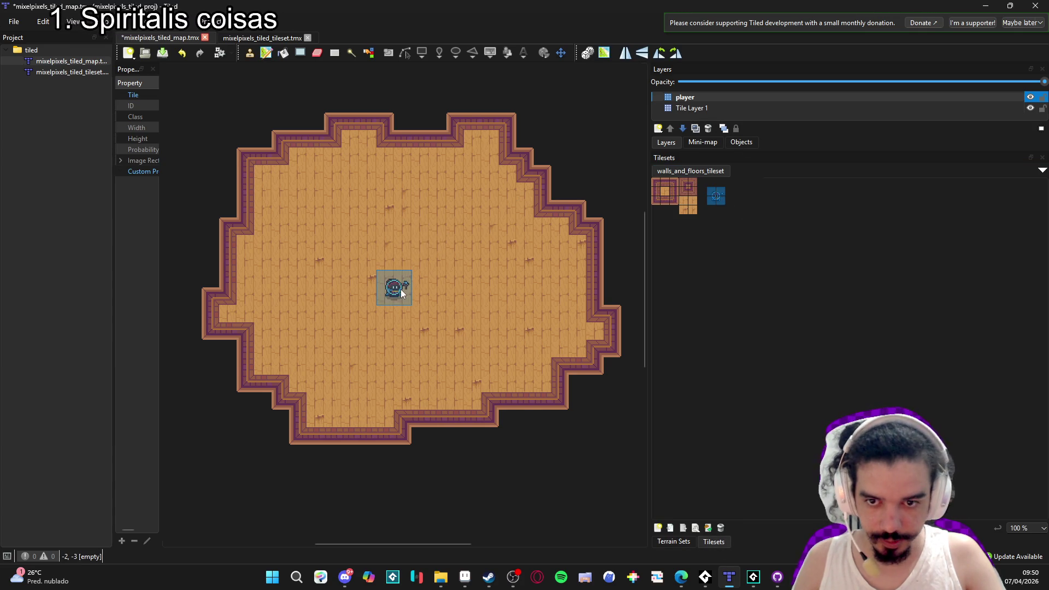
scroll(402, 289, up, 2)
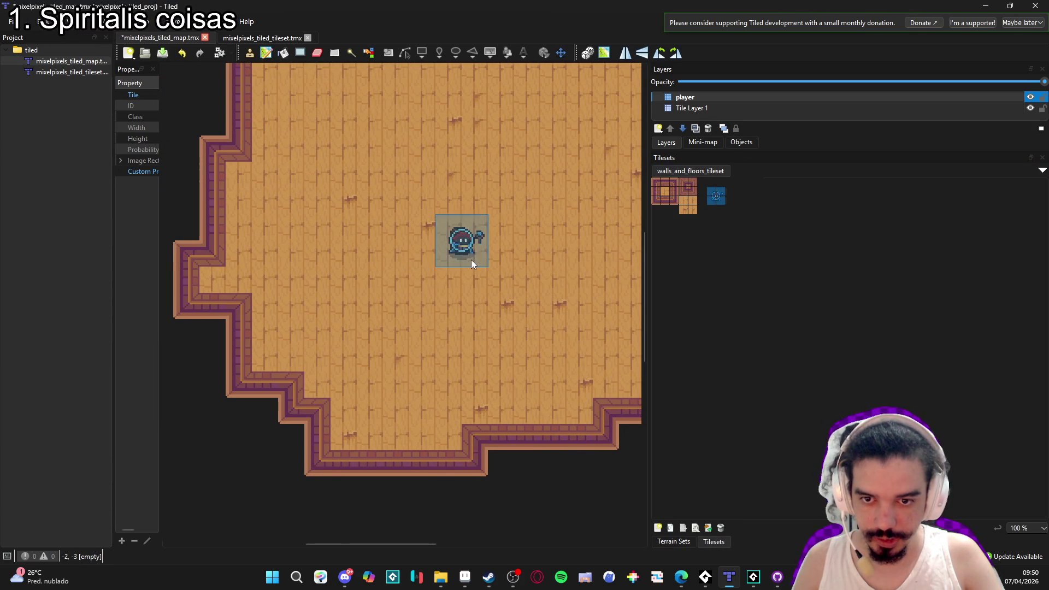
click(486, 218)
scroll(509, 275, down, 2)
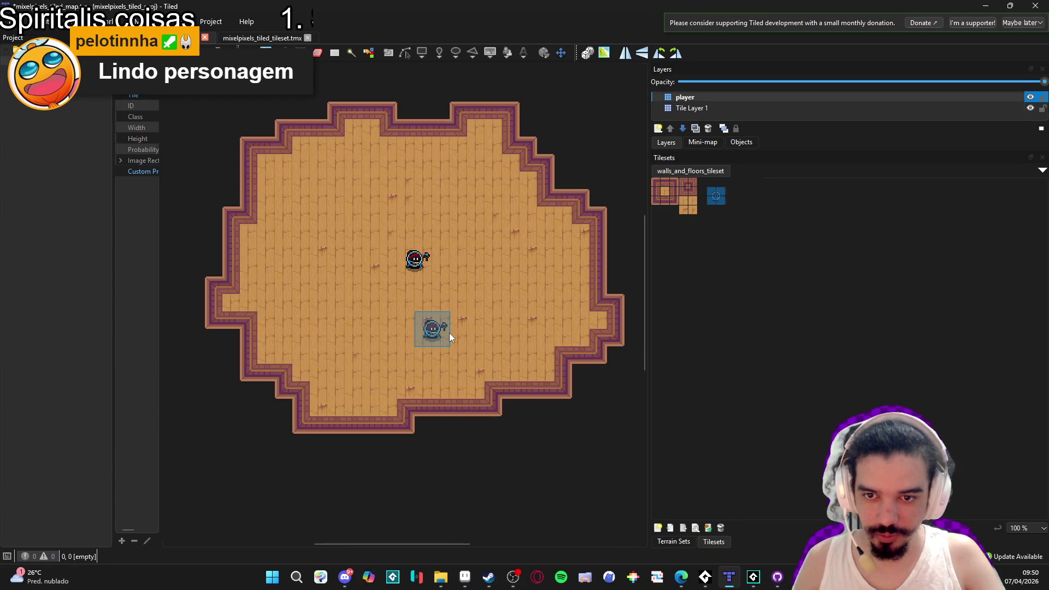
drag(646, 363, 793, 363)
scroll(396, 312, up, 1)
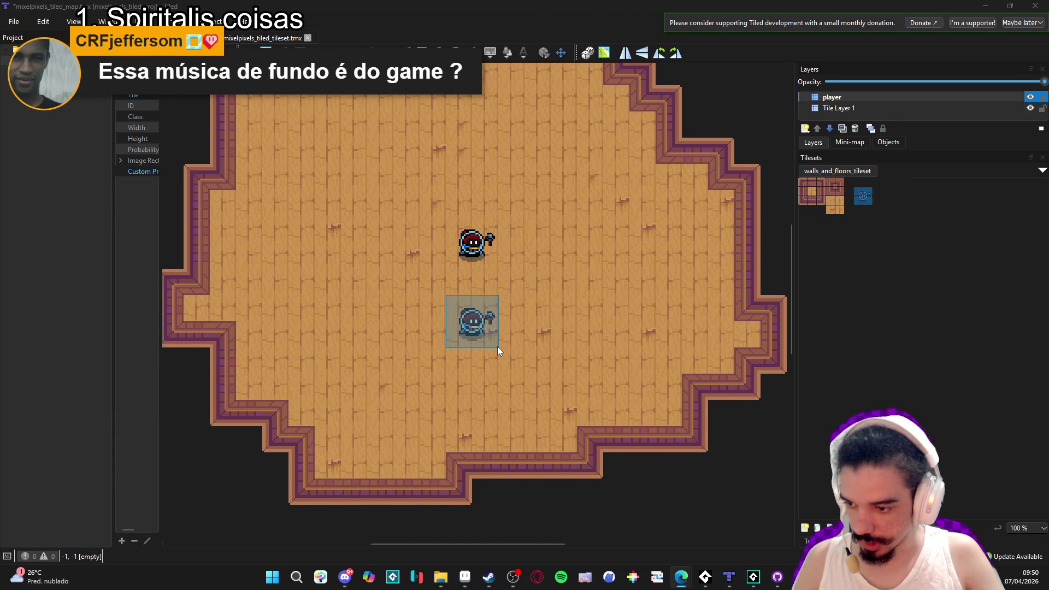
Rename Tile Layer 1 to 'floor and walls'.
mouse_move(681, 577)
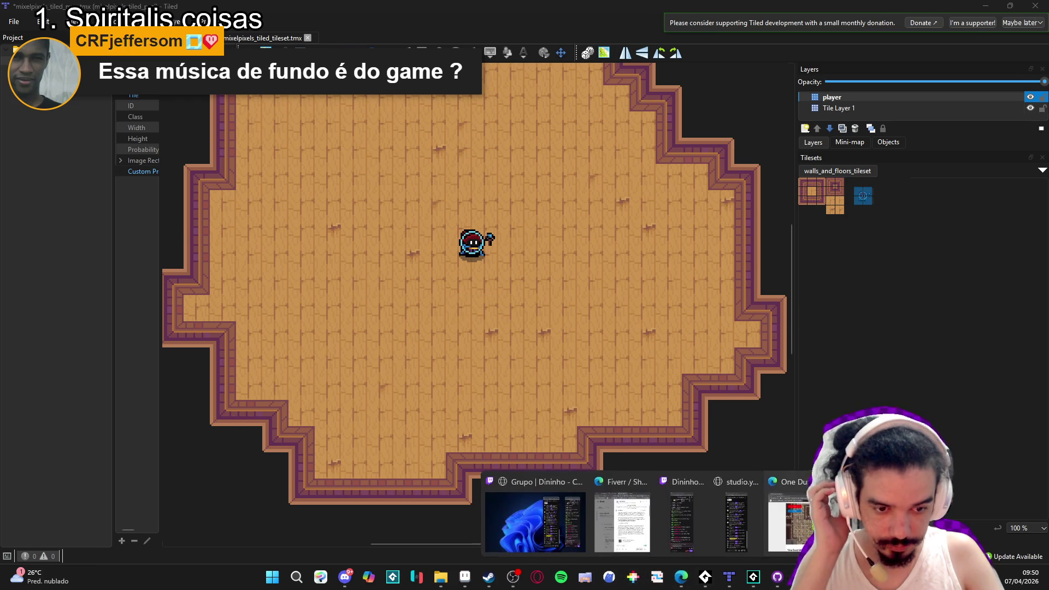
click(543, 525)
key(alt+Tab)
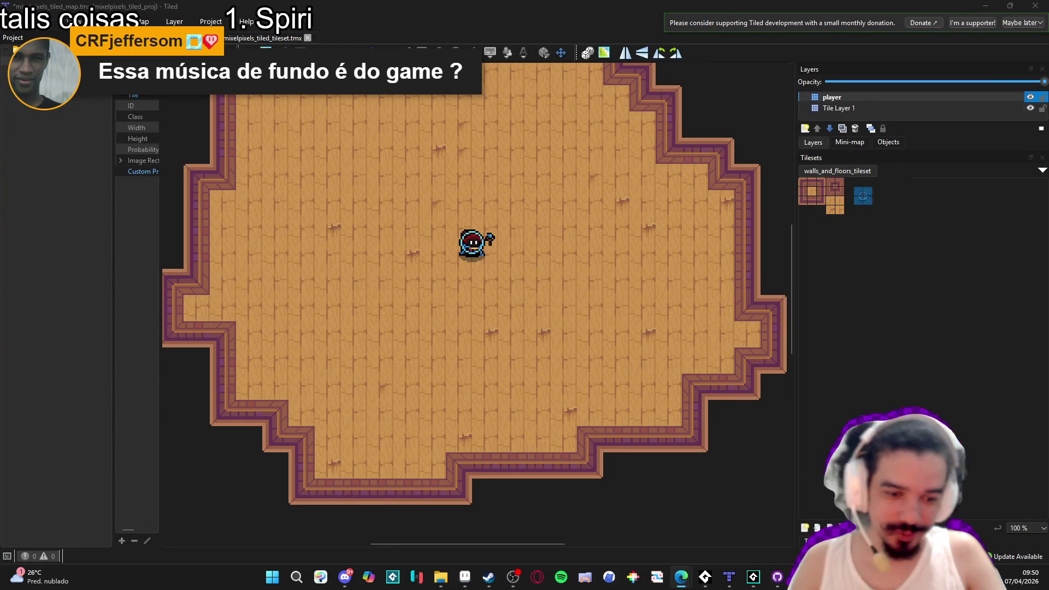
key(t)
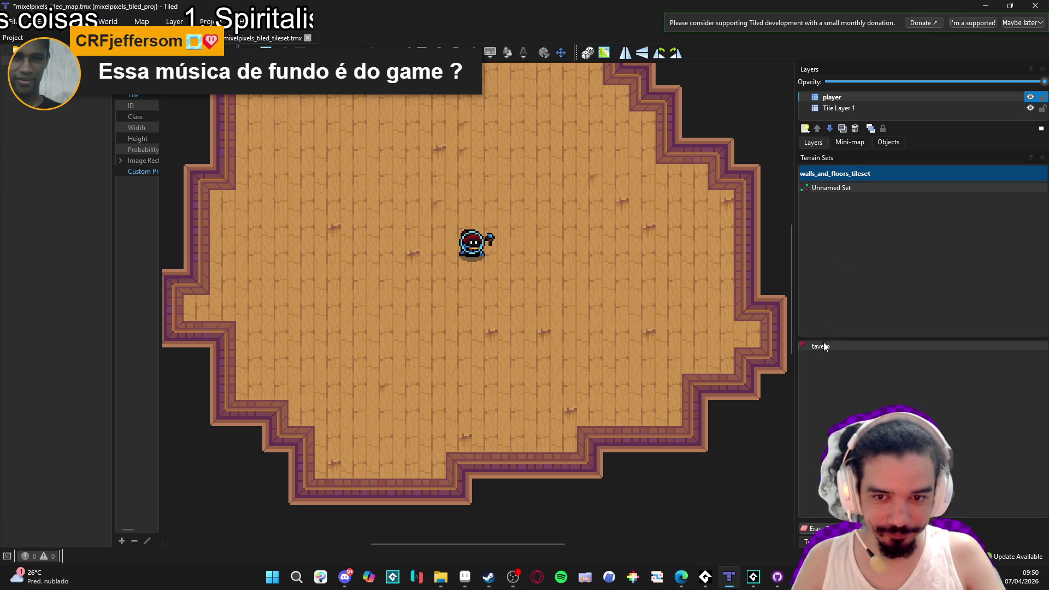
double_click(869, 107)
text(floor an)
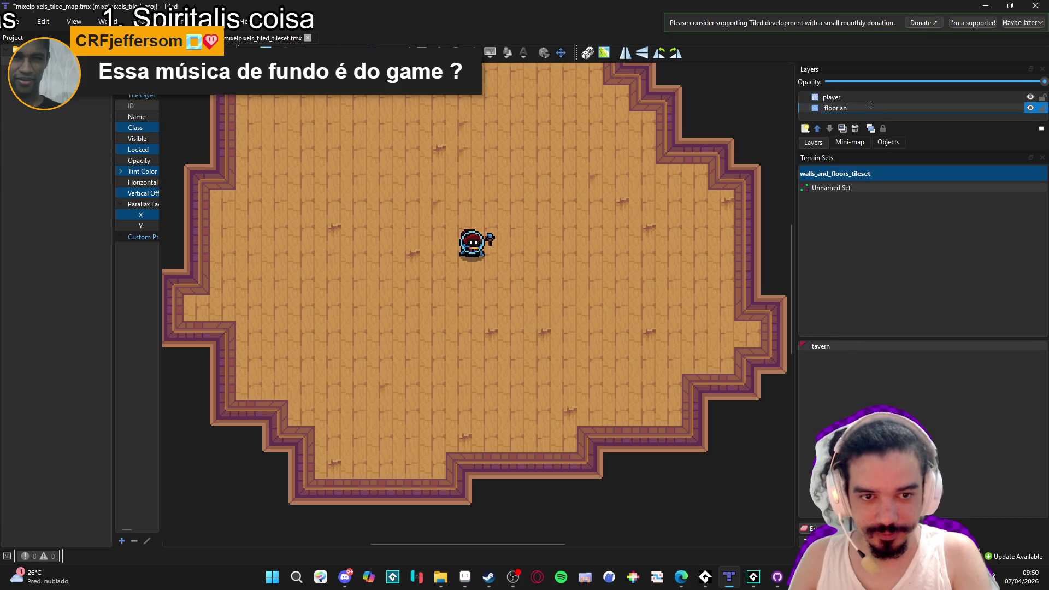
text(d walls)
key(Return)
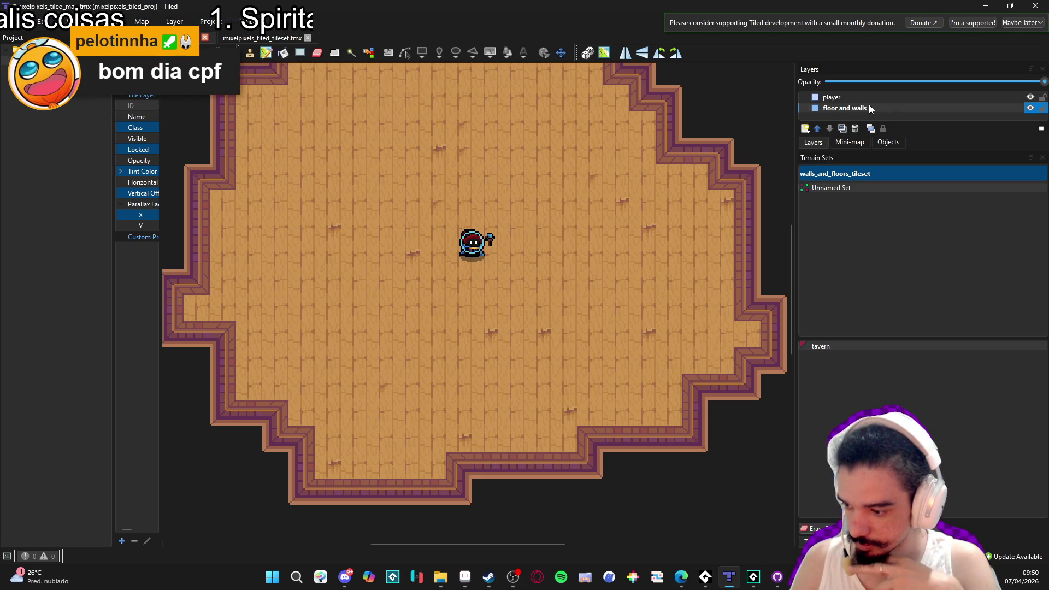
Choose the tavern terrain and paint over the room's right and lower-right edges.
click(869, 98)
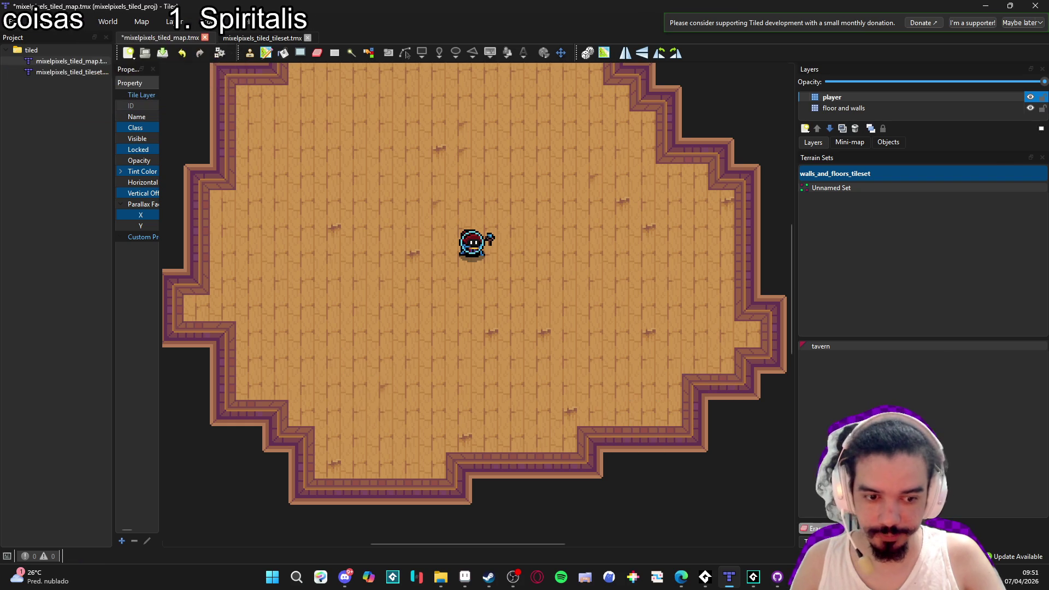
click(819, 541)
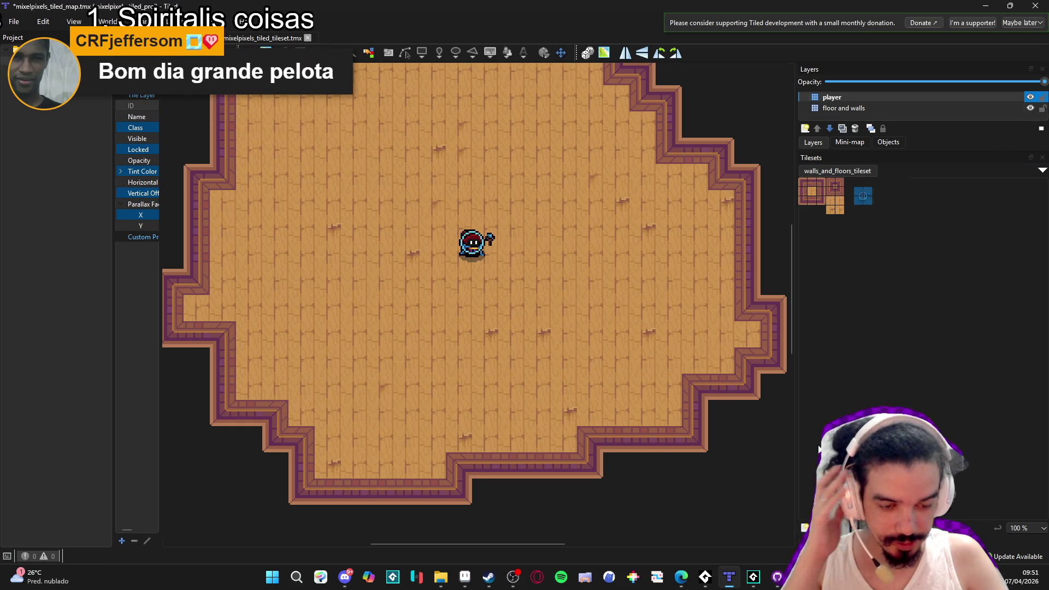
click(868, 200)
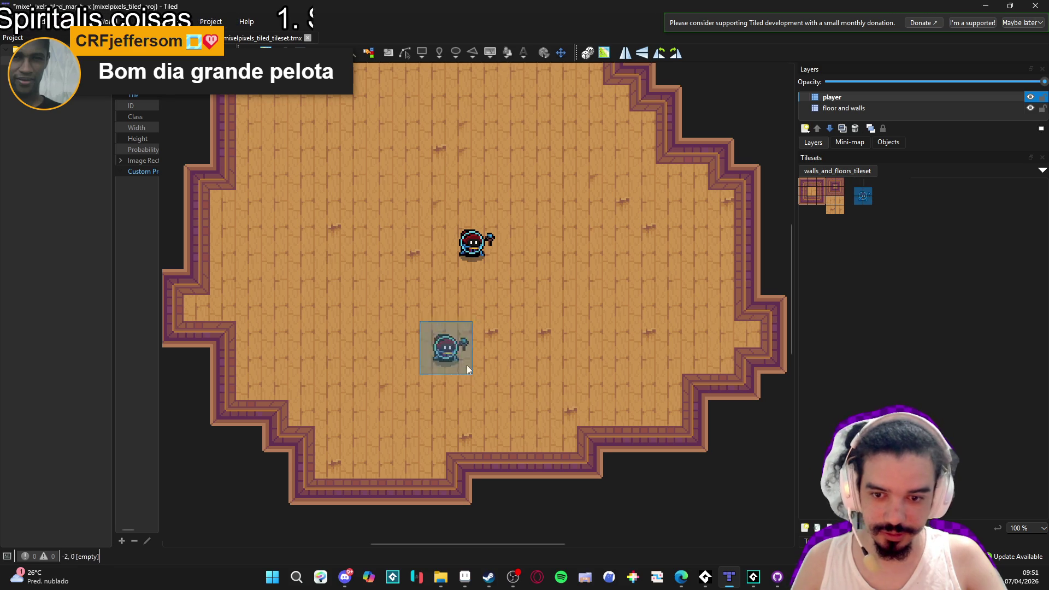
key(t)
click(826, 346)
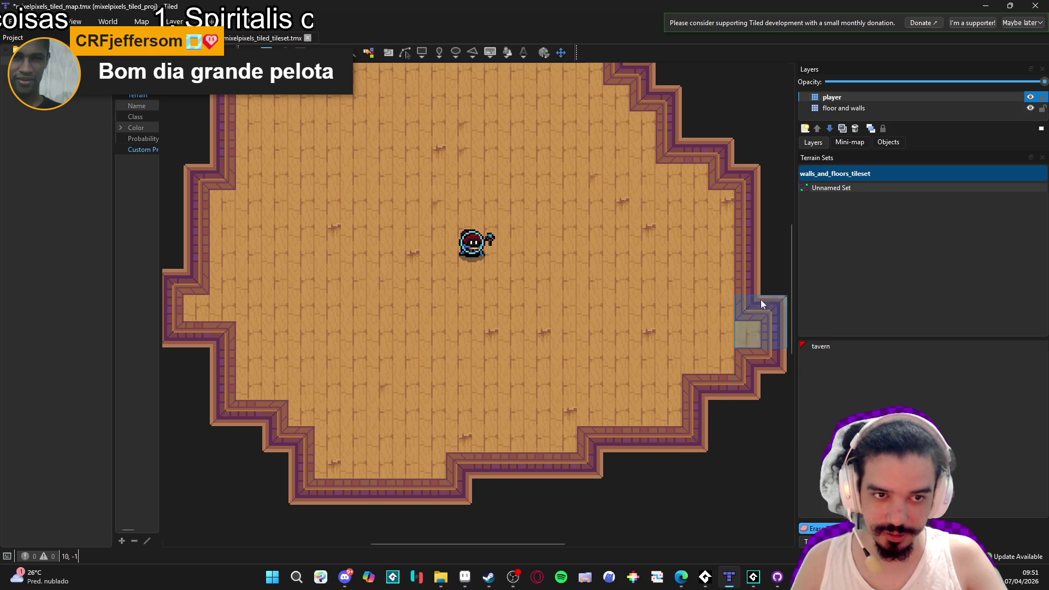
click(853, 108)
click(665, 424)
mouse_move(673, 392)
mouse_down()
mouse_move(736, 443)
mouse_move(631, 411)
mouse_move(615, 435)
mouse_move(664, 290)
mouse_move(325, 350)
mouse_move(433, 380)
mouse_move(342, 222)
mouse_move(389, 344)
mouse_move(323, 461)
mouse_move(745, 353)
mouse_move(604, 314)
mouse_move(638, 170)
mouse_move(324, 167)
mouse_move(193, 348)
mouse_move(669, 74)
mouse_move(338, 88)
mouse_move(221, 450)
mouse_move(672, 232)
mouse_move(564, 77)
mouse_move(581, 513)
mouse_up()
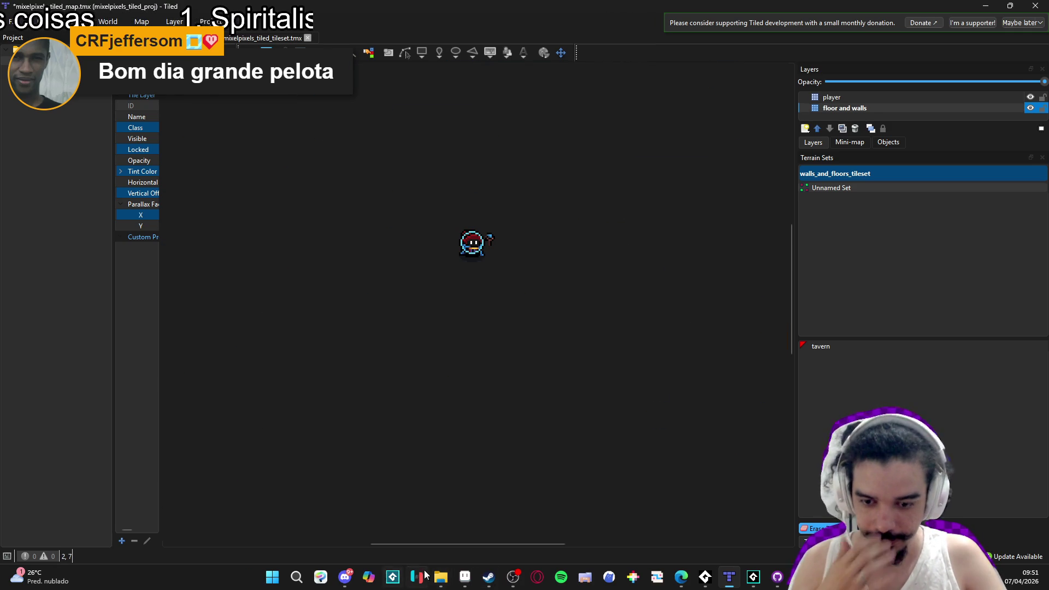
Launch LICEcap from the Windows search.
click(278, 574)
text(gif)
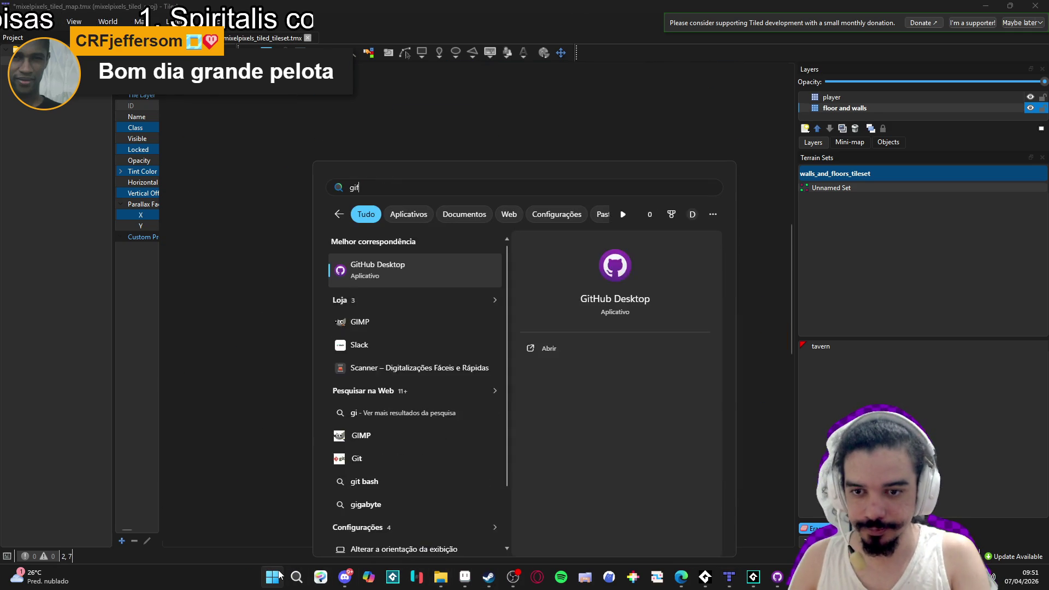
key(BackSpace)
key(BackSpace)
key(BackSpace)
text(l)
key(Return)
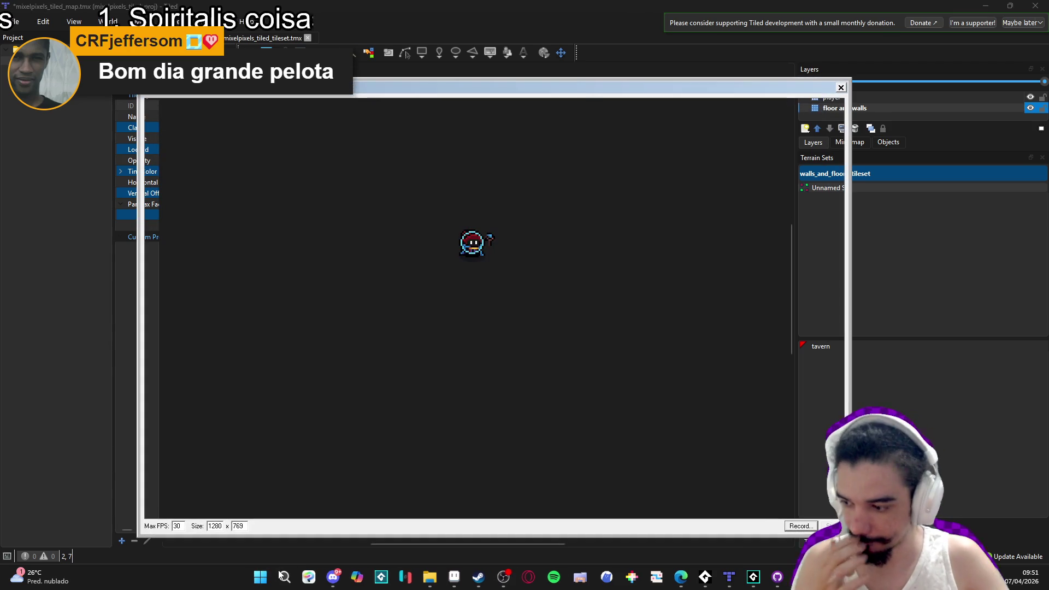
Size and position the capture frame over the map with the wizard centred.
mouse_move(137, 79)
mouse_down()
mouse_move(349, 126)
mouse_move(326, 119)
mouse_up()
mouse_move(562, 129)
mouse_down()
mouse_move(463, 97)
mouse_move(453, 80)
mouse_up()
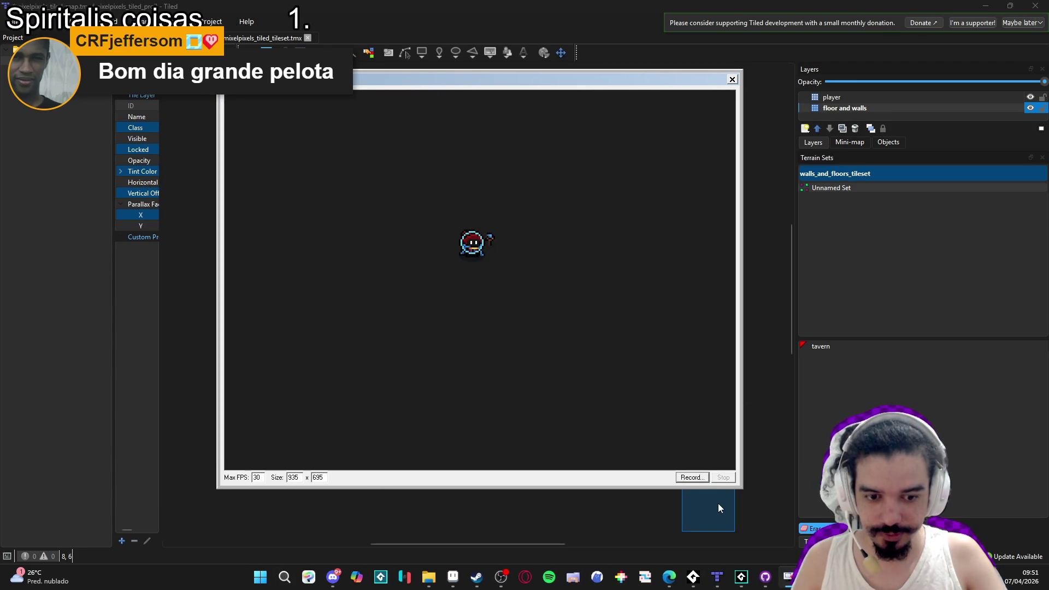
drag(740, 484, 765, 526)
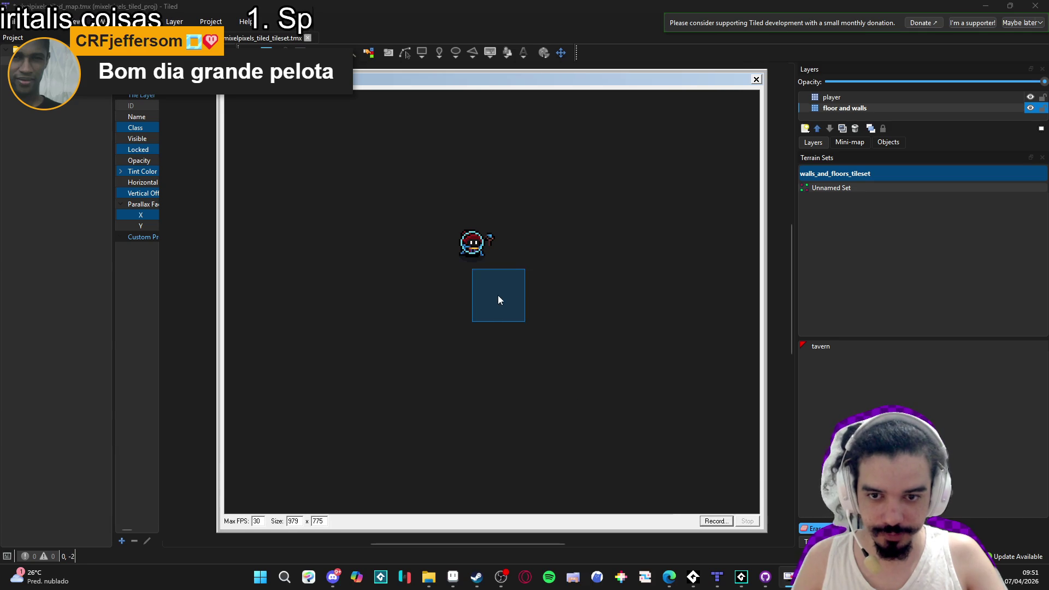
middle_click(495, 298)
drag(497, 300, 516, 351)
click(789, 577)
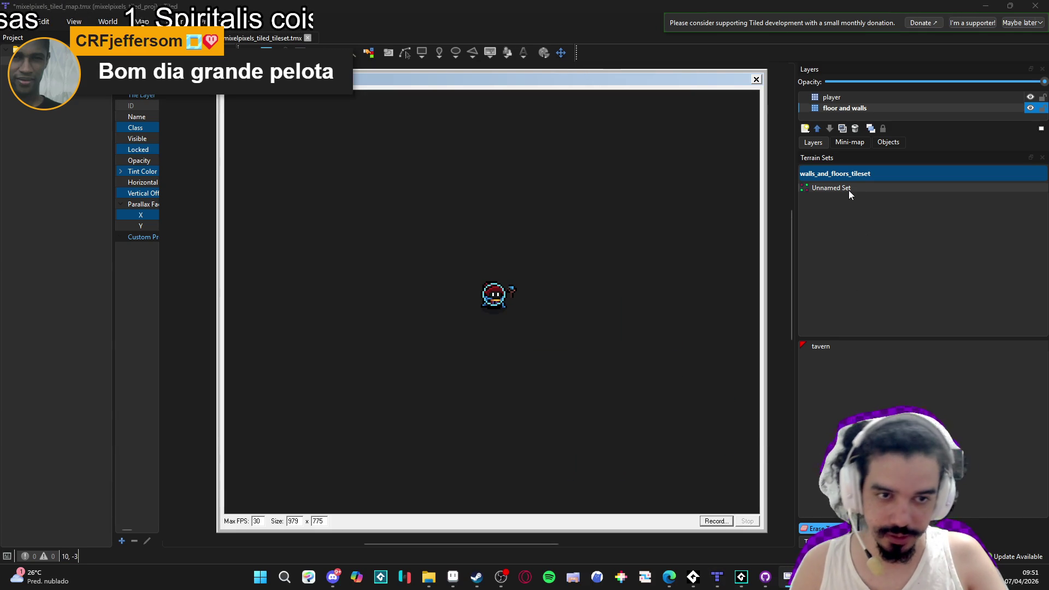
Start recording, enter 'tavern' as the file name and browse into RPGENEROUS.
click(715, 522)
text(tavern)
scroll(280, 255, down, 1)
scroll(280, 255, down, 2)
click(249, 209)
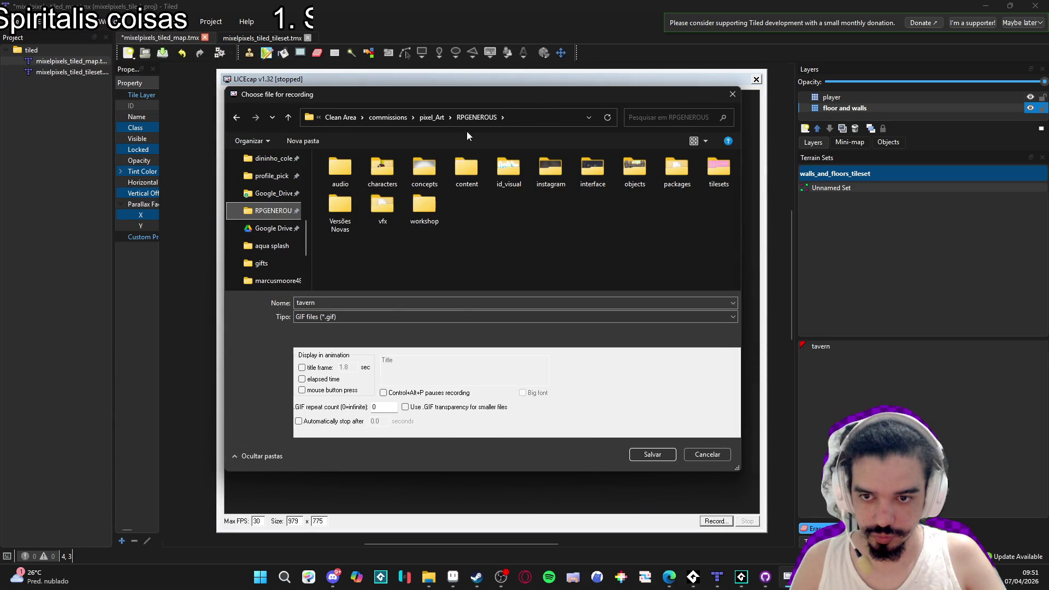
Create a new 'showcases' folder inside mixelpixels.
click(431, 120)
double_click(404, 188)
click(303, 141)
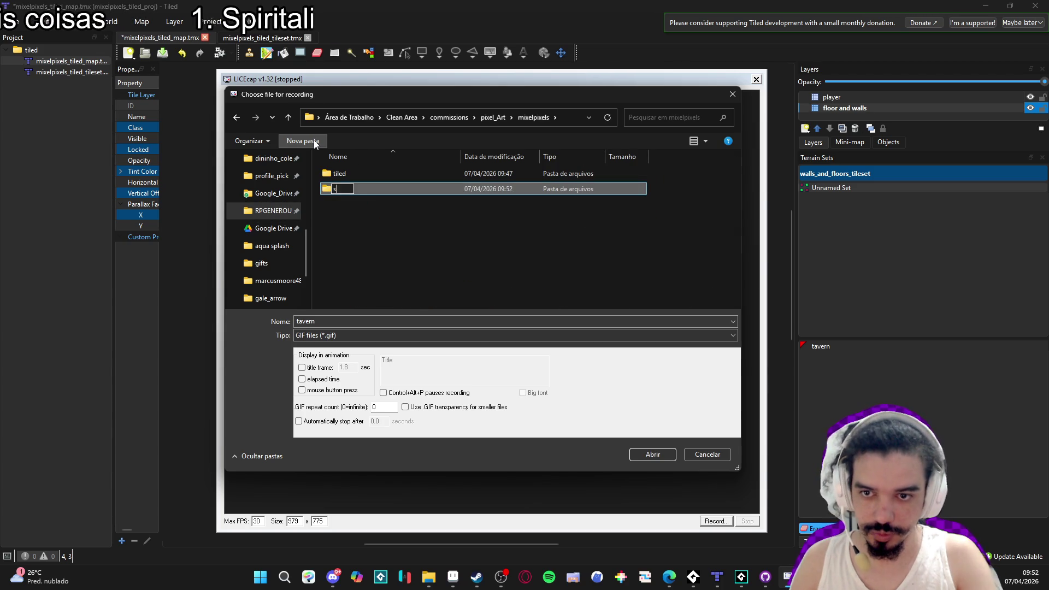
text(showcases)
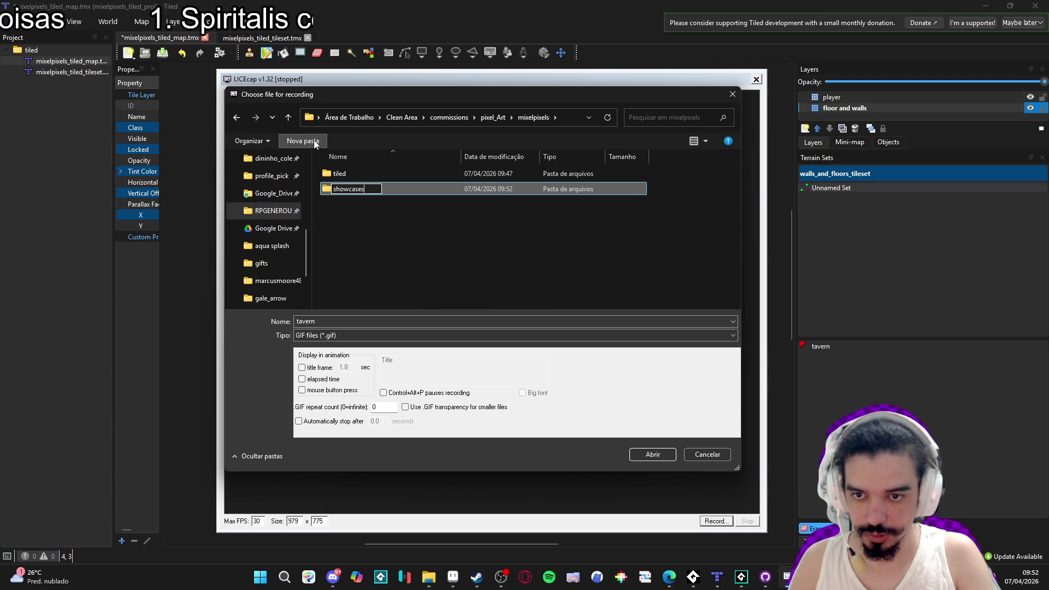
key(Return)
key(Return)
Save as walls_and_floors_showcase and begin the recording.
double_click(335, 324)
text(walls_and_floors_showcas)
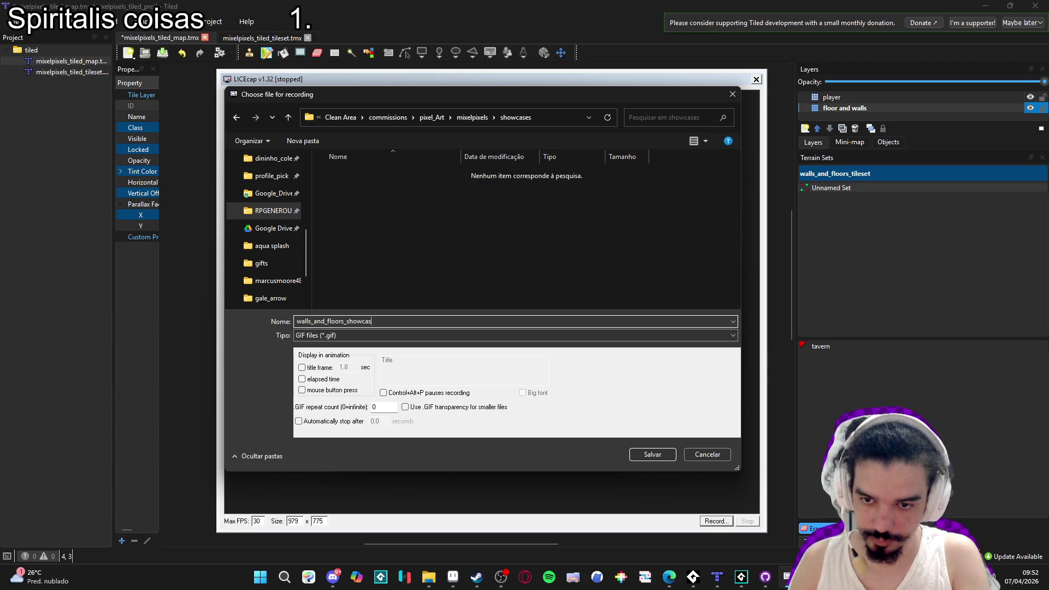
text(e)
key(Return)
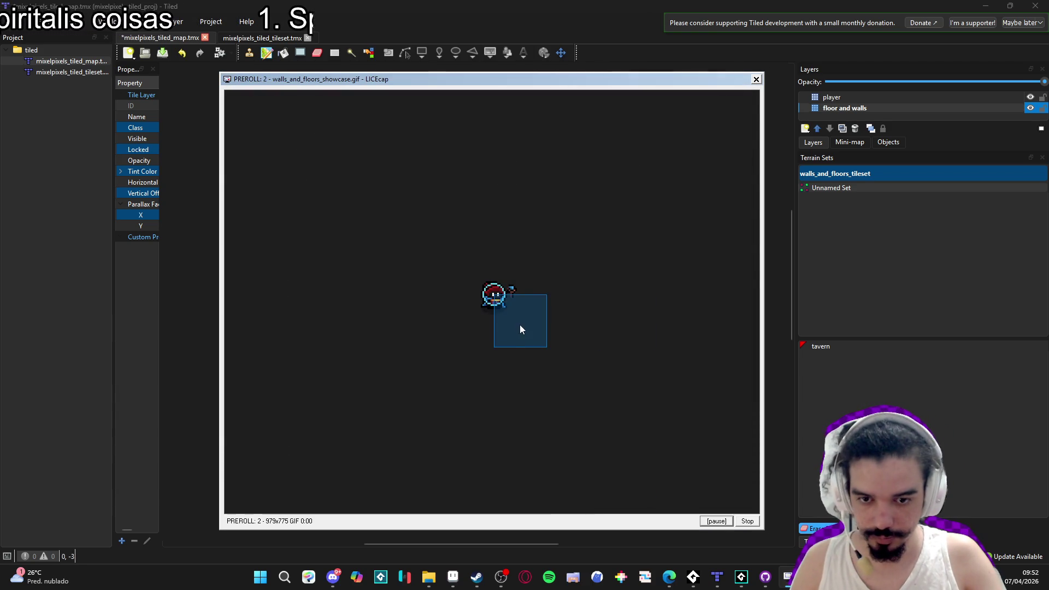
click(863, 345)
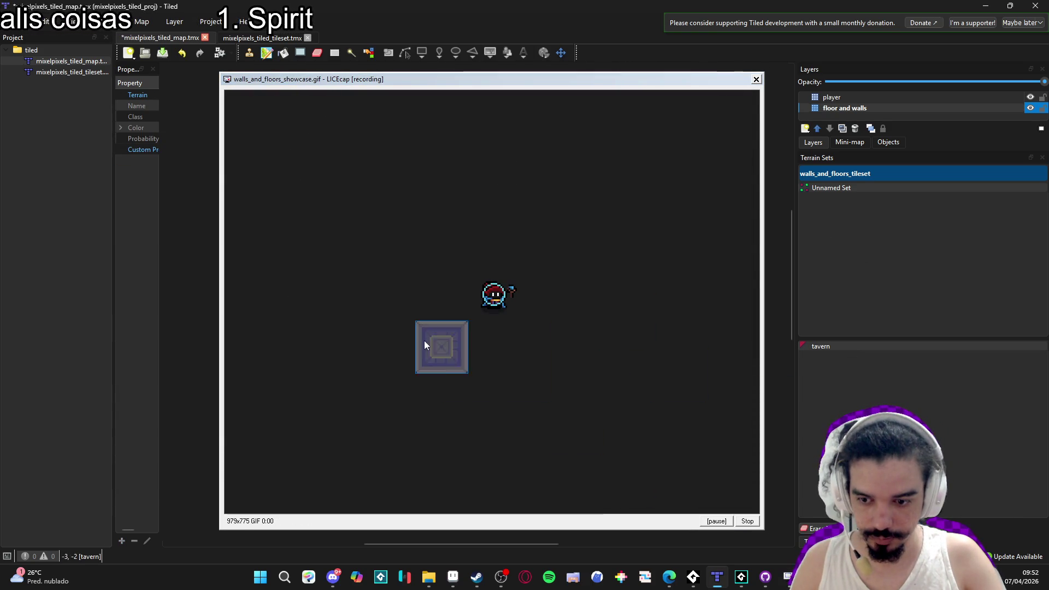
Paint a large tavern room with a right-wall notch around the wizard, then stop and close LICEcap.
mouse_move(438, 290)
mouse_down()
mouse_move(466, 268)
mouse_move(533, 329)
mouse_move(529, 273)
mouse_move(499, 299)
mouse_up()
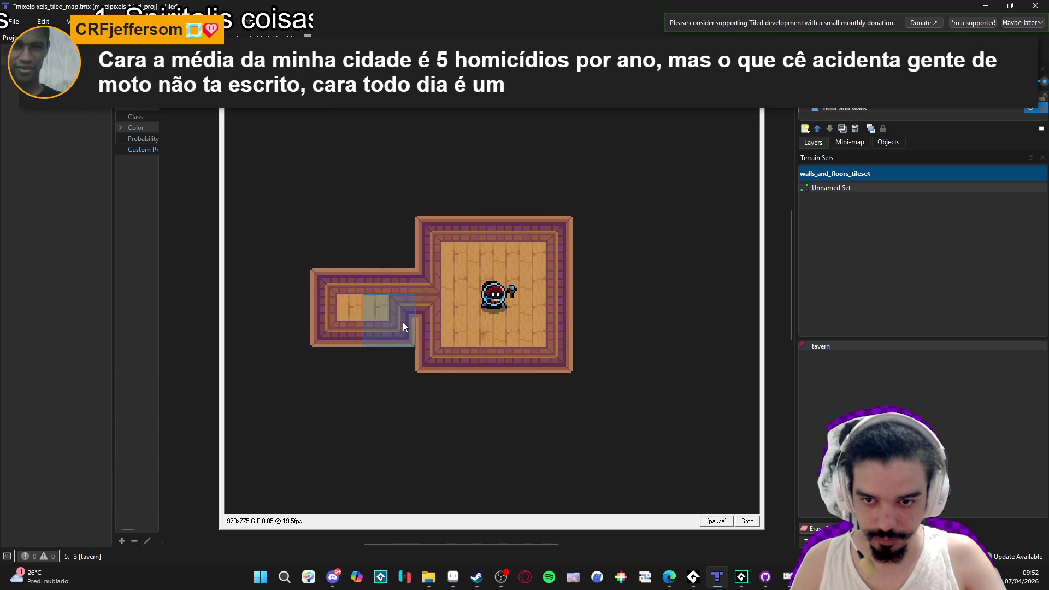
mouse_move(440, 341)
mouse_down()
mouse_move(428, 427)
mouse_move(456, 384)
mouse_move(568, 412)
mouse_move(627, 316)
mouse_move(563, 343)
mouse_move(438, 212)
mouse_move(552, 174)
mouse_move(442, 219)
mouse_move(392, 169)
mouse_move(414, 386)
mouse_move(356, 371)
mouse_move(457, 402)
mouse_move(496, 438)
mouse_move(309, 380)
mouse_move(536, 152)
mouse_move(678, 355)
mouse_move(658, 396)
mouse_up()
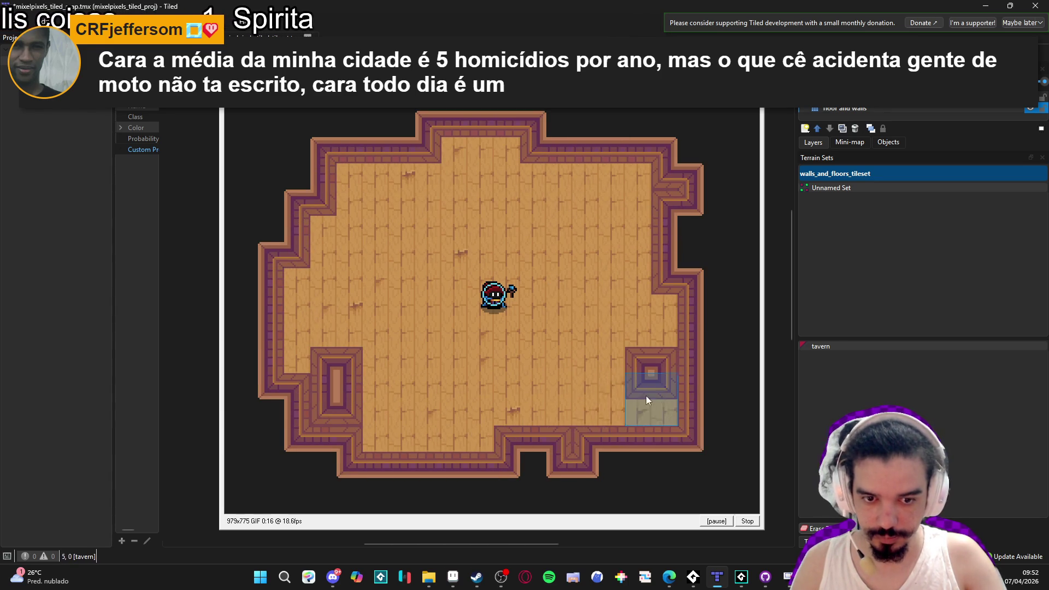
mouse_move(299, 404)
mouse_down()
mouse_move(302, 428)
mouse_move(654, 451)
mouse_move(655, 356)
mouse_up()
drag(721, 291, 639, 266)
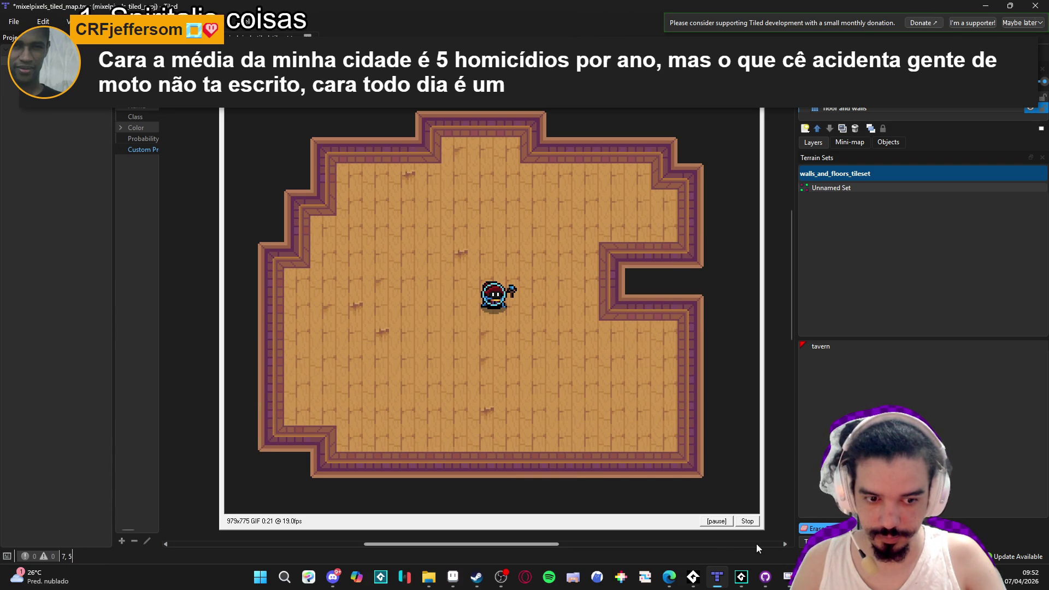
click(744, 521)
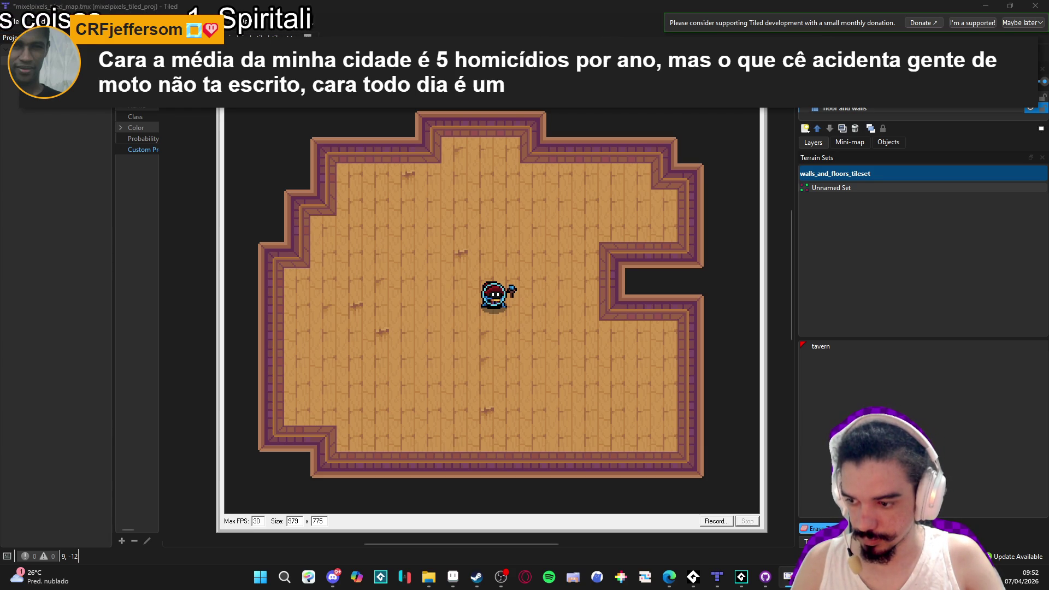
click(755, 98)
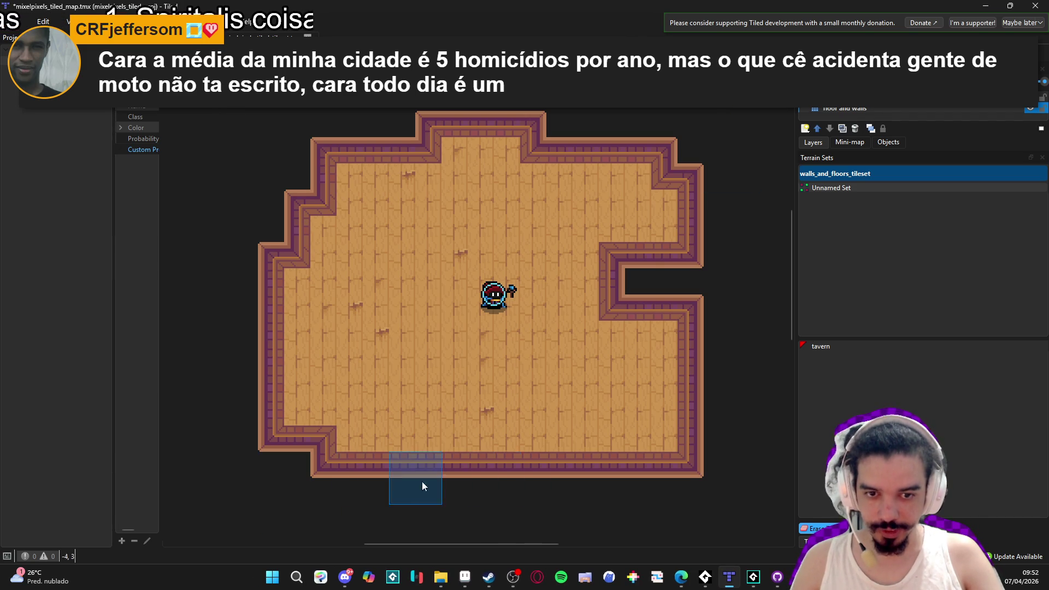
Merge the left-side rooms into the main room and reshape the top wall notch.
drag(368, 474, 369, 215)
drag(345, 143, 343, 450)
mouse_move(295, 380)
mouse_down()
mouse_move(406, 378)
mouse_move(331, 366)
mouse_up()
drag(358, 295, 342, 255)
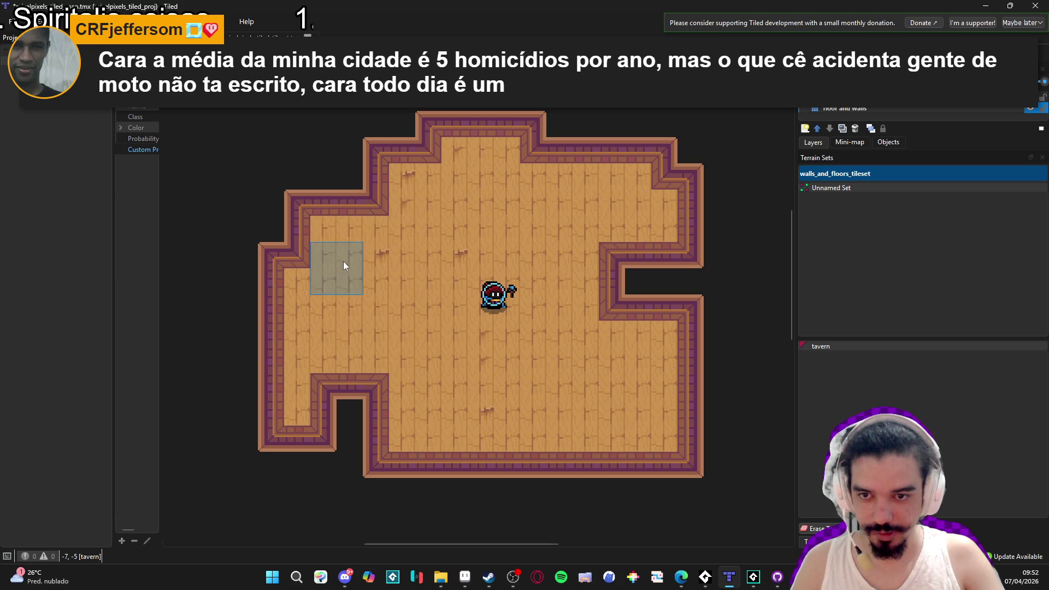
drag(361, 389, 359, 439)
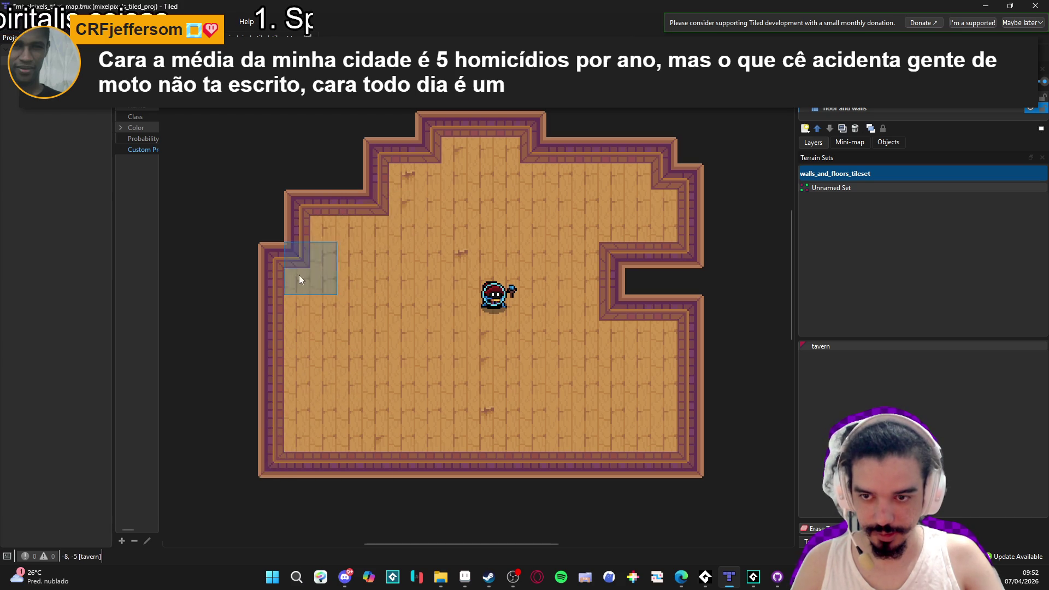
drag(339, 148, 412, 162)
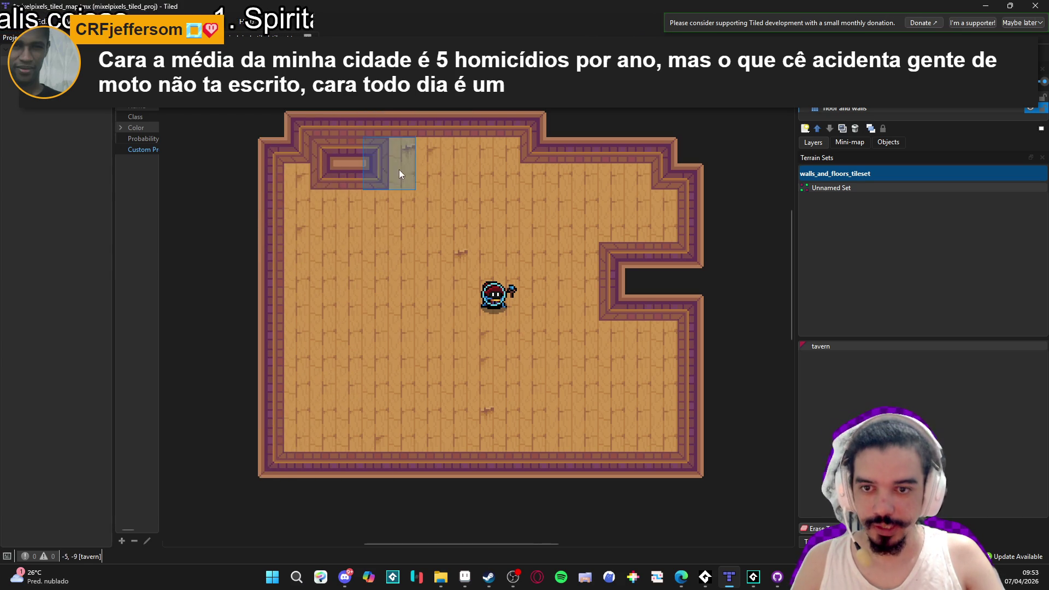
Straighten and notch the right wall, notch the bottom, inset the left and lower the top wall.
mouse_move(669, 262)
mouse_down()
mouse_move(672, 303)
mouse_move(608, 293)
mouse_up()
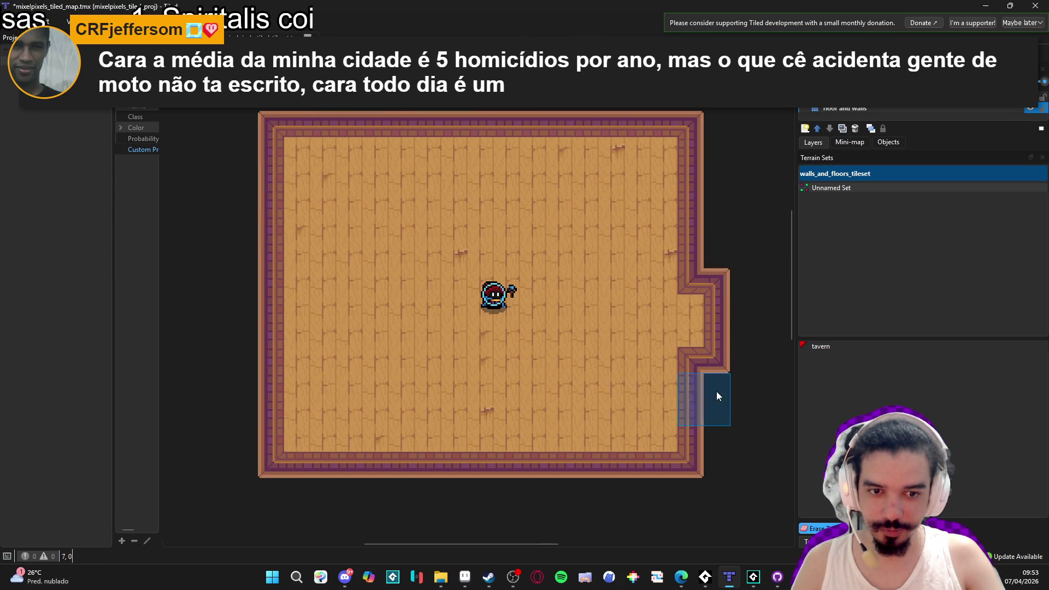
drag(717, 391, 706, 269)
drag(673, 224, 684, 255)
mouse_move(526, 481)
mouse_down()
mouse_move(573, 460)
mouse_move(355, 444)
mouse_up()
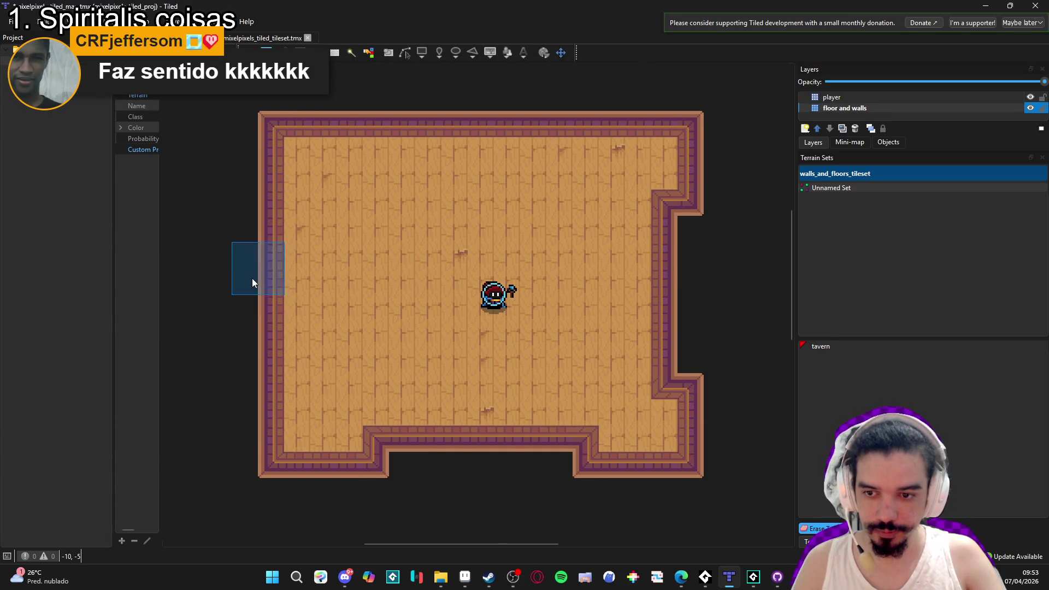
drag(270, 199, 276, 356)
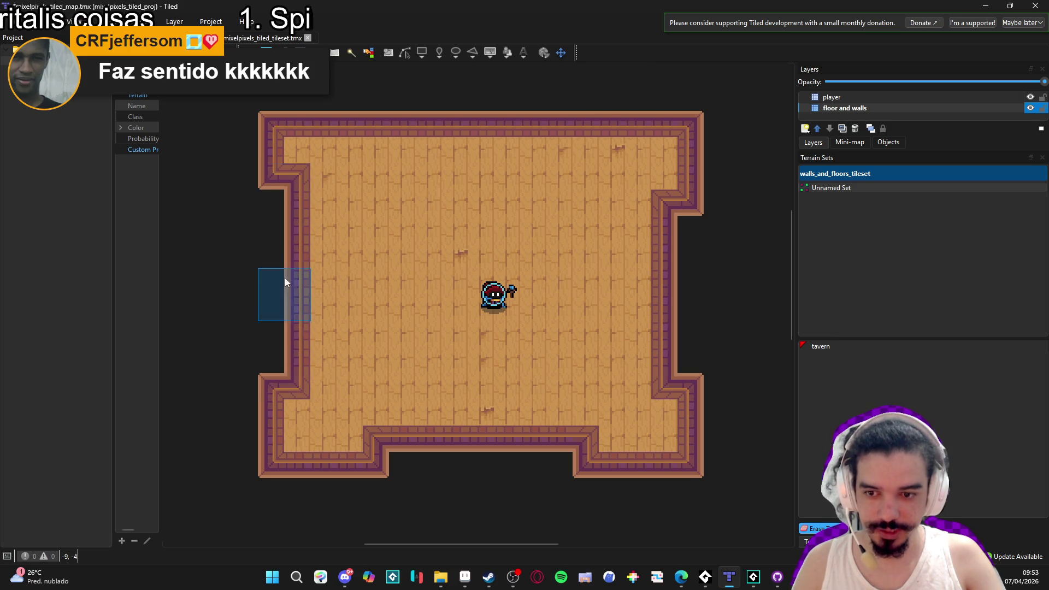
drag(378, 133, 601, 125)
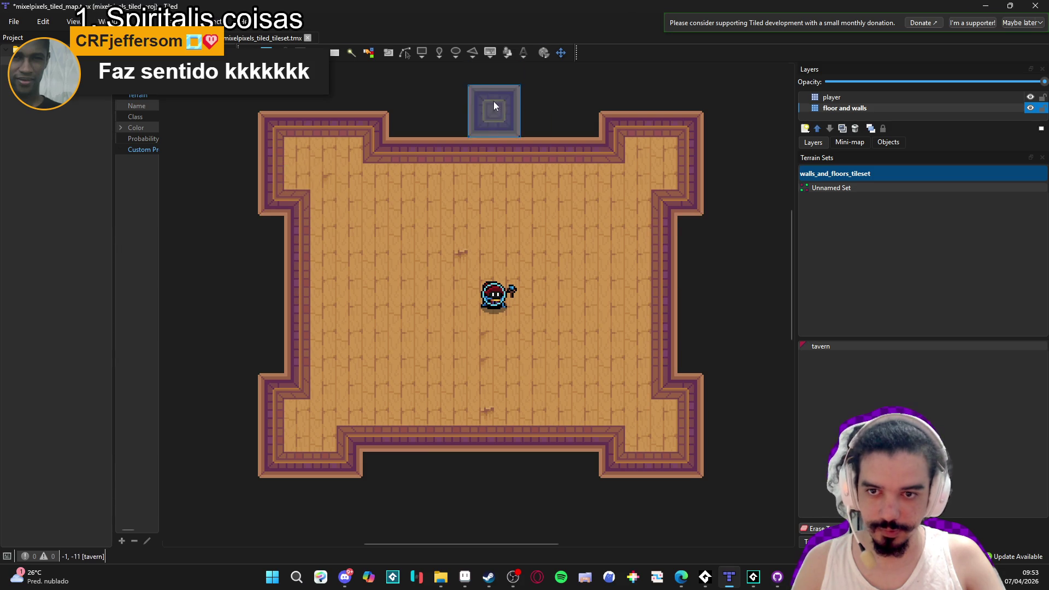
click(366, 143)
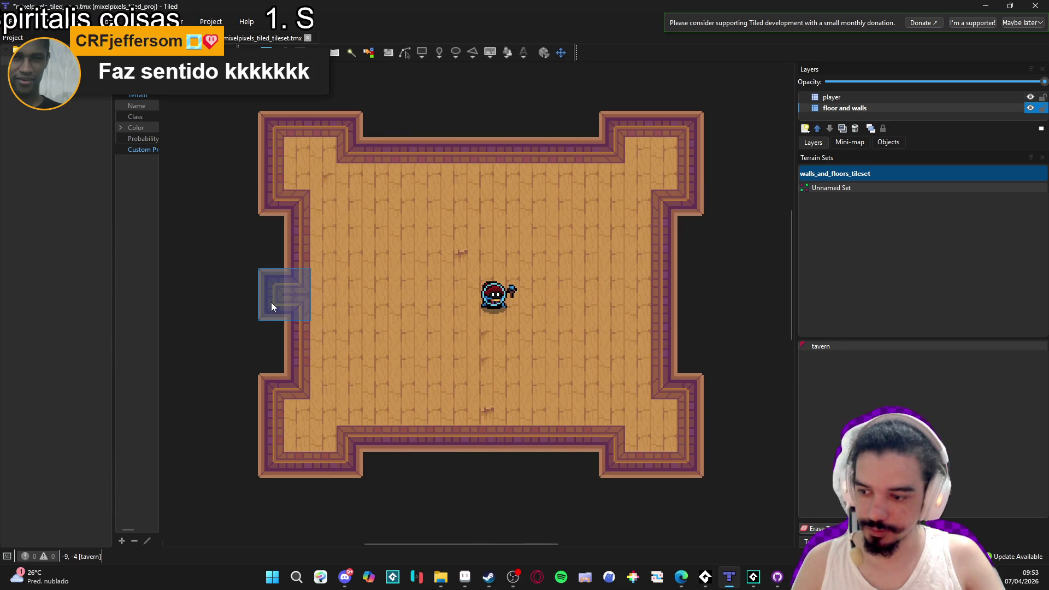
click(271, 301)
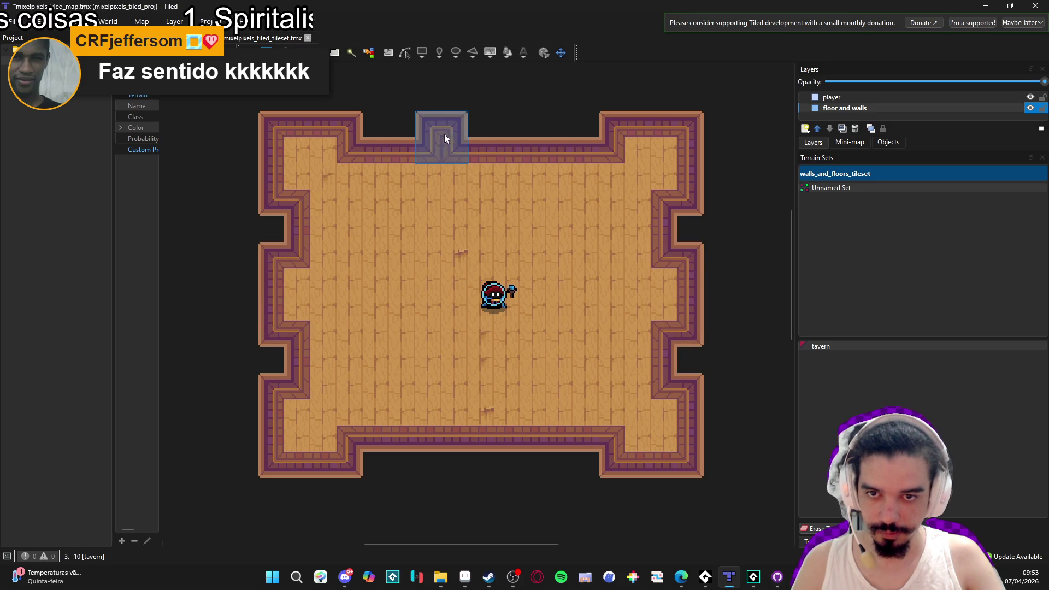
Add a raised top-wall segment and a widened lowered notch in the bottom wall.
drag(443, 138, 506, 137)
drag(535, 441, 447, 441)
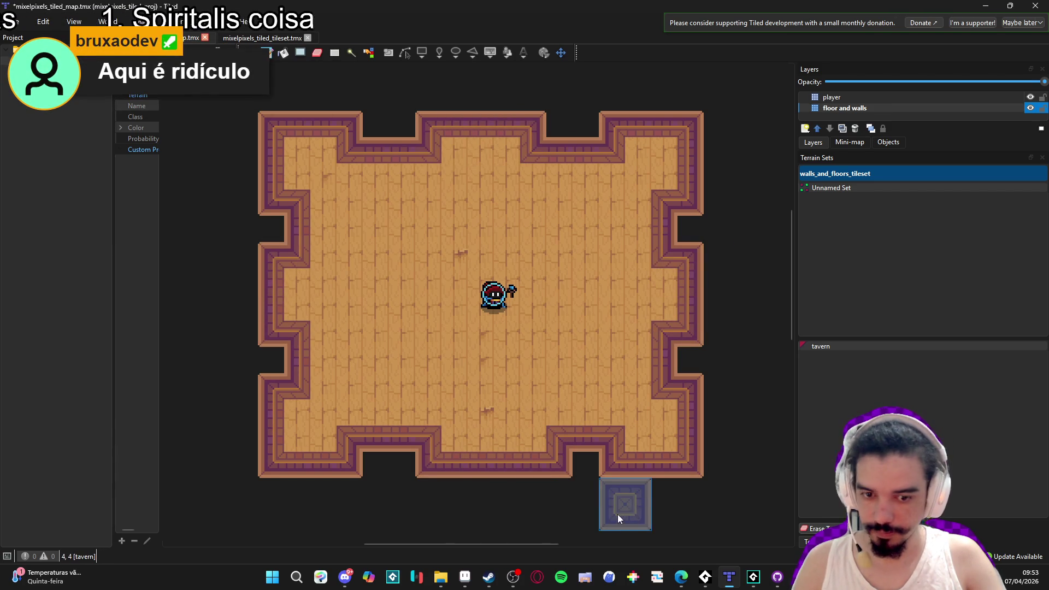
click(562, 463)
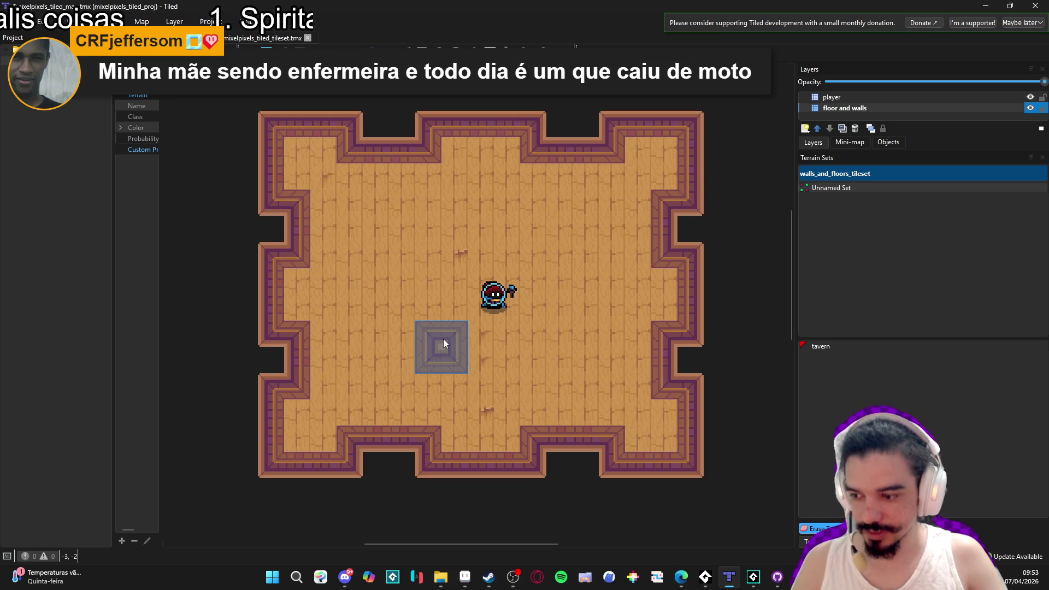
Try an interior T-shaped wall and a bottom-left notch, undoing both.
mouse_move(444, 320)
mouse_down()
mouse_move(405, 268)
mouse_move(408, 321)
mouse_move(543, 272)
mouse_move(510, 297)
mouse_move(444, 312)
mouse_up()
key(ctrl+z)
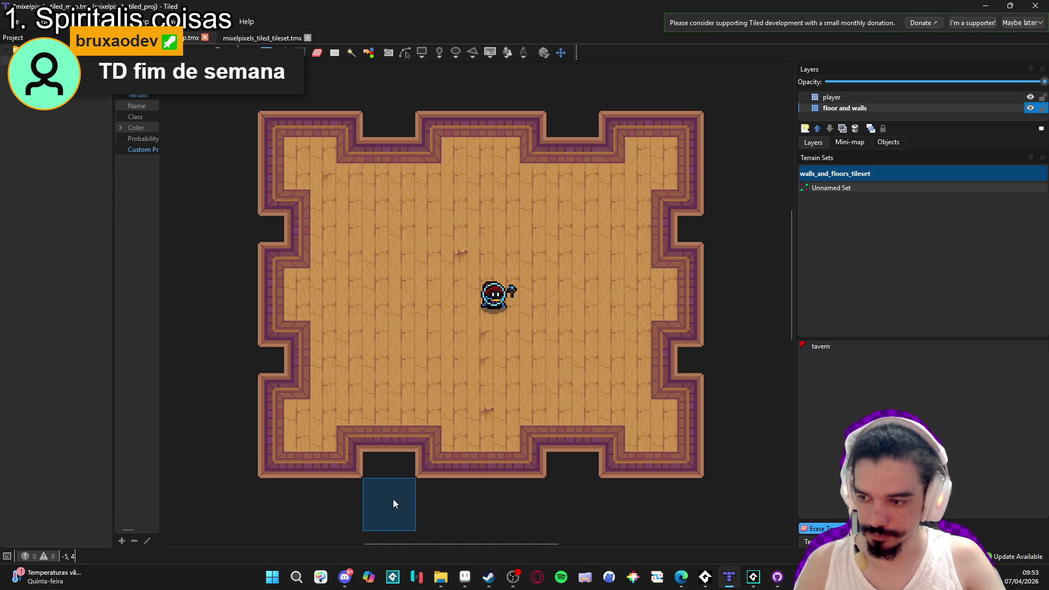
mouse_move(395, 428)
mouse_down()
mouse_move(398, 389)
mouse_move(365, 402)
mouse_move(416, 415)
mouse_up()
key(ctrl+z)
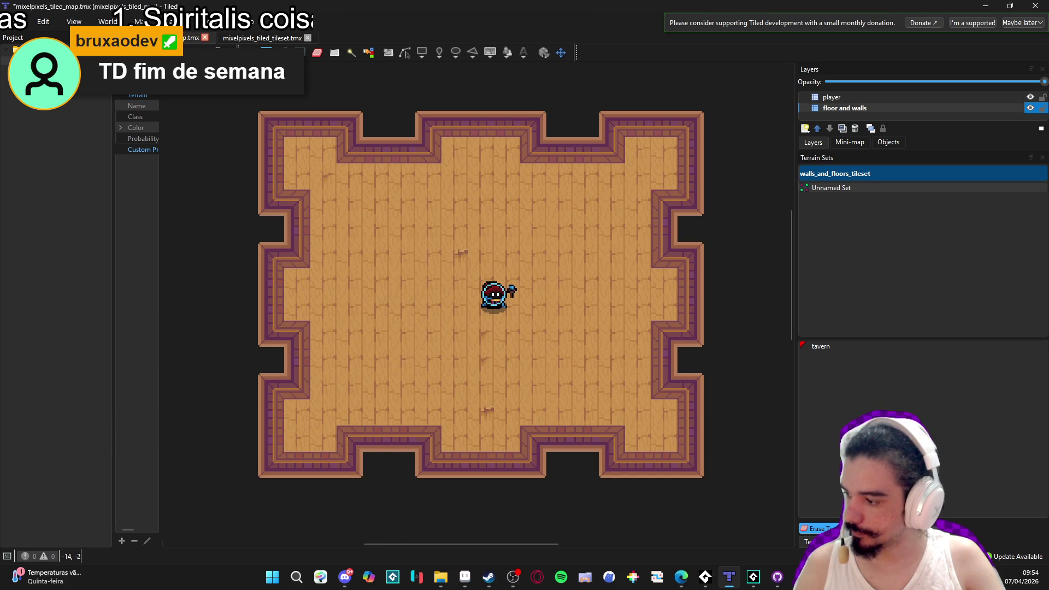
mouse_move(445, 584)
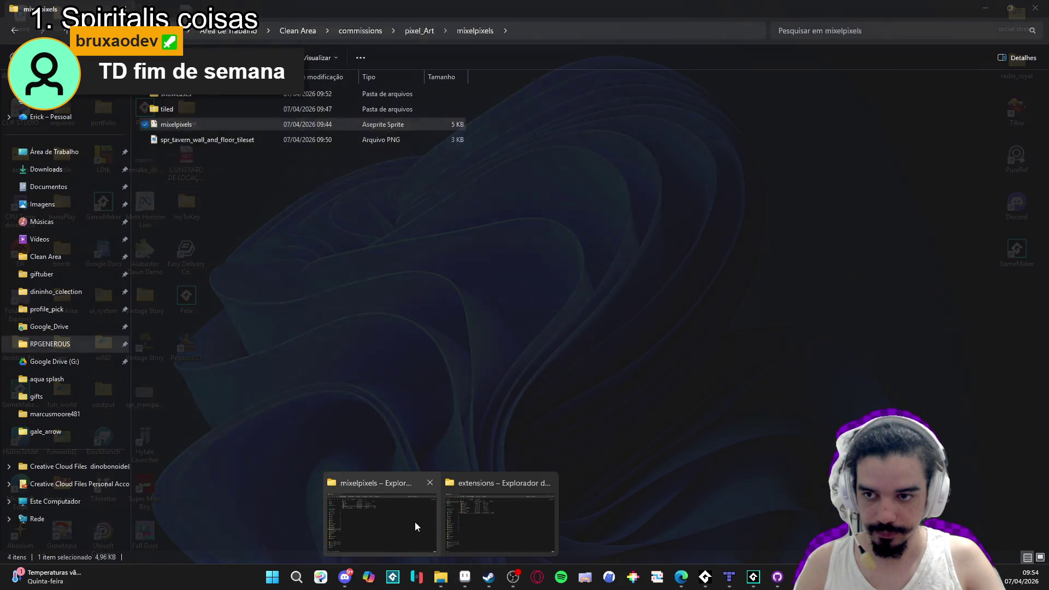
Open the showcases folder and drag the walls_and_floors_showcase GIF to another window.
click(415, 522)
click(191, 97)
double_click(192, 97)
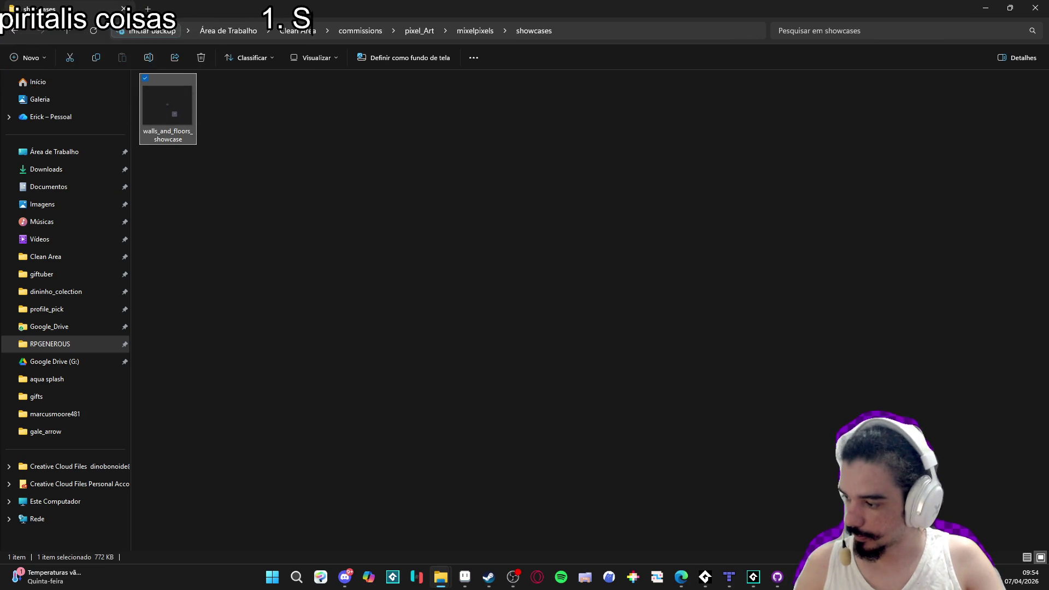
drag(168, 126, 1048, 131)
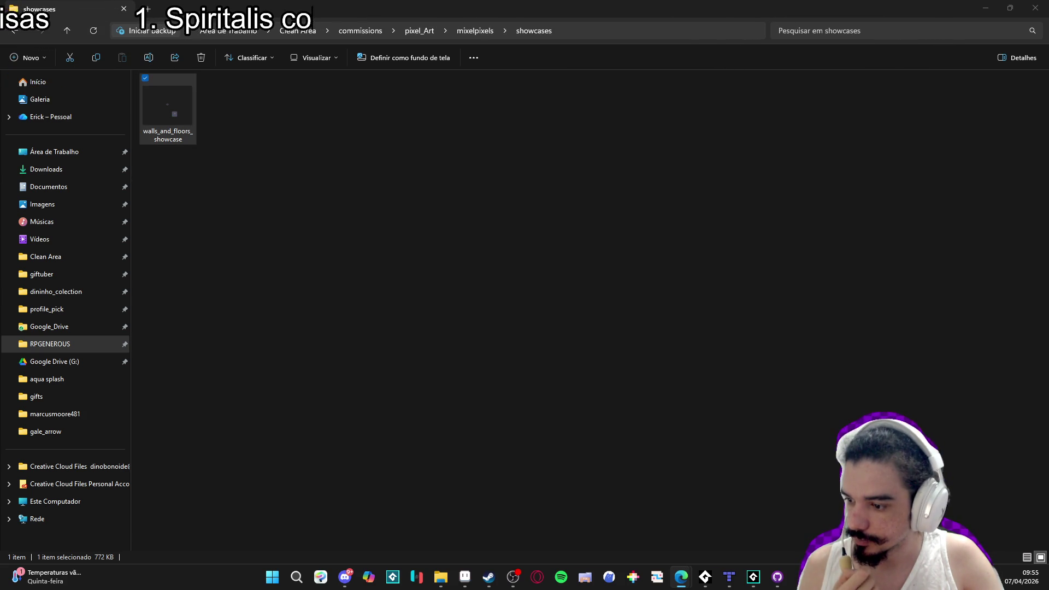
click(187, 127)
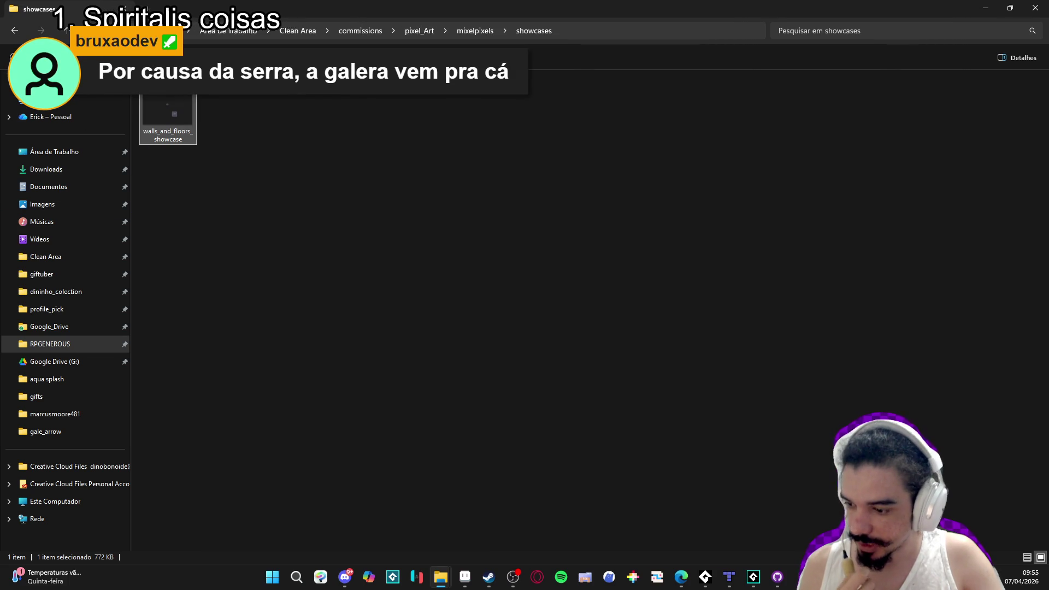
Cancel the address-bar edit and minimize the showcases folder window to reveal Tiled.
key(alt+Tab)
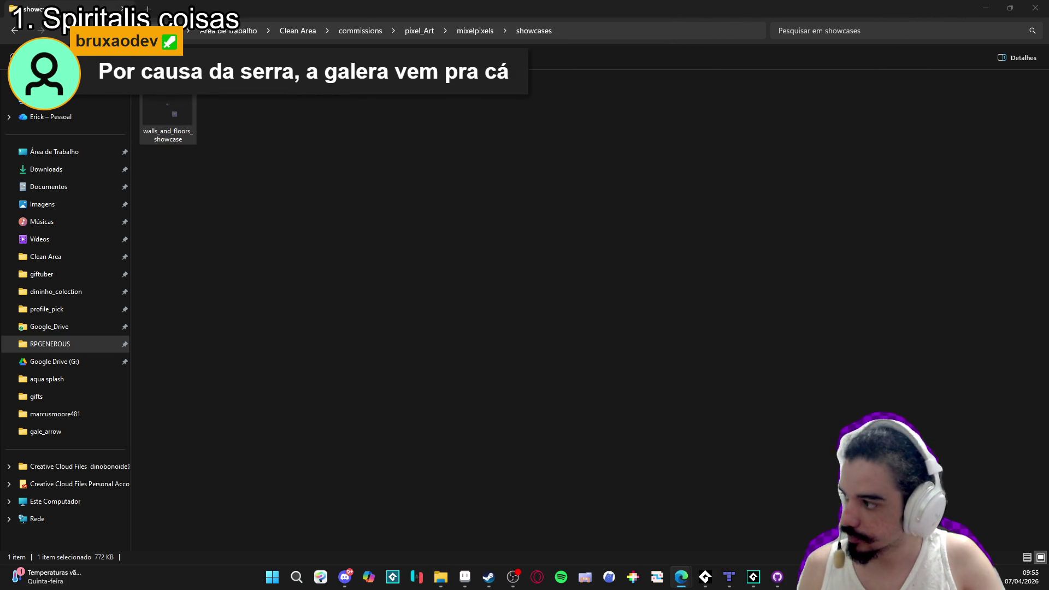
click(302, 26)
key(Escape)
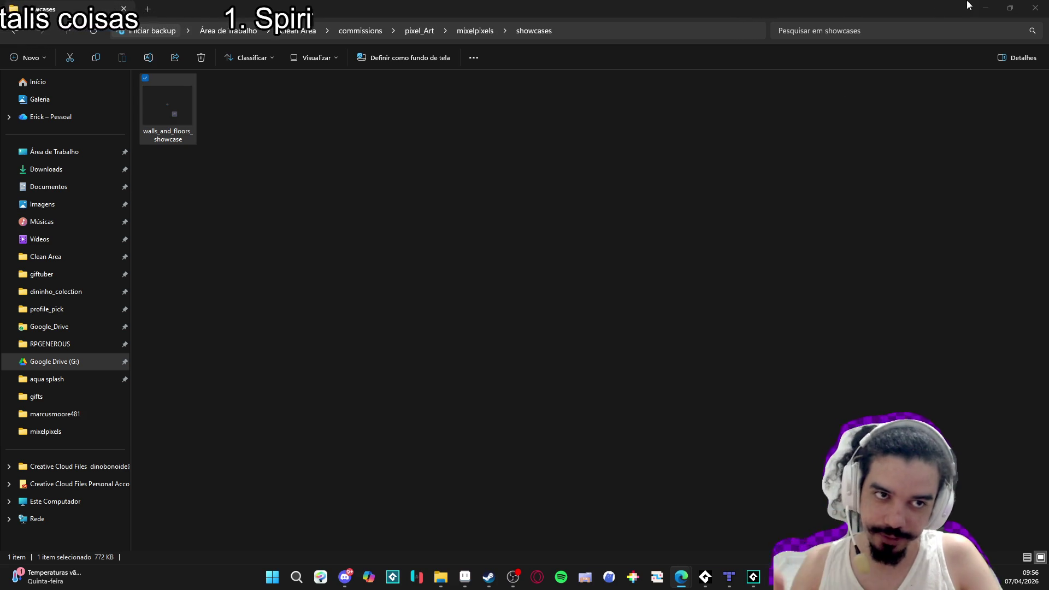
click(985, 8)
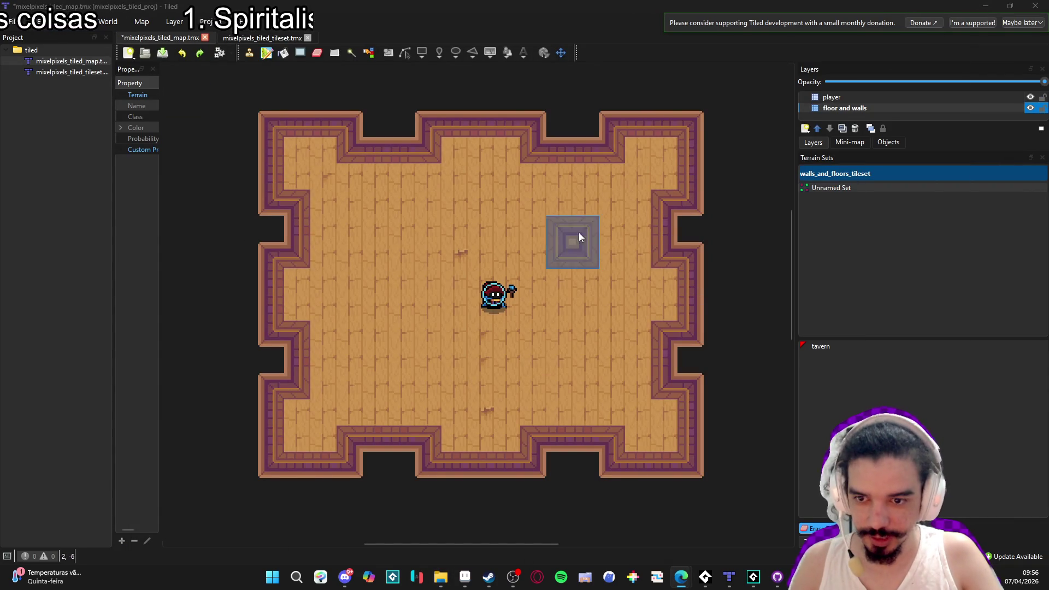
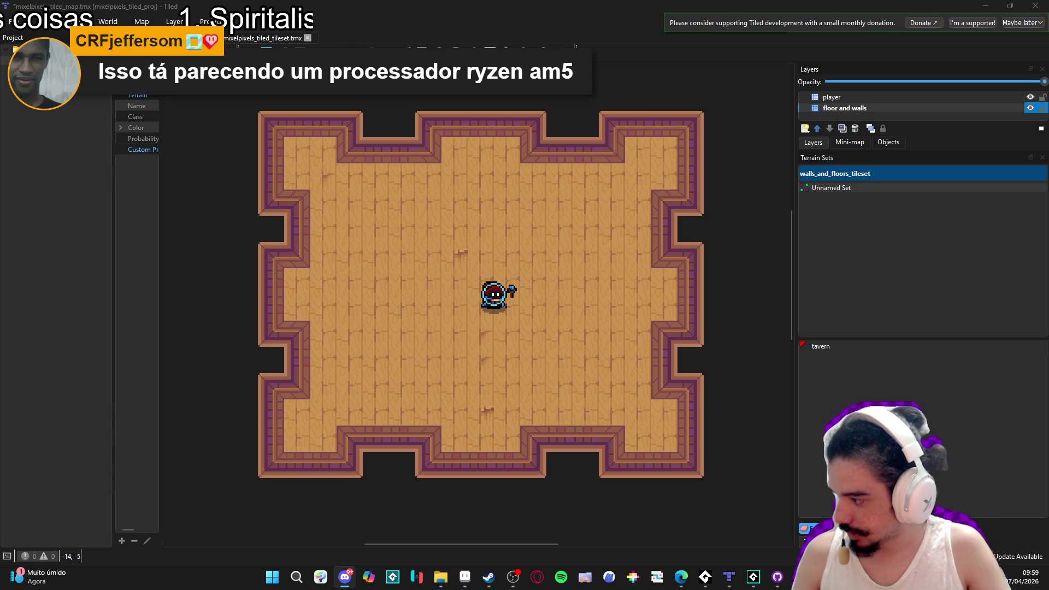
Switch from Tiled to the Discord window.
click(345, 577)
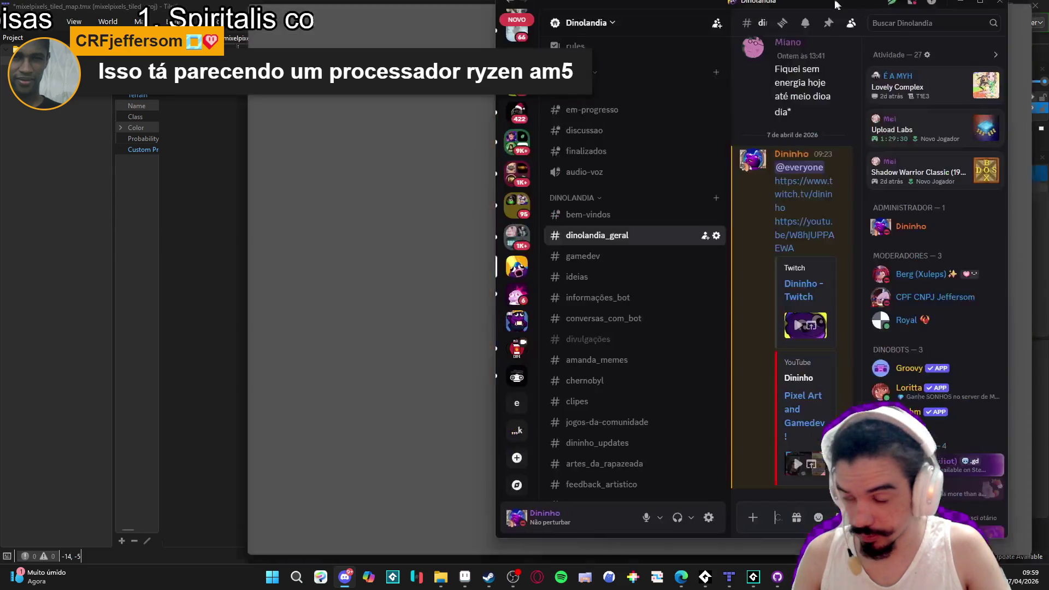
Browse the projetos-em-andamento and projetos-finalizados channels in Discord.
scroll(174, 382, down, 5)
scroll(174, 383, up, 2)
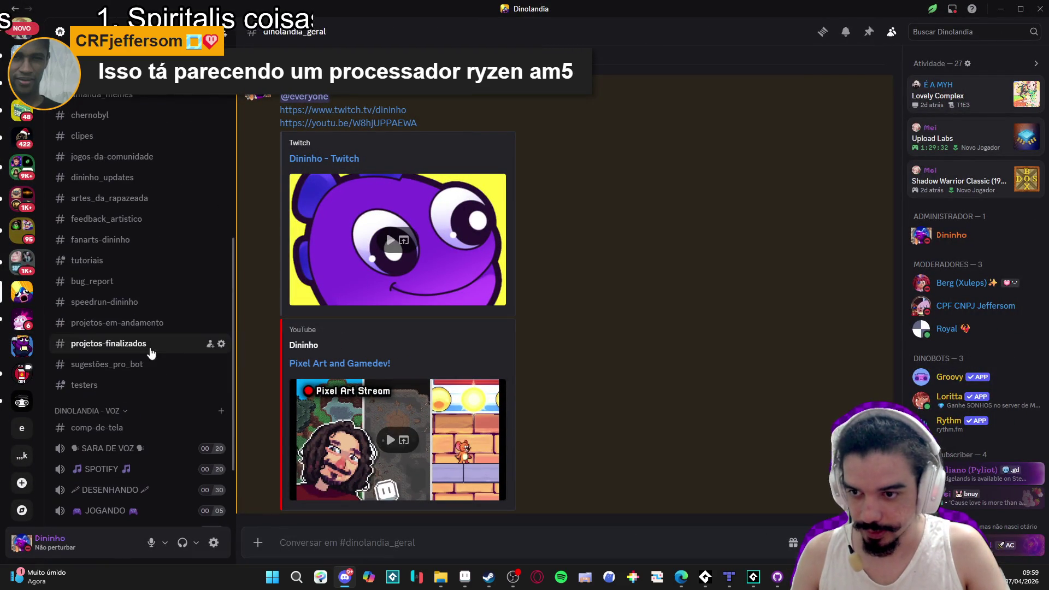
click(143, 325)
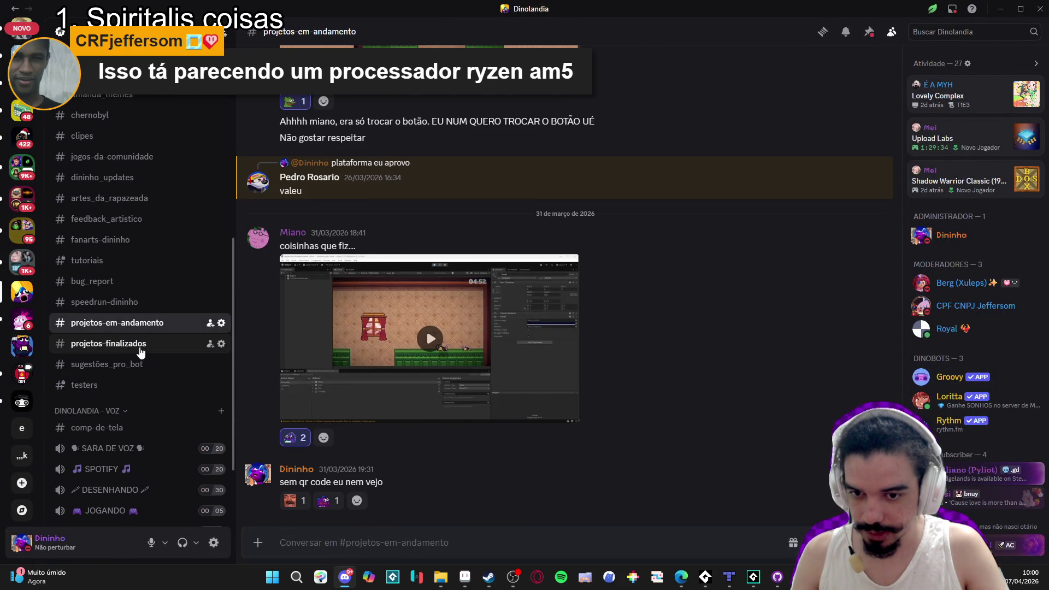
click(141, 344)
scroll(153, 356, up, 2)
scroll(155, 356, up, 1)
scroll(155, 356, down, 2)
scroll(155, 356, up, 1)
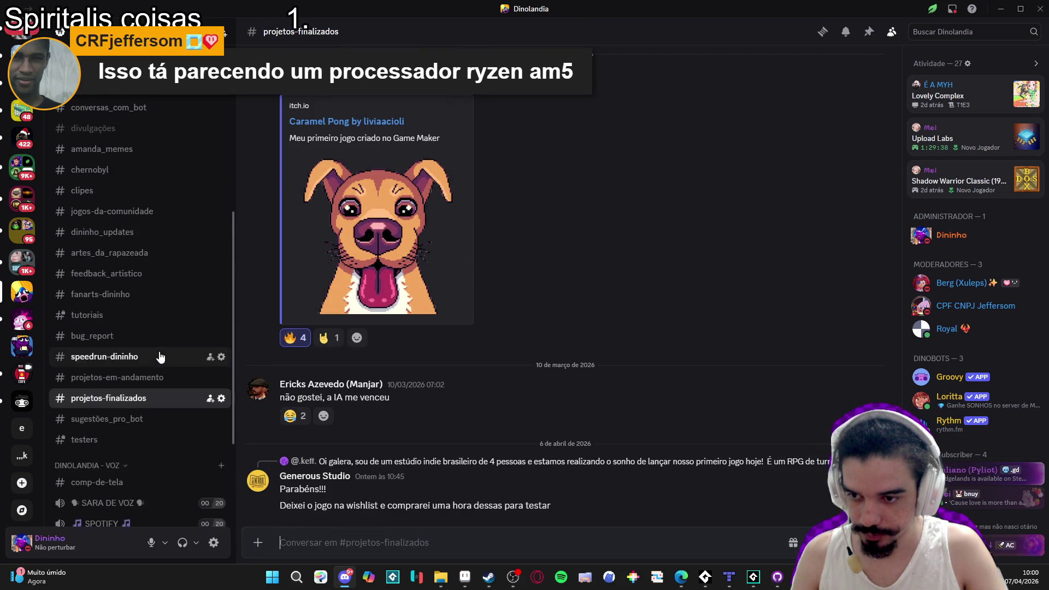
Open artes_da_rapazeada and follow the shared Construct 2 game clip link.
click(167, 276)
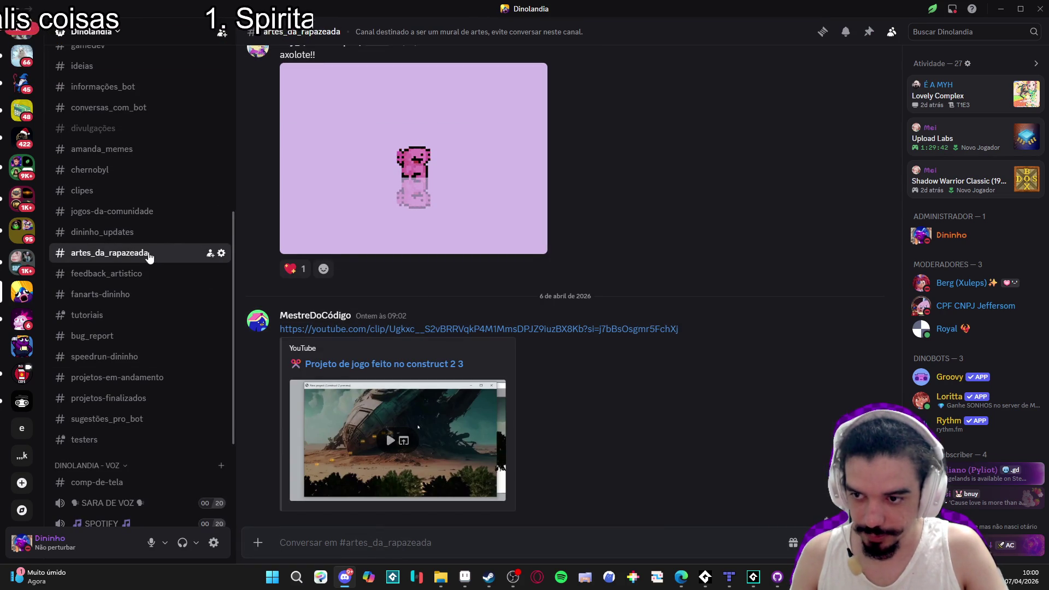
click(210, 262)
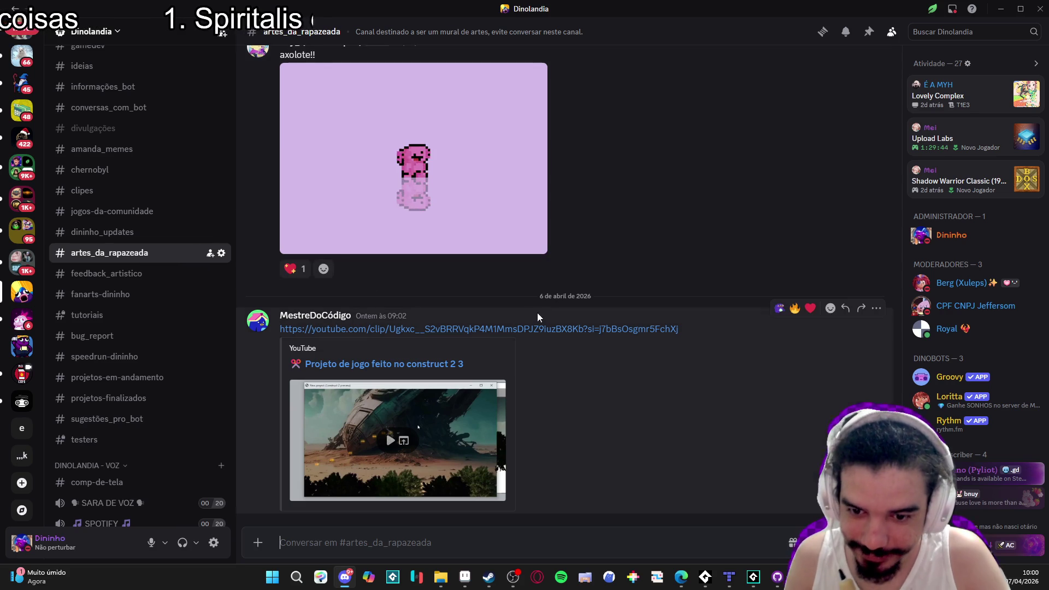
click(299, 365)
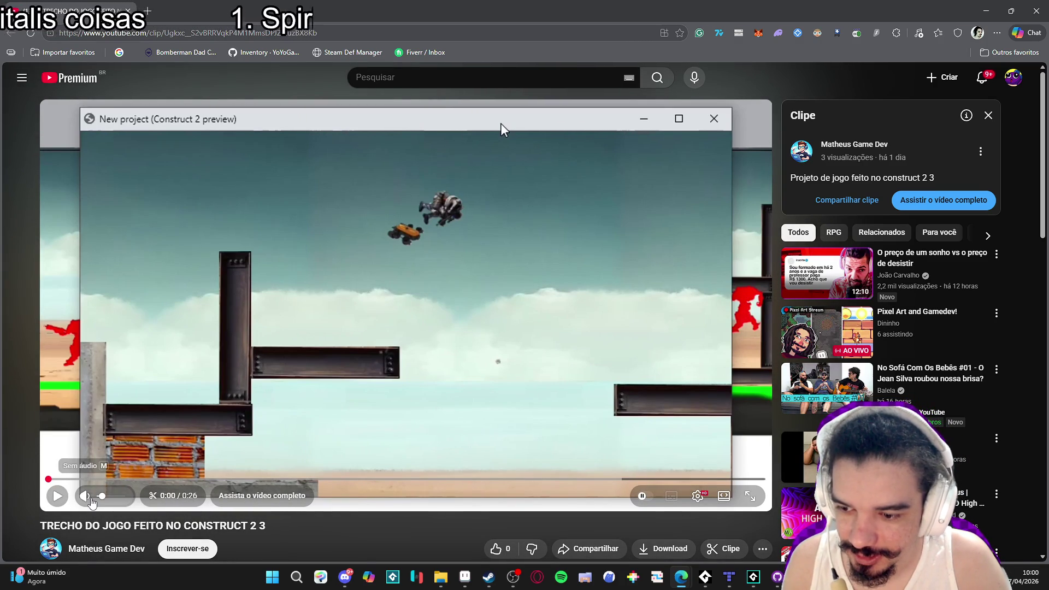
Play the Construct 2 clip, jump back near its start and pause at 0:06.
click(58, 498)
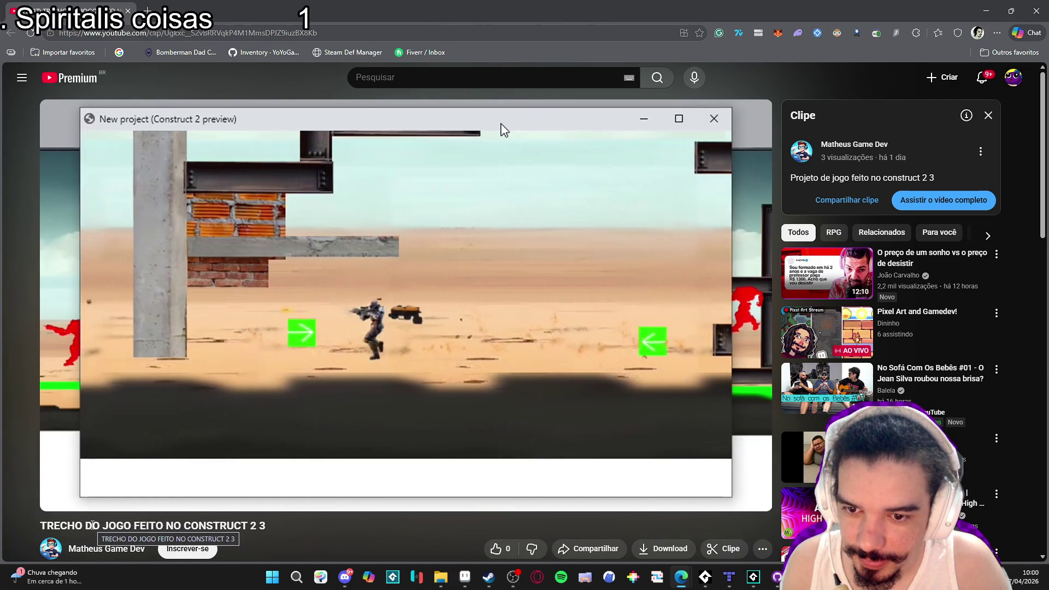
click(408, 403)
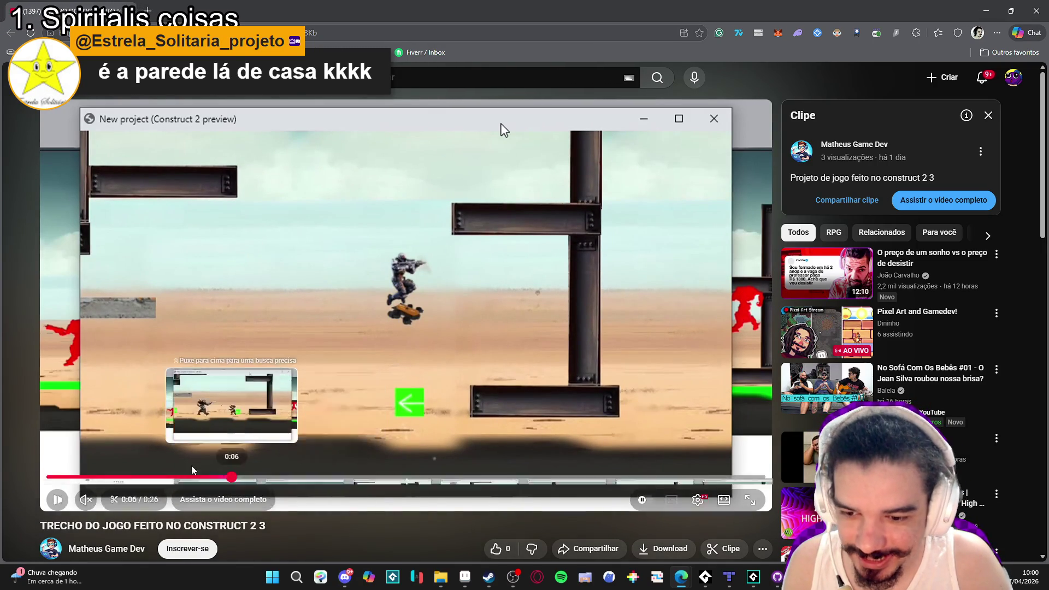
click(164, 479)
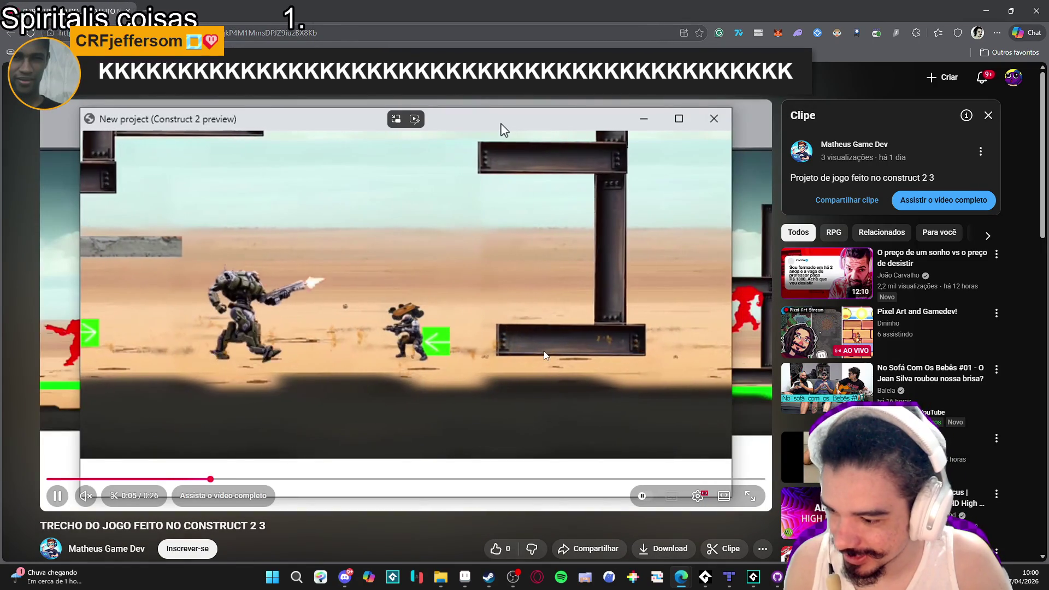
click(561, 347)
Skip ahead to 0:14, resume, then pause the clip and open a new browser tab.
click(433, 479)
click(528, 369)
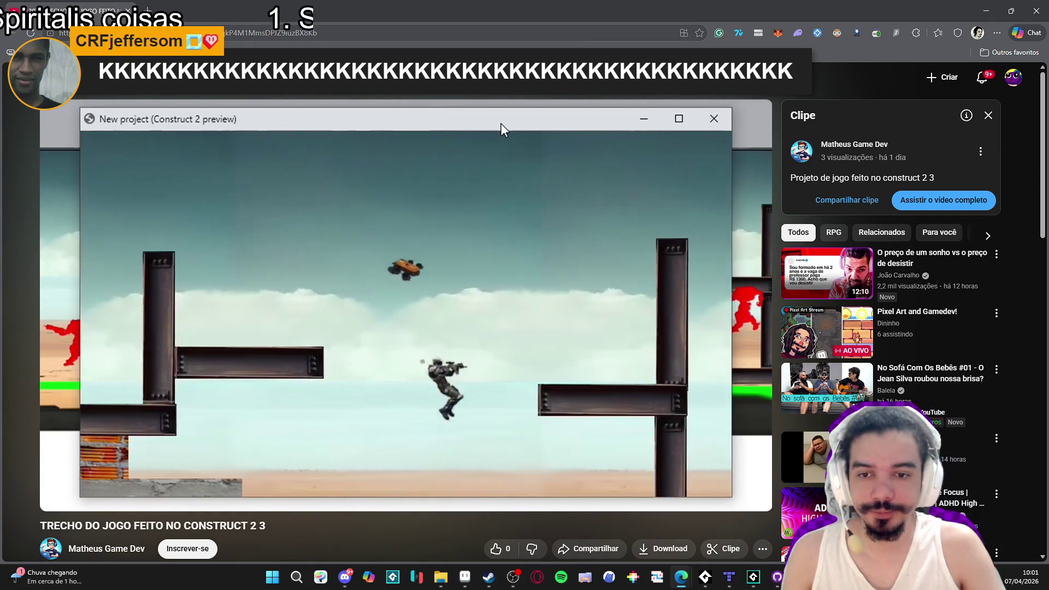
mouse_move(744, 126)
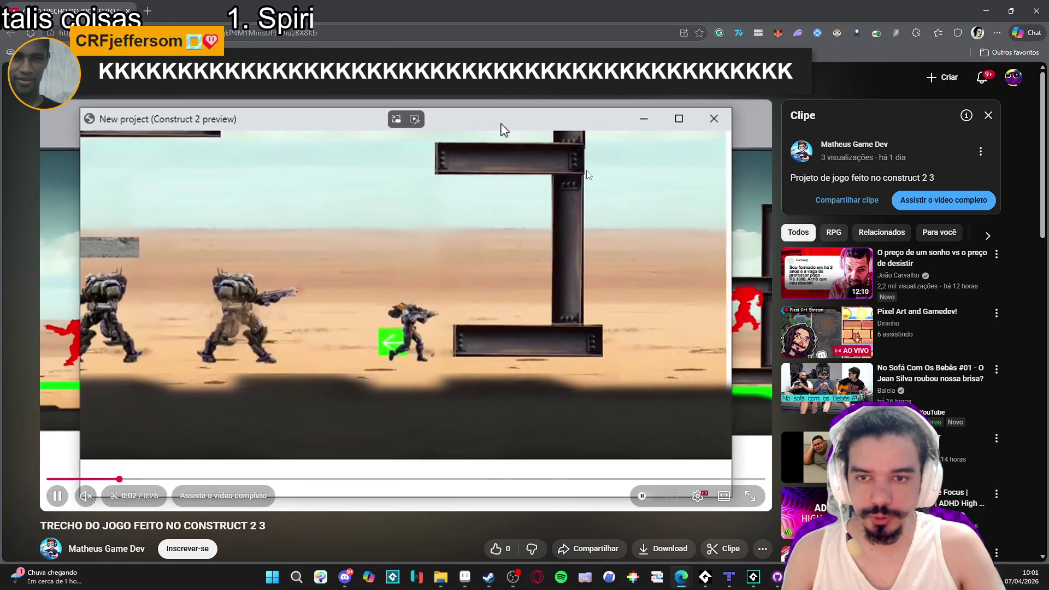
key(space)
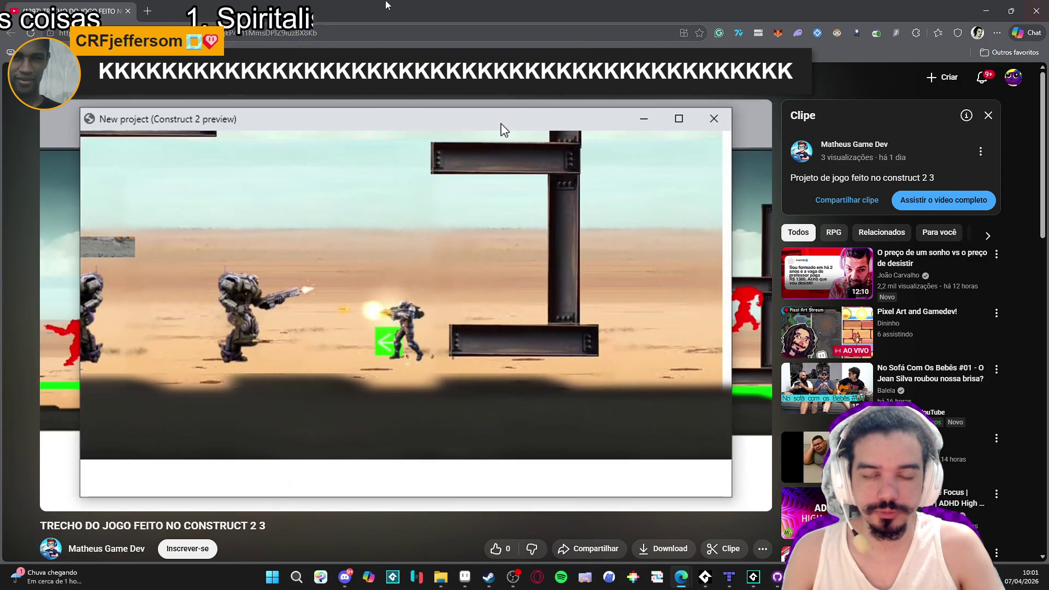
click(141, 11)
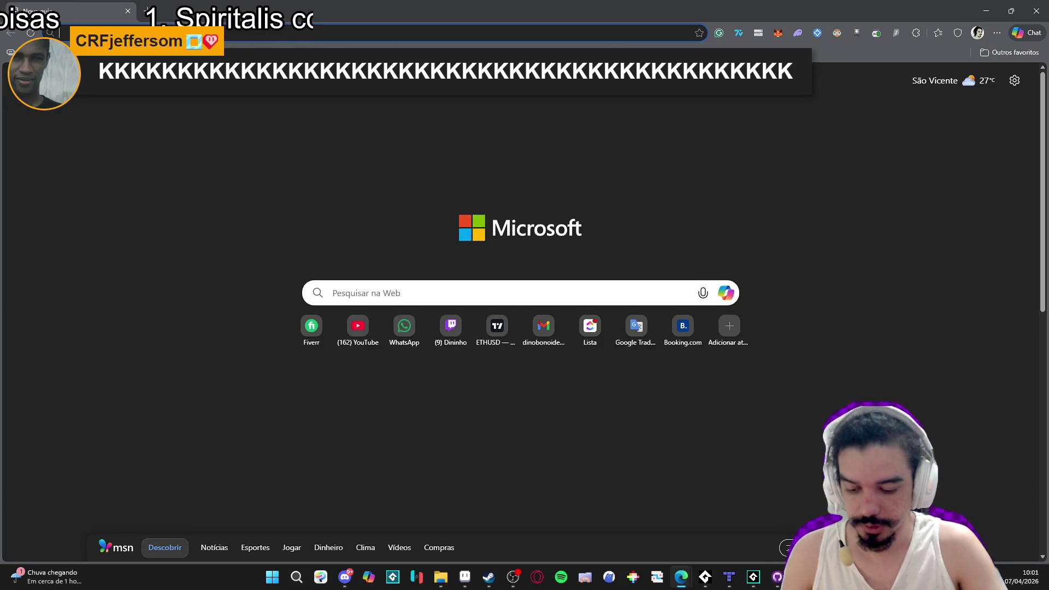
Search Google for 'itch io', then extend the query with 'crystal g'.
text(itch io)
key(Return)
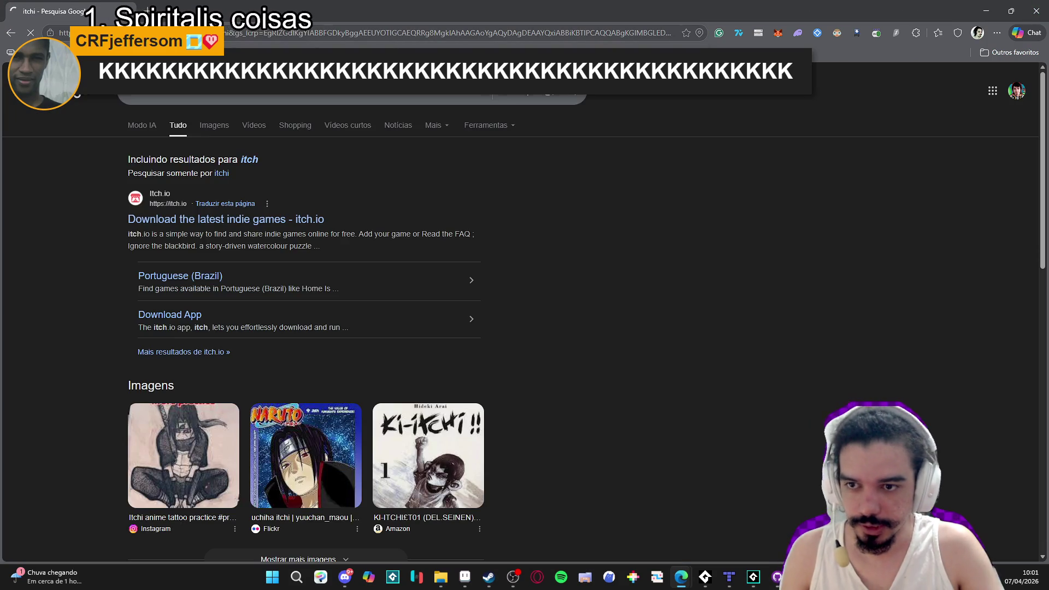
click(273, 84)
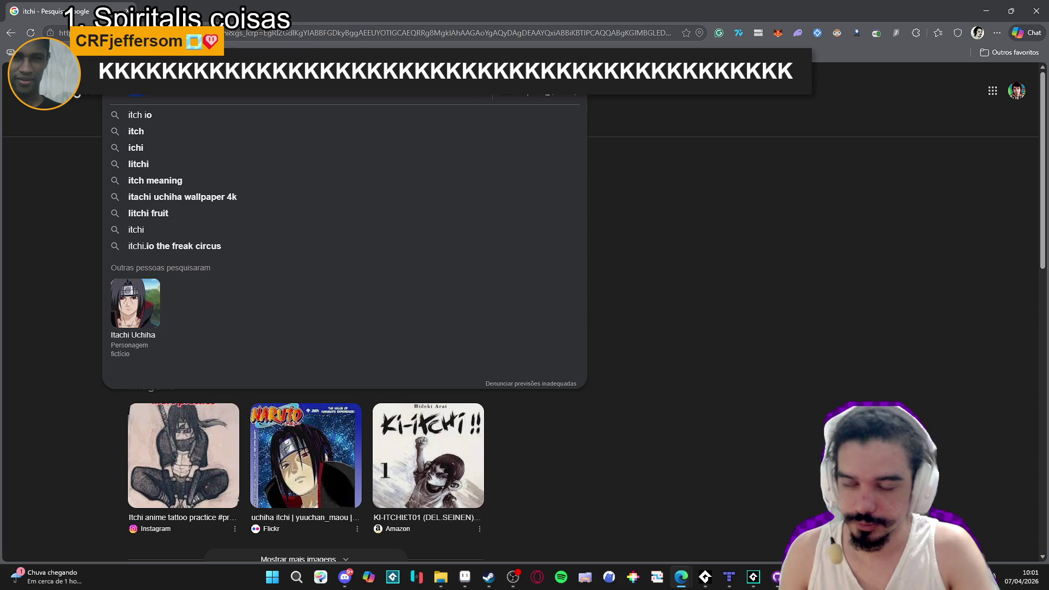
key(BackSpace)
text(io c)
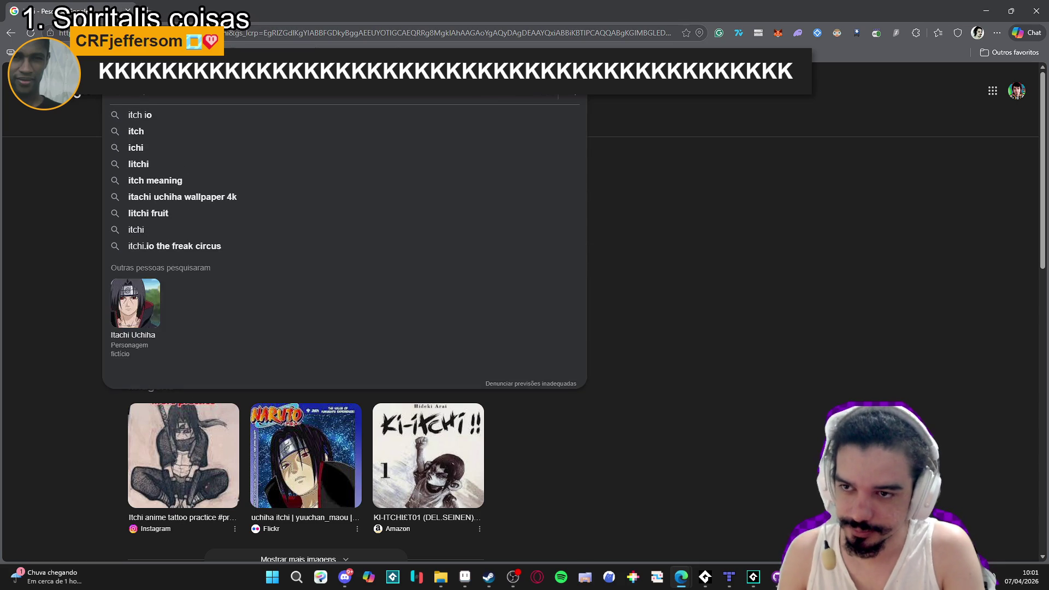
text(rystal g)
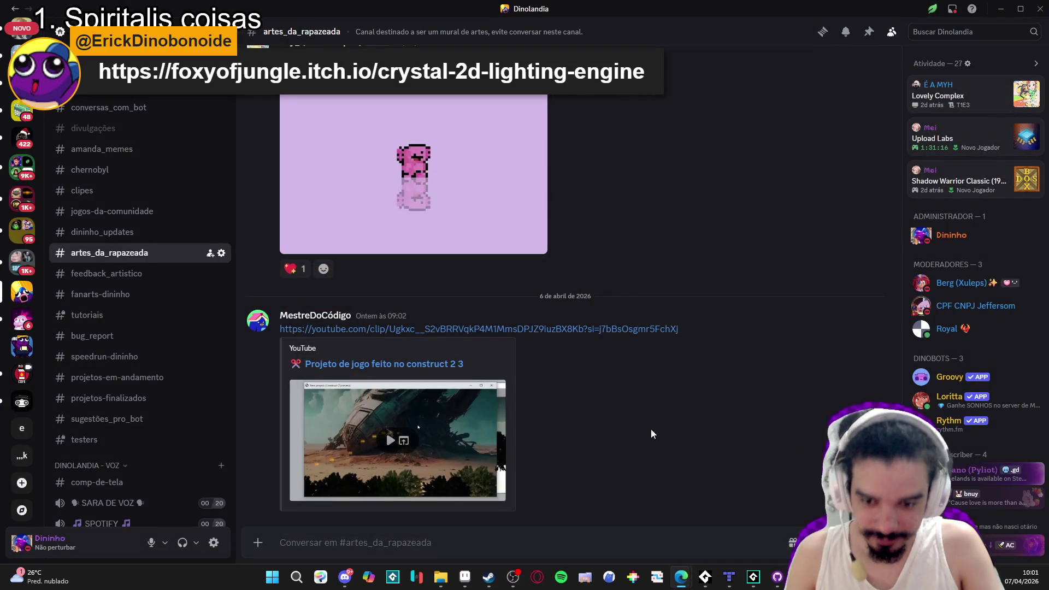
Open the dinolandia_geral channel, then minimize Discord back to Tiled.
scroll(159, 227, up, 5)
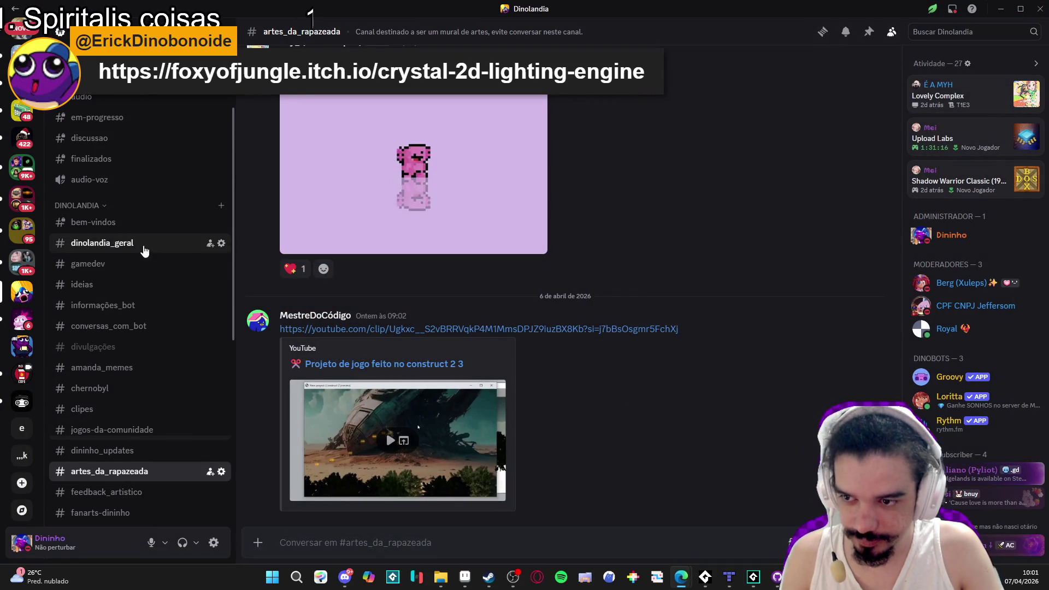
click(144, 243)
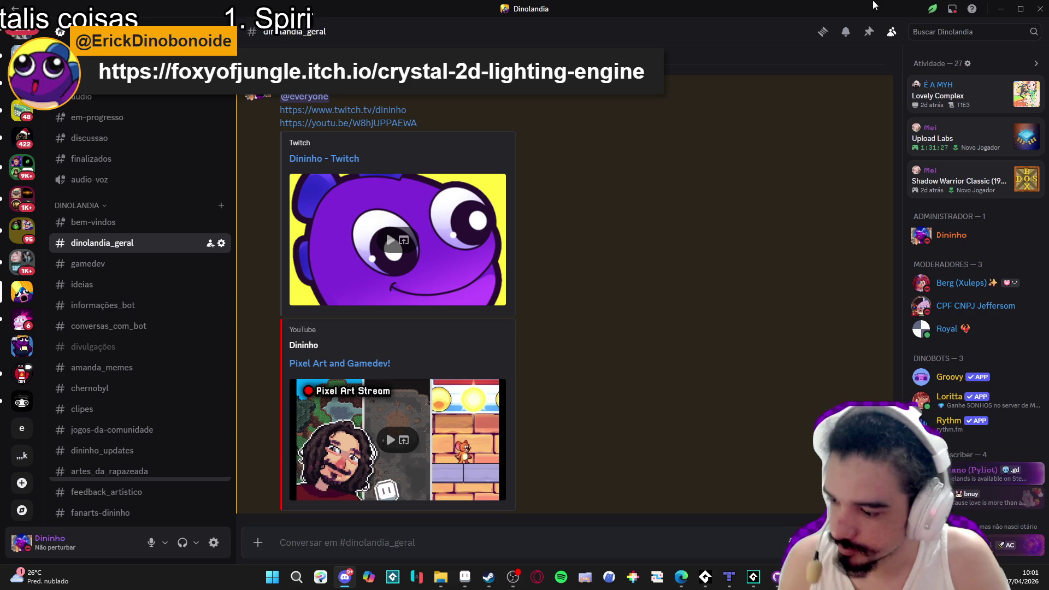
click(1001, 9)
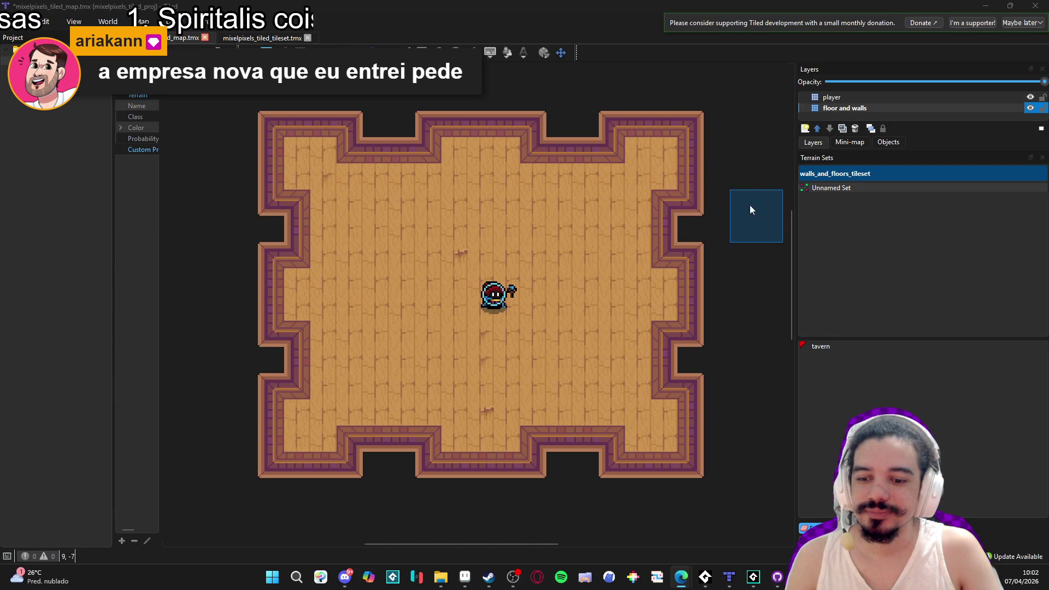
Pan the tavern map slightly left, then minimize Tiled to reveal Aseprite.
drag(666, 180, 632, 180)
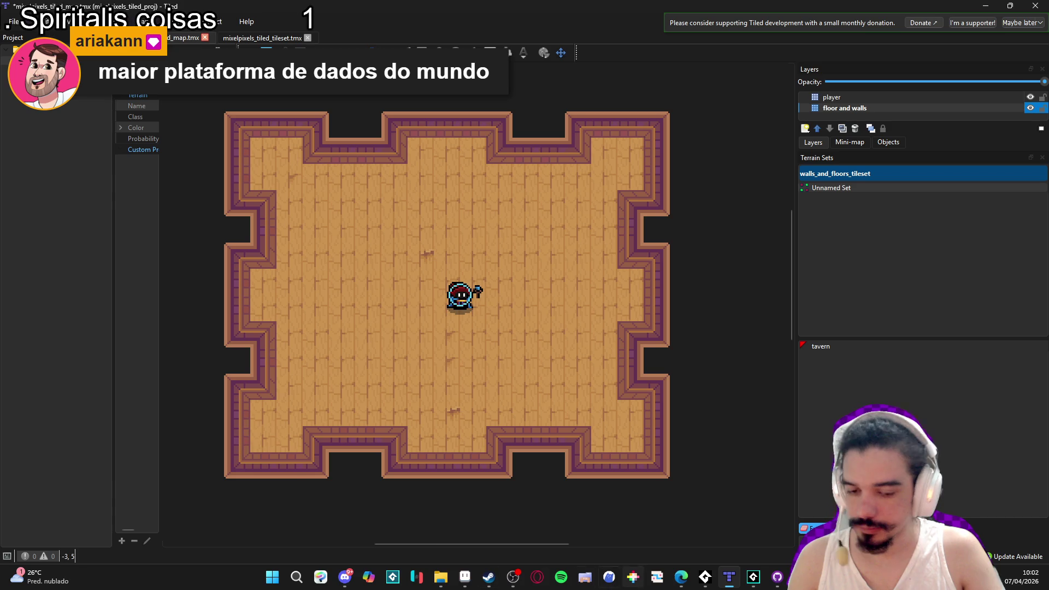
click(985, 6)
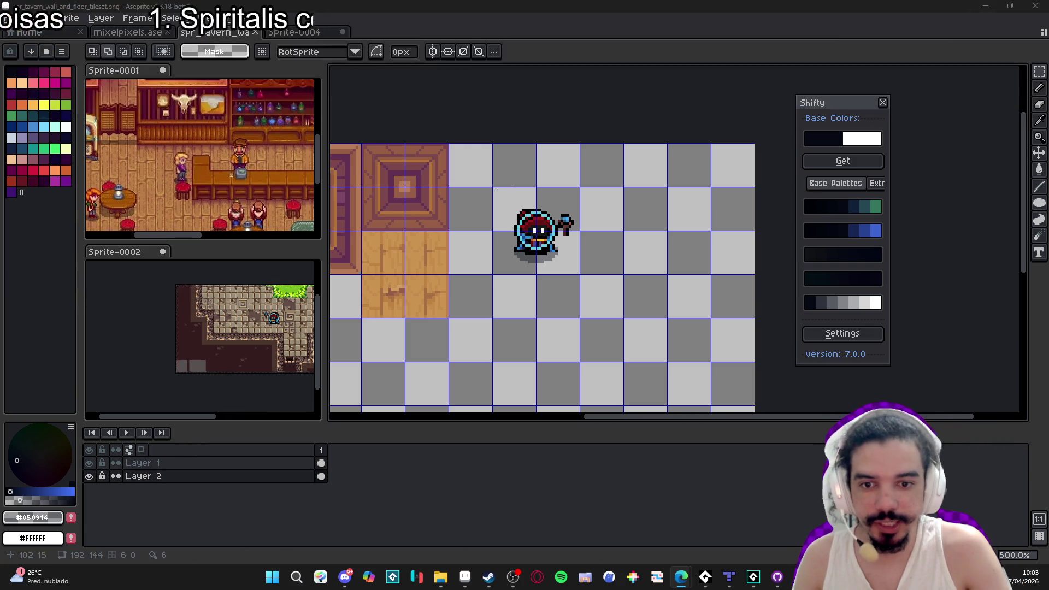
click(153, 94)
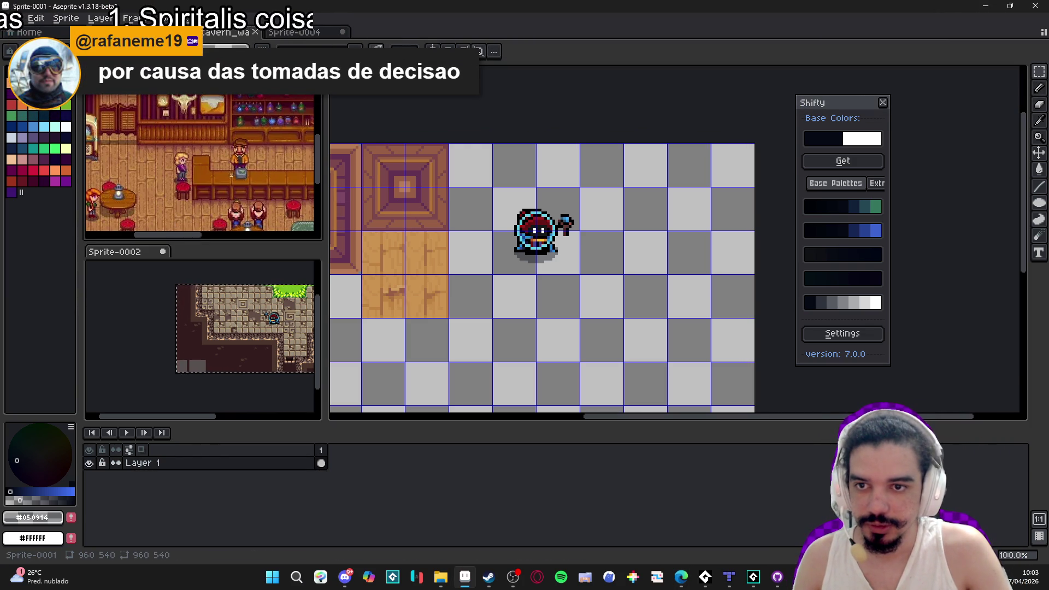
drag(153, 94, 381, 32)
mouse_move(126, 82)
mouse_down()
mouse_move(492, 33)
mouse_move(469, 32)
mouse_up()
click(411, 36)
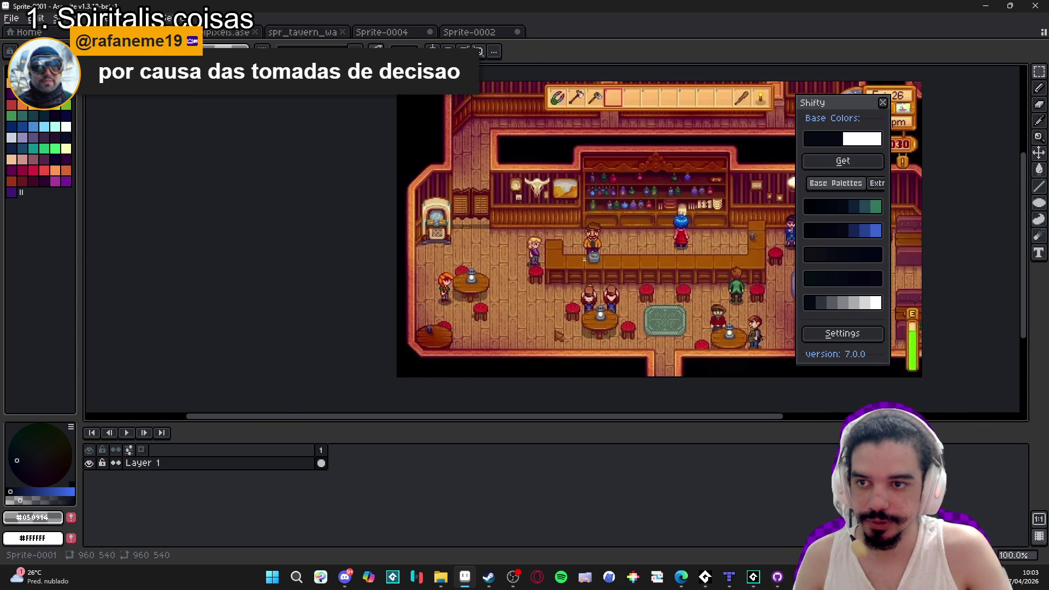
click(488, 35)
drag(488, 35, 285, 30)
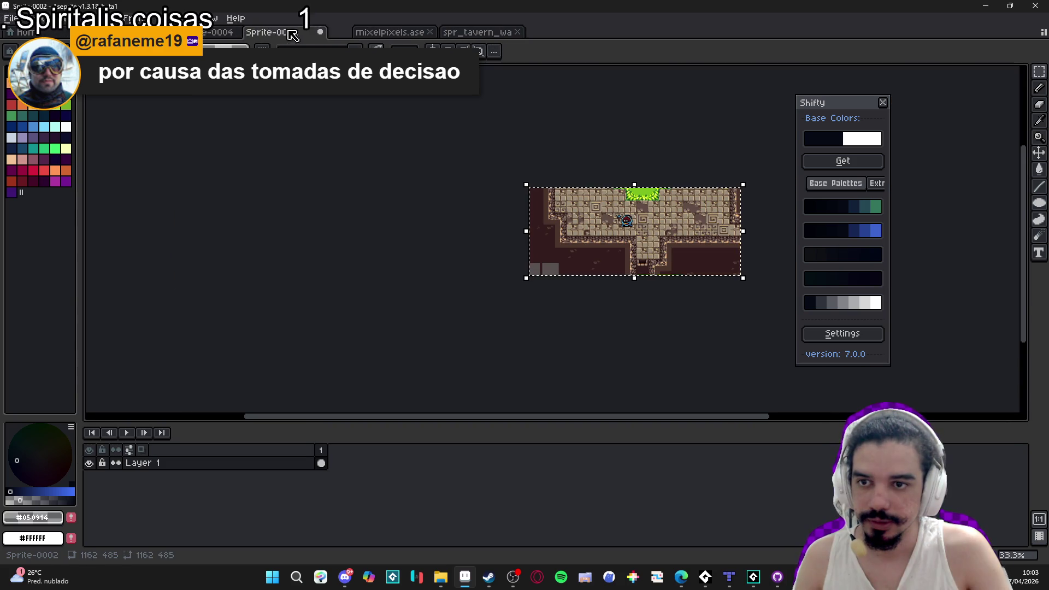
click(478, 33)
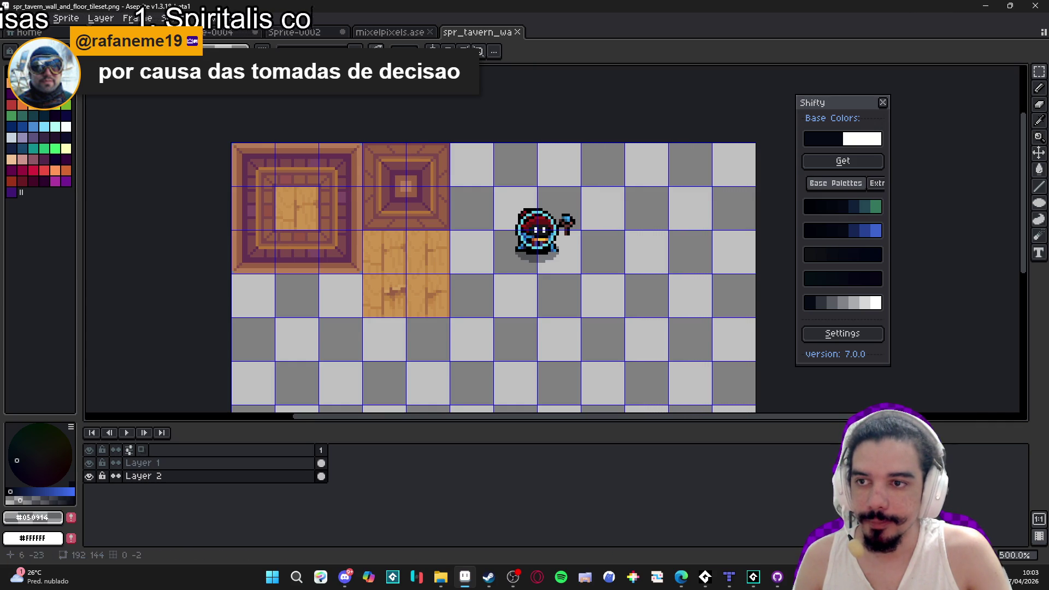
click(218, 33)
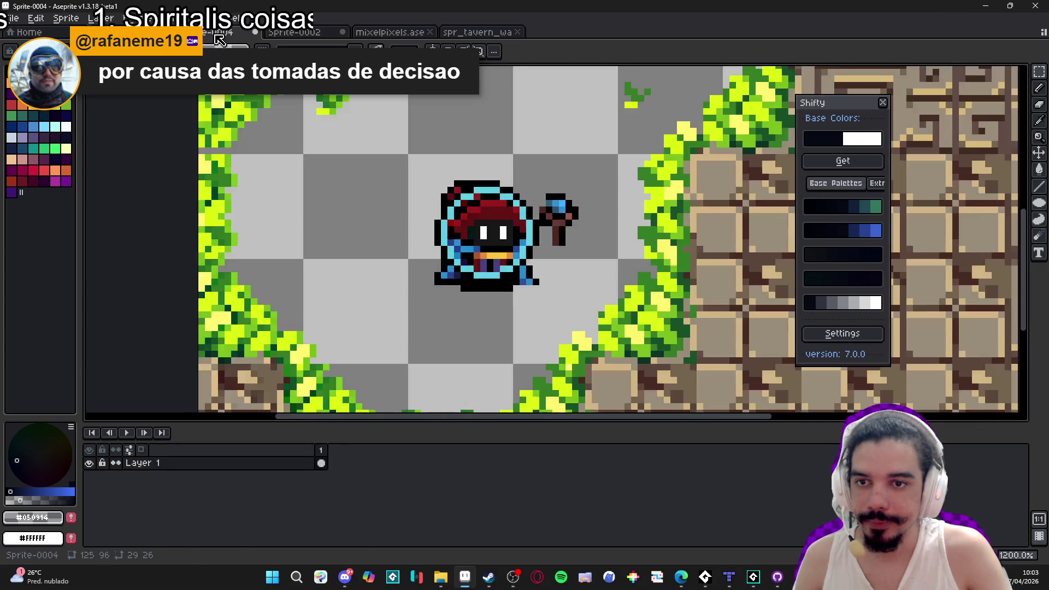
click(477, 32)
click(390, 32)
click(240, 33)
click(255, 32)
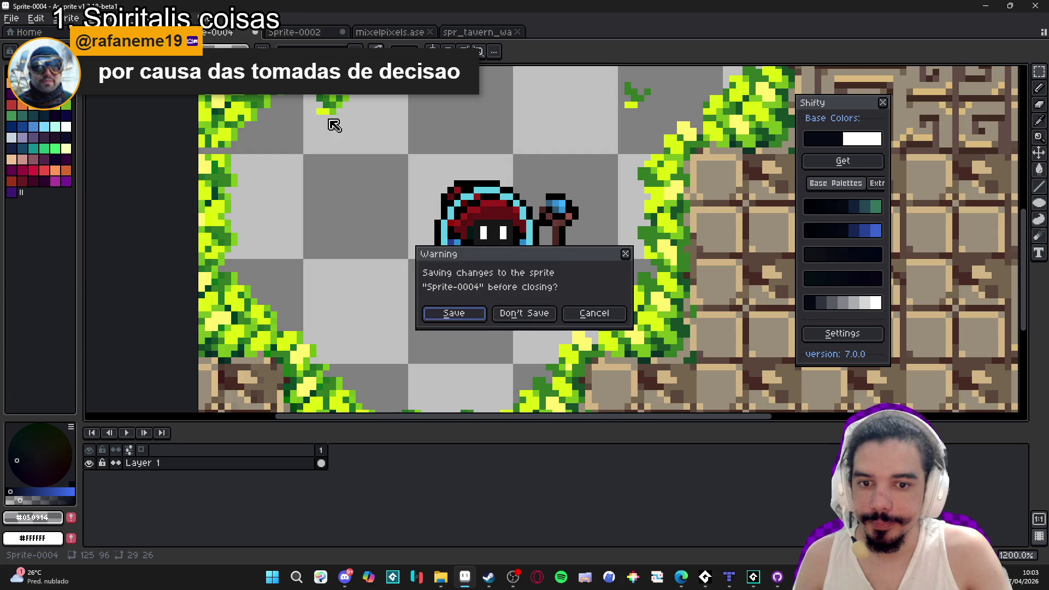
click(533, 316)
click(350, 33)
click(353, 34)
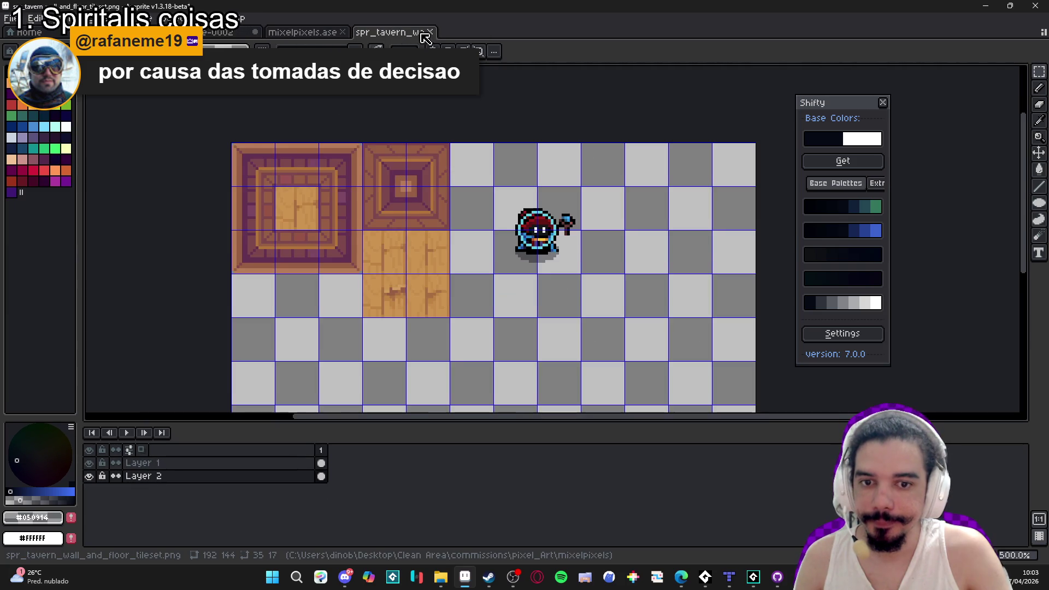
drag(845, 103, 913, 108)
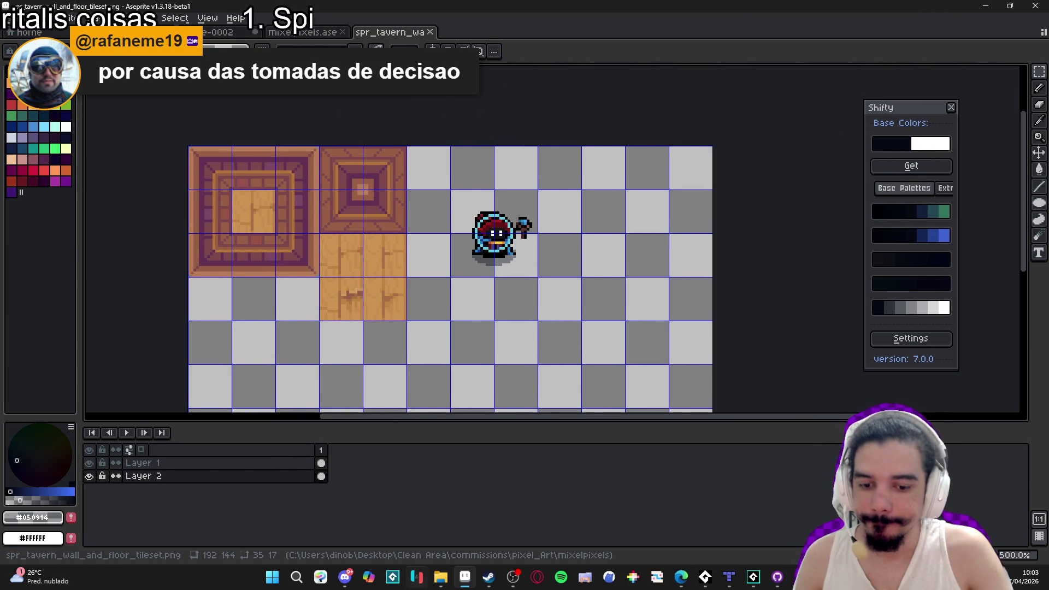
mouse_move(440, 577)
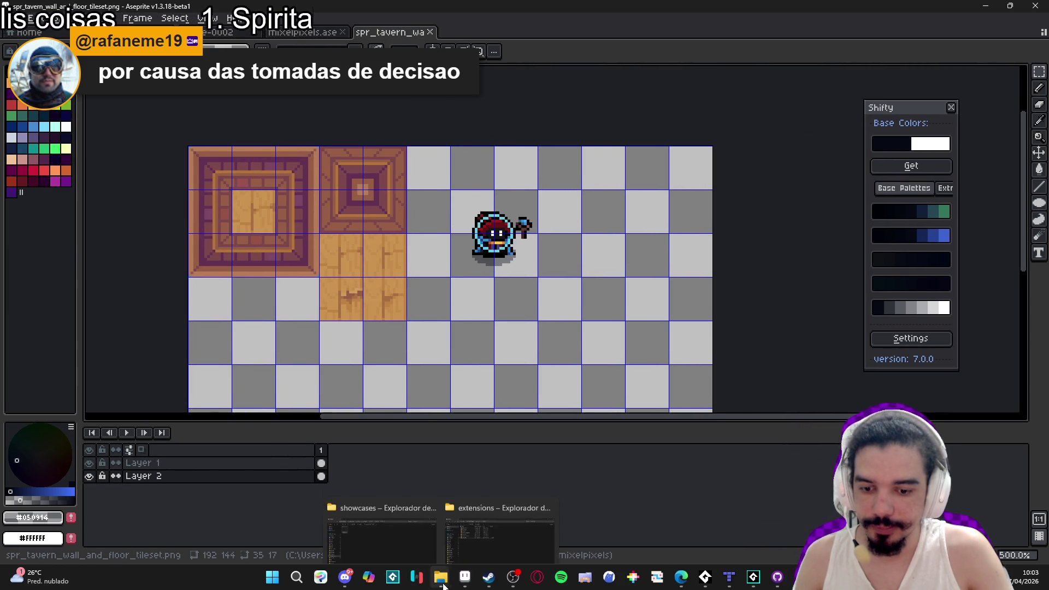
Browse RPGENEROUS > interface > battle_icons and inspect the stun_icon_mini files' sizes.
click(494, 520)
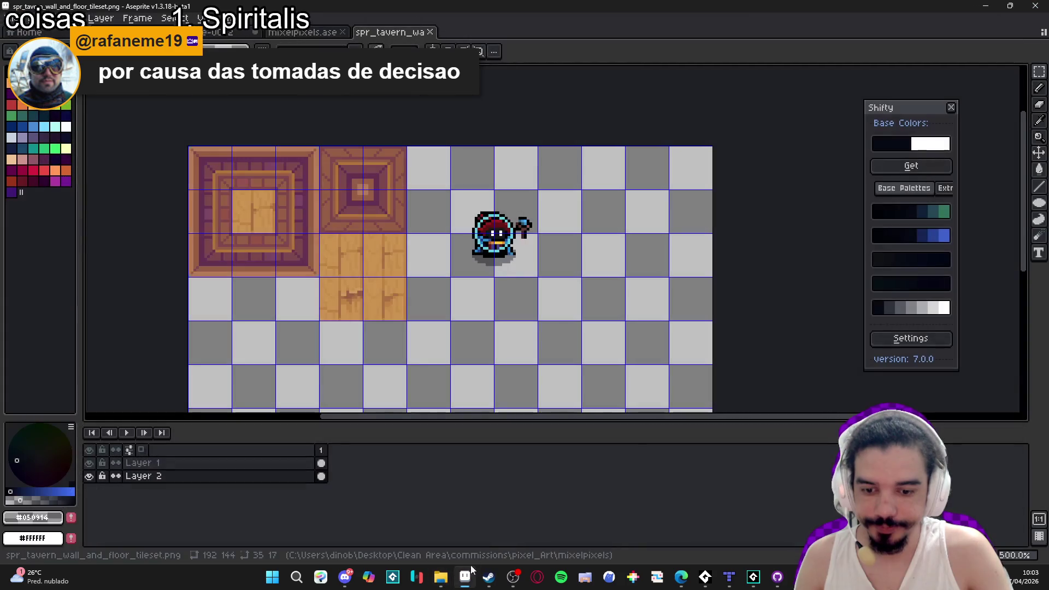
click(382, 520)
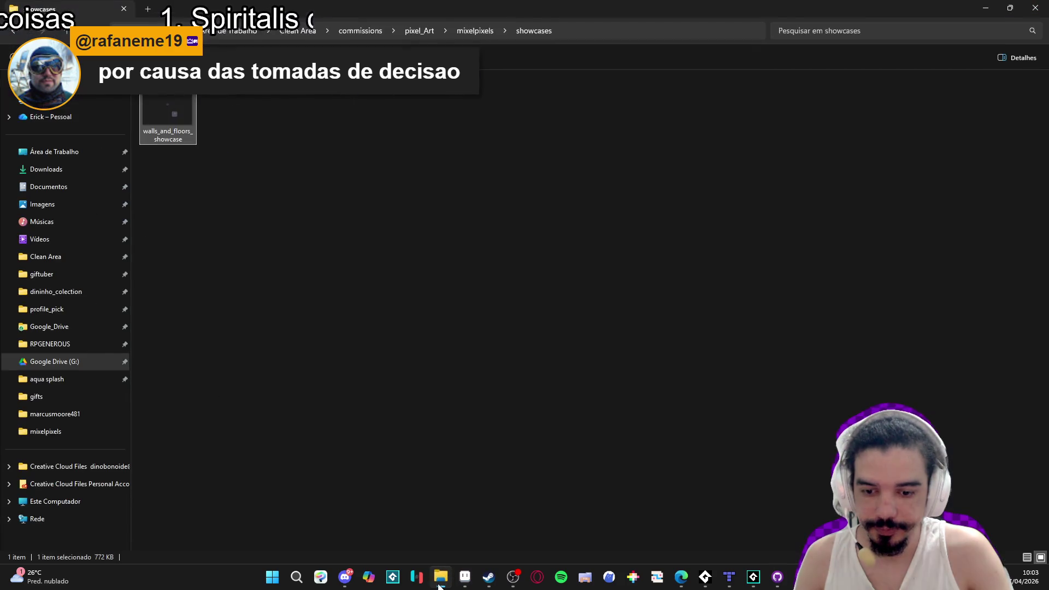
click(149, 9)
click(50, 344)
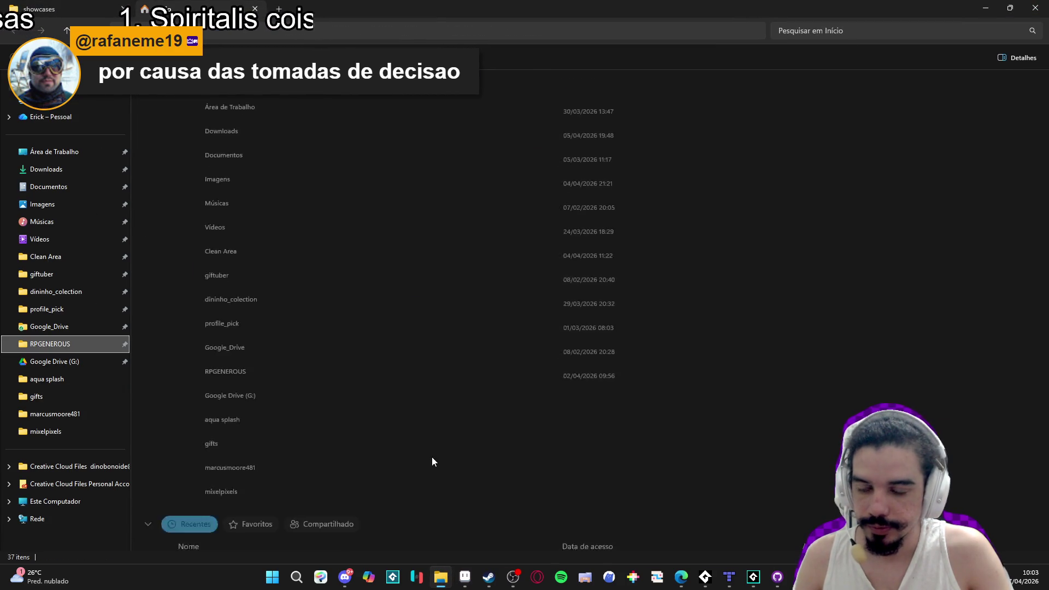
double_click(562, 108)
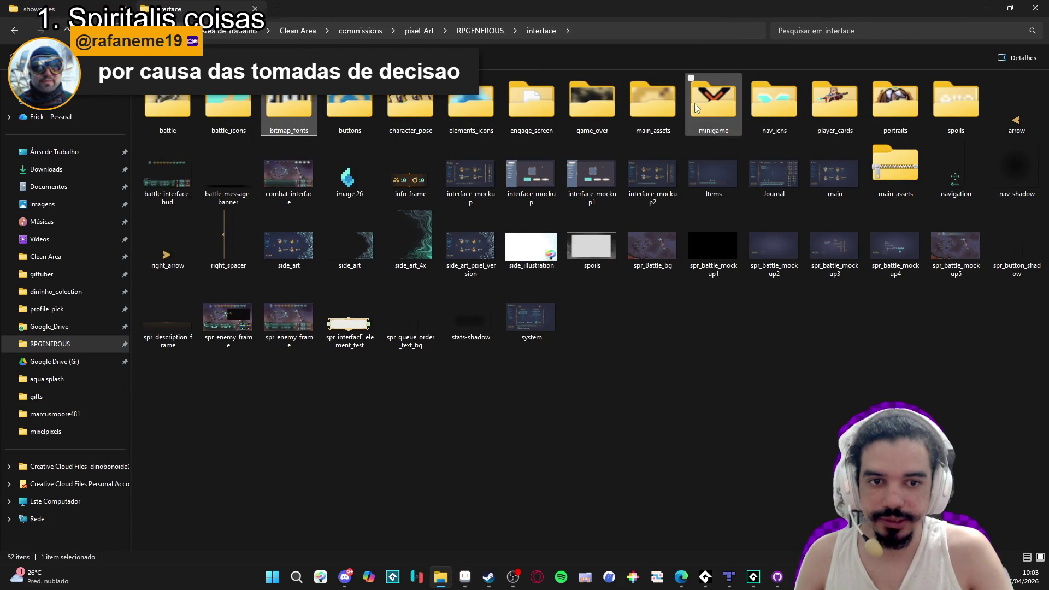
click(350, 112)
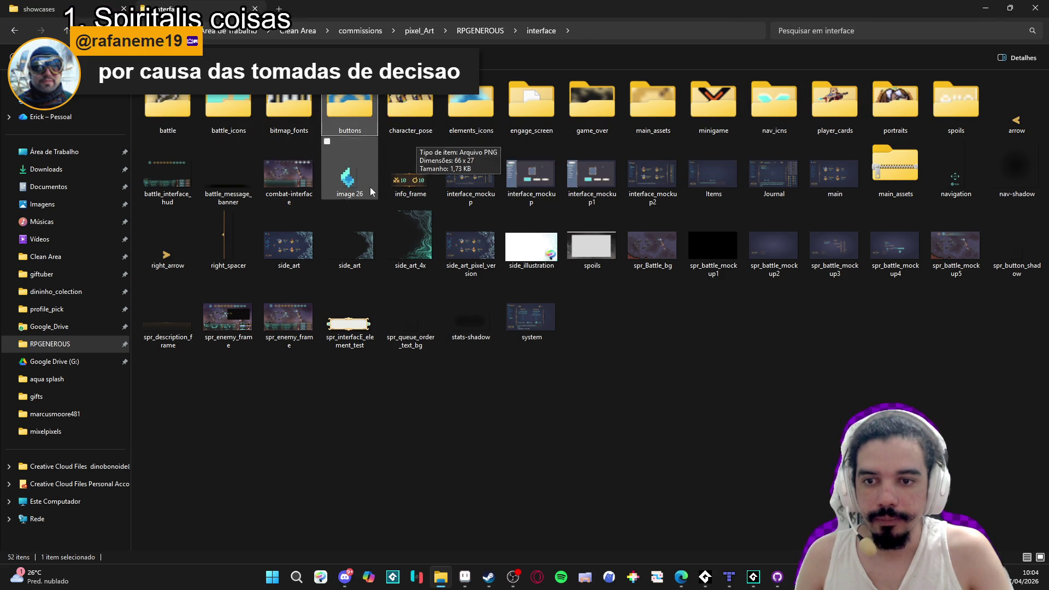
double_click(235, 134)
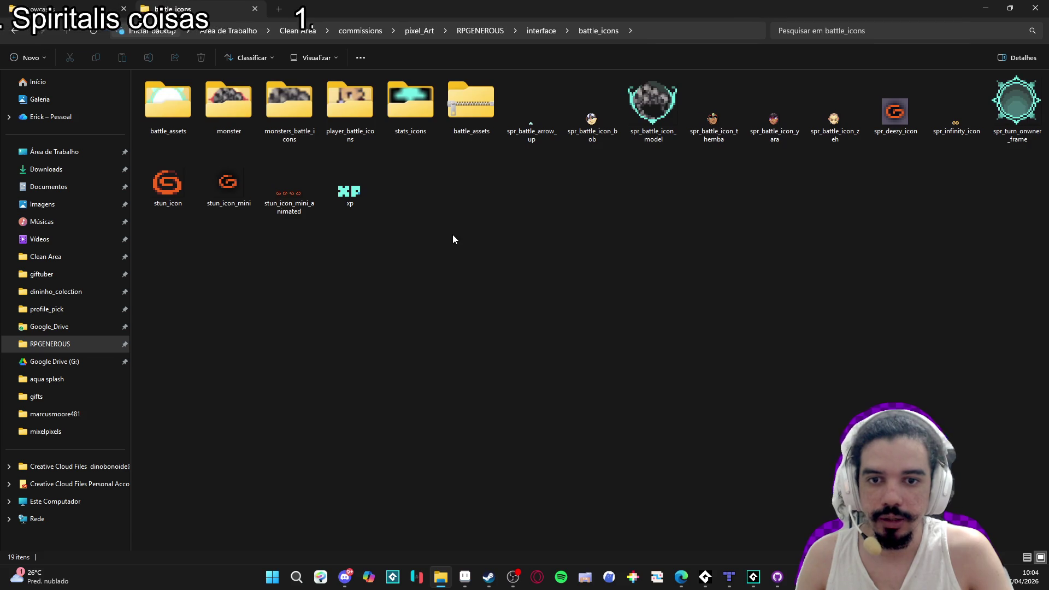
click(290, 188)
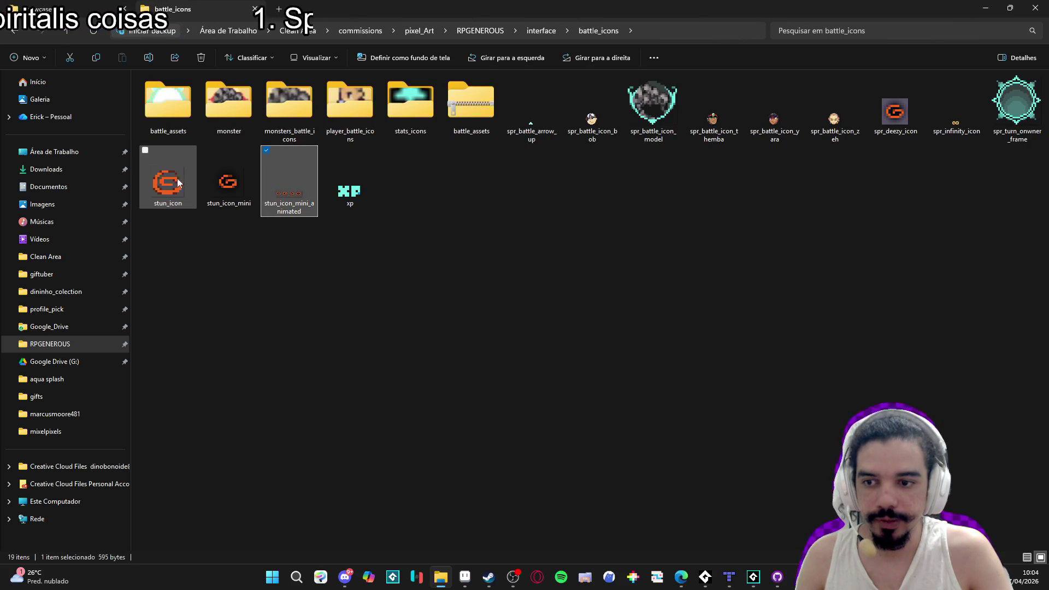
mouse_move(284, 185)
mouse_down()
mouse_move(555, 541)
mouse_move(363, 272)
mouse_move(275, 205)
mouse_up()
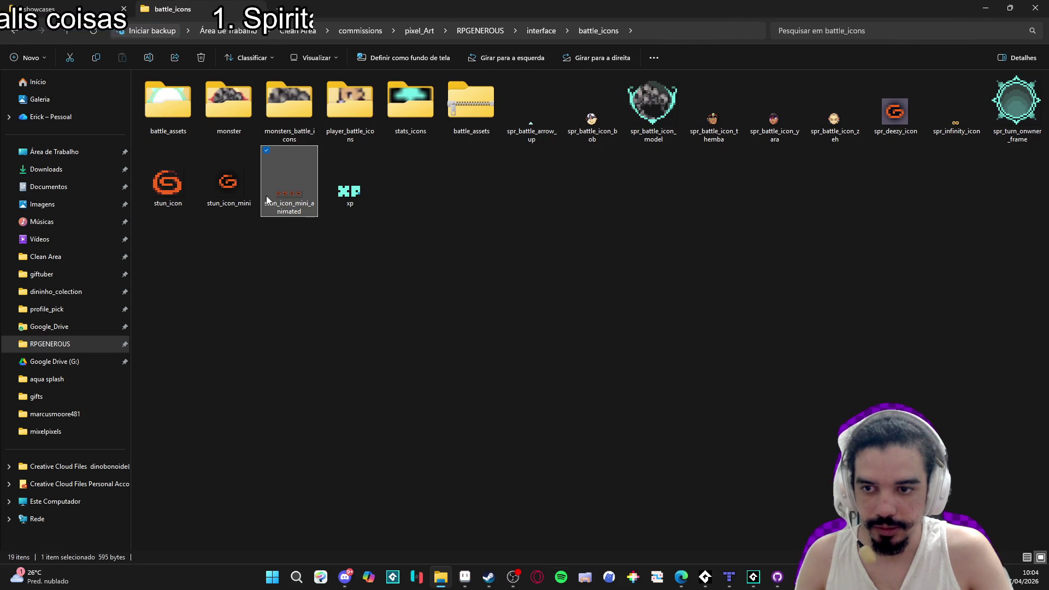
click(245, 196)
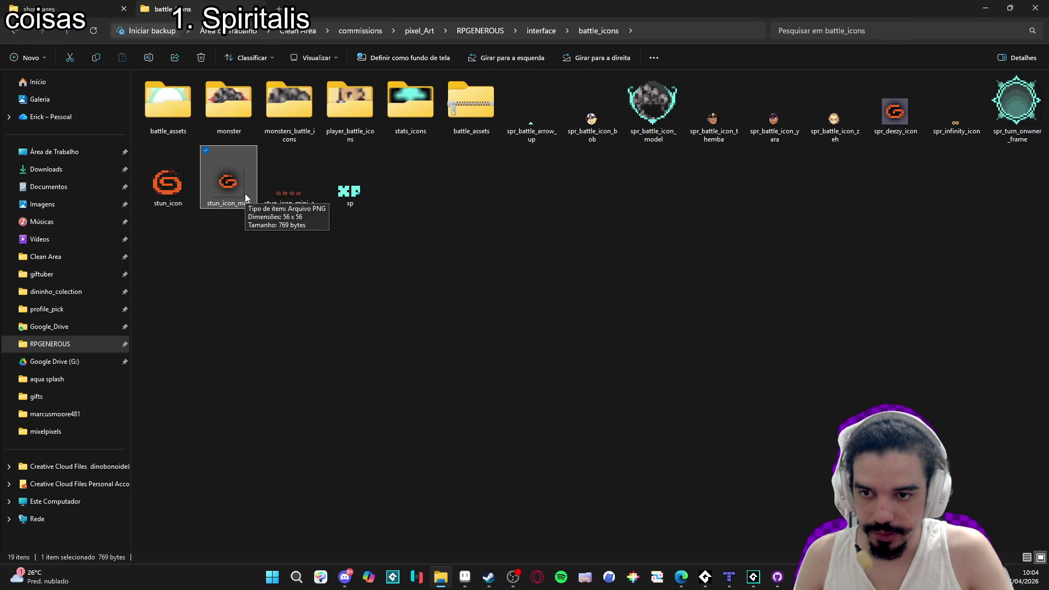
Open interface_mockup.aseprite from the interface folder and go to frame 13.
click(465, 577)
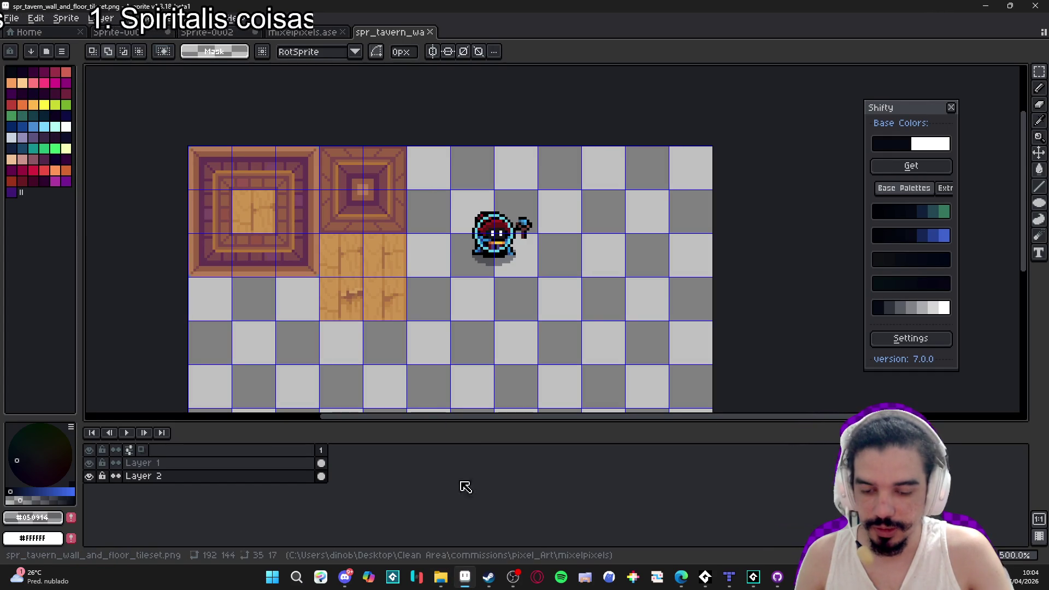
click(440, 578)
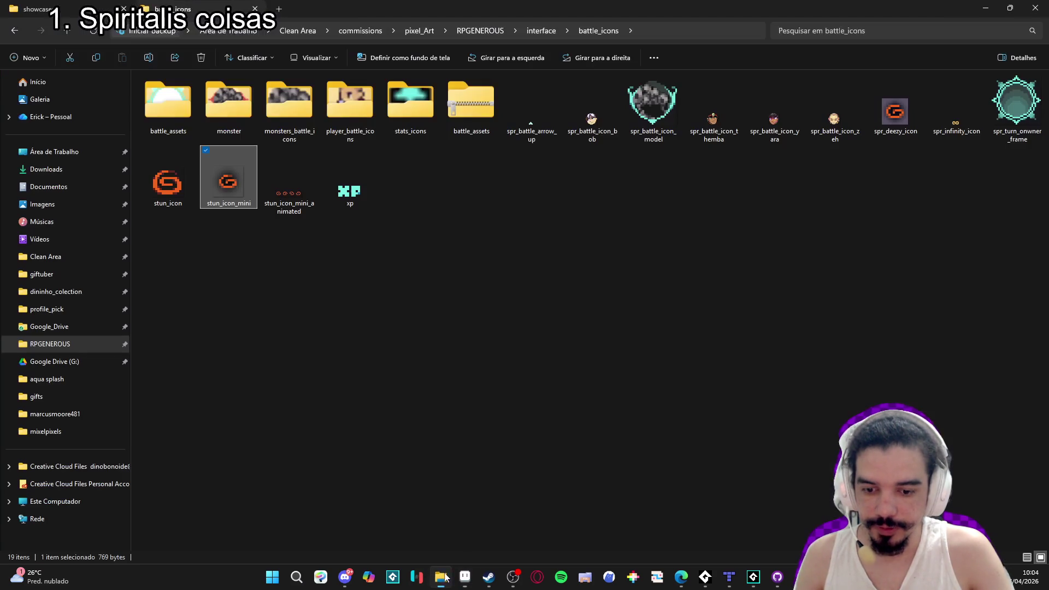
click(552, 31)
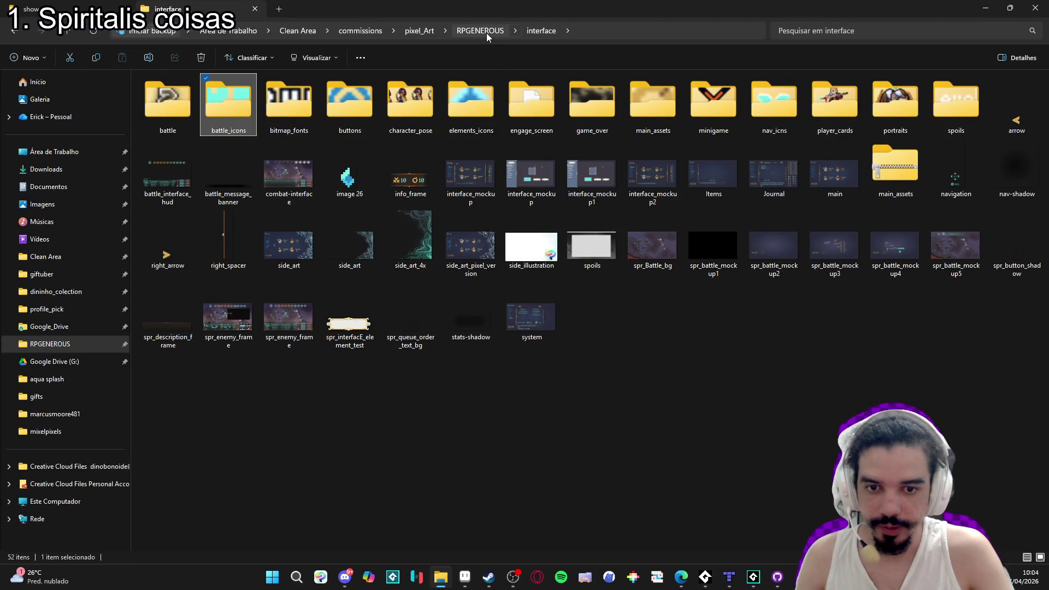
double_click(471, 183)
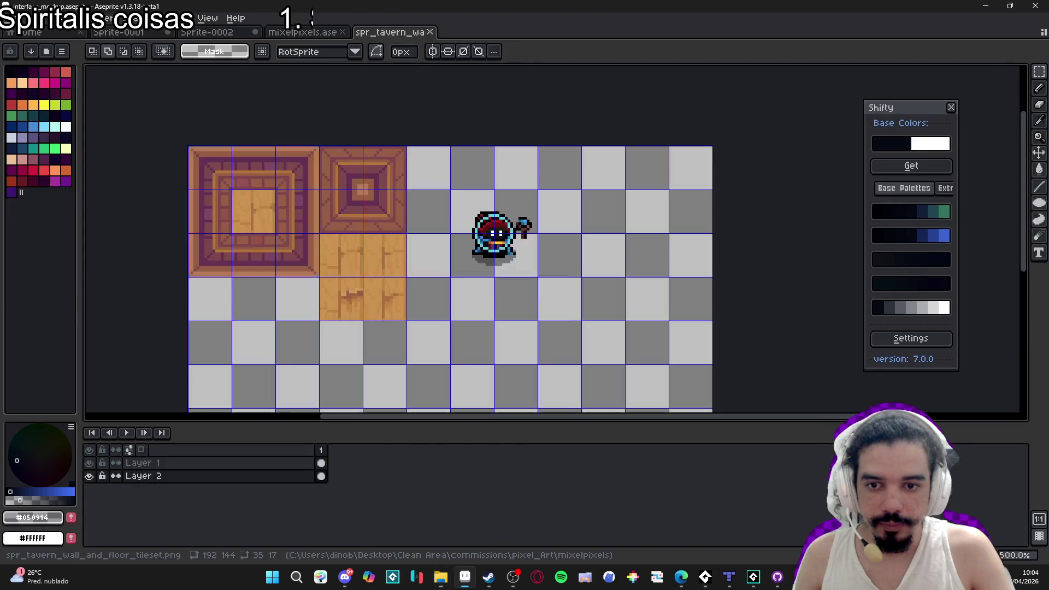
click(478, 450)
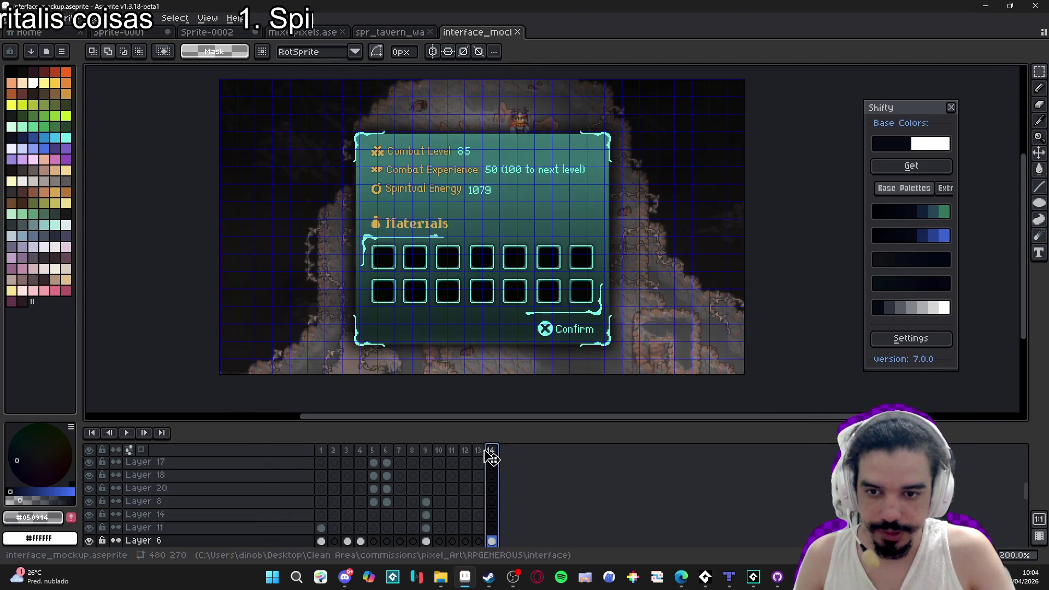
Hide the pixel grid and select the layer holding the rocks.
key(ctrl+apostrophe)
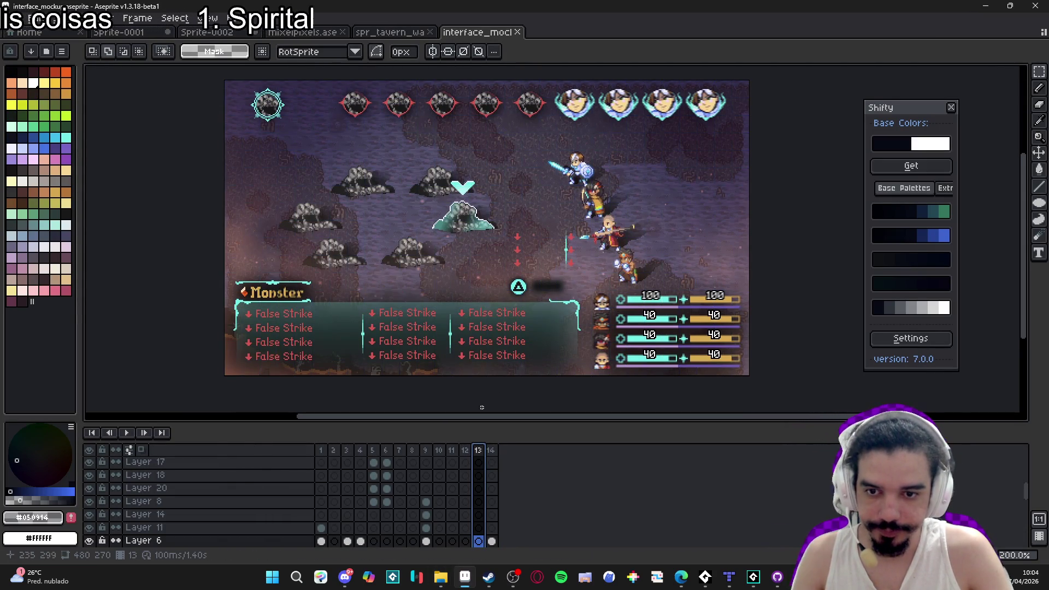
scroll(422, 253, up, 2)
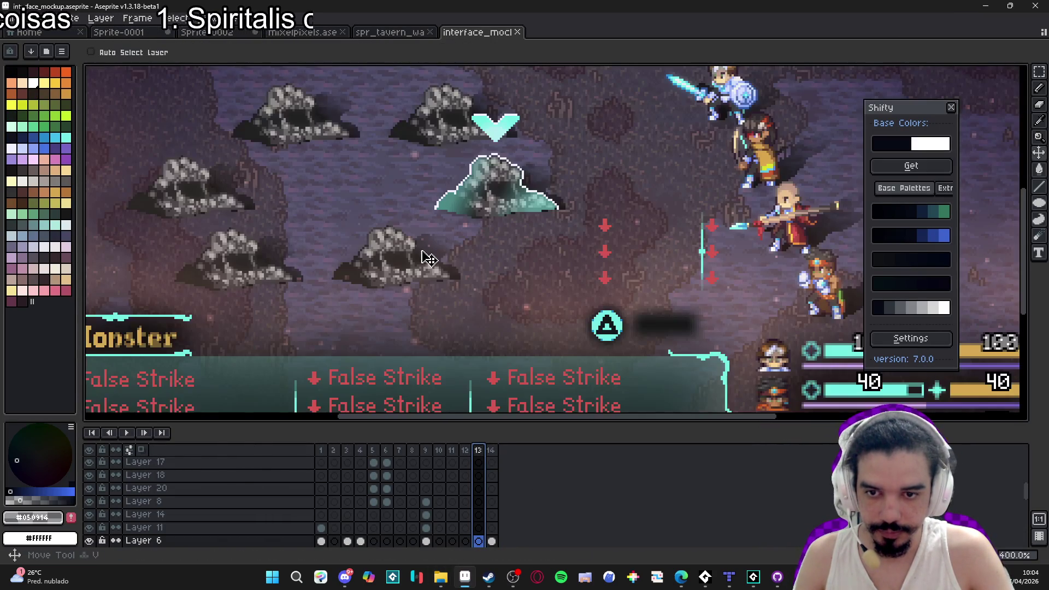
ctrl+click(413, 252)
scroll(413, 252, up, 5)
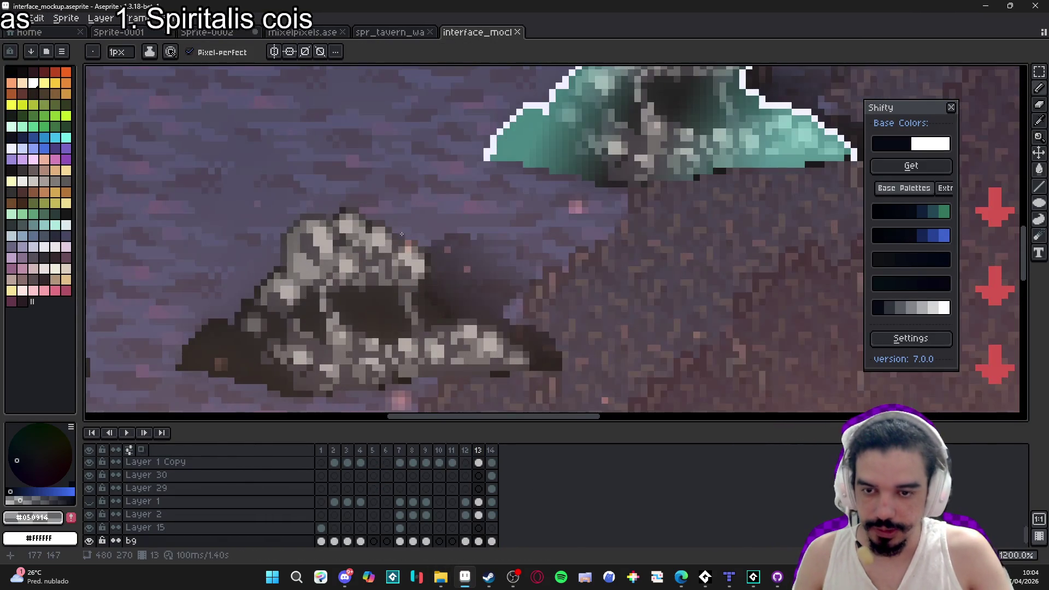
scroll(400, 233, down, 3)
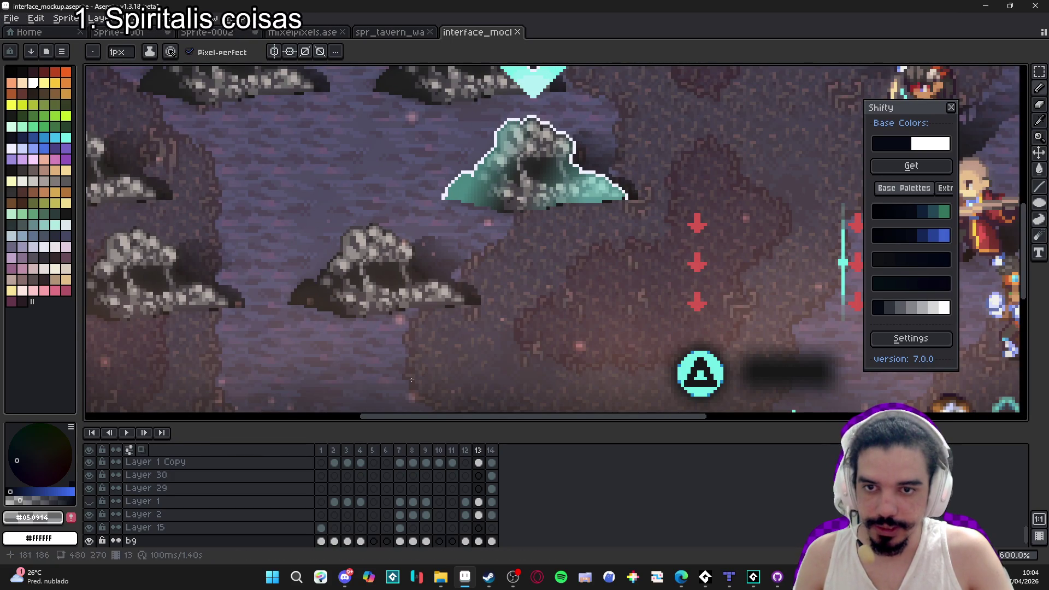
click(444, 577)
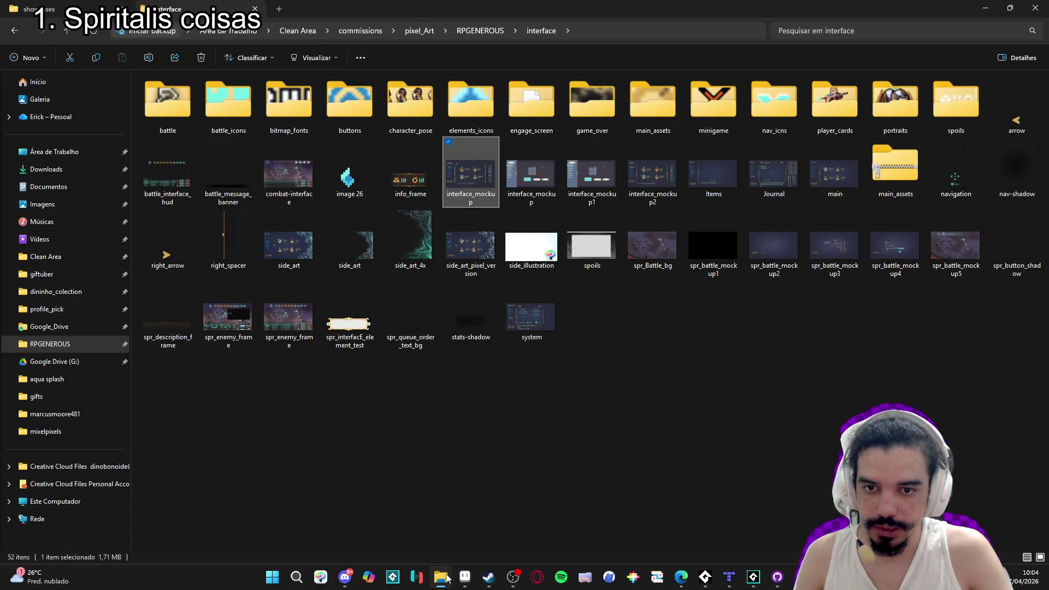
click(989, 7)
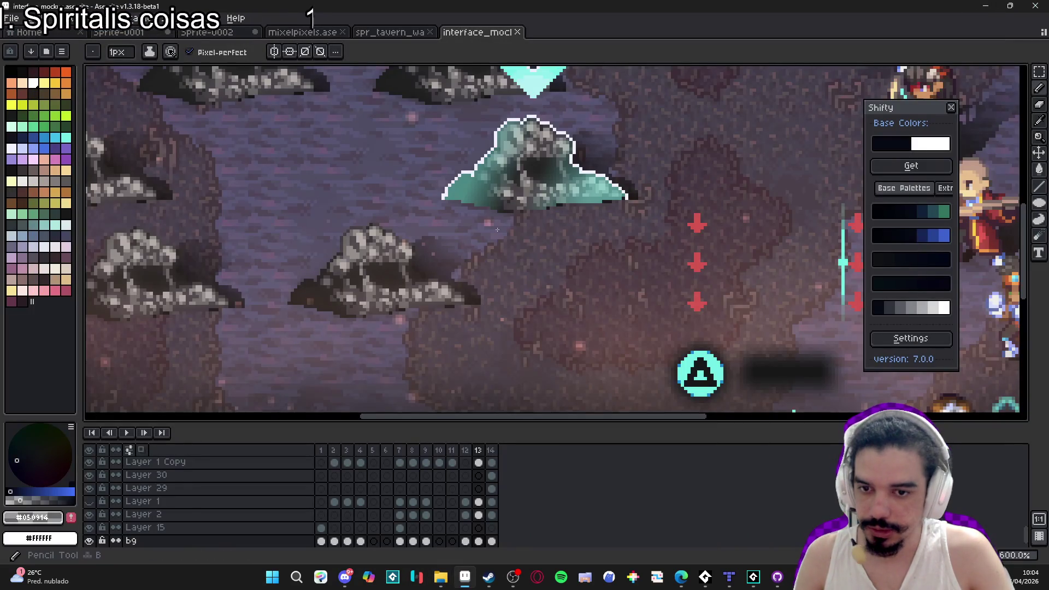
scroll(616, 246, up, 1)
scroll(297, 238, down, 1)
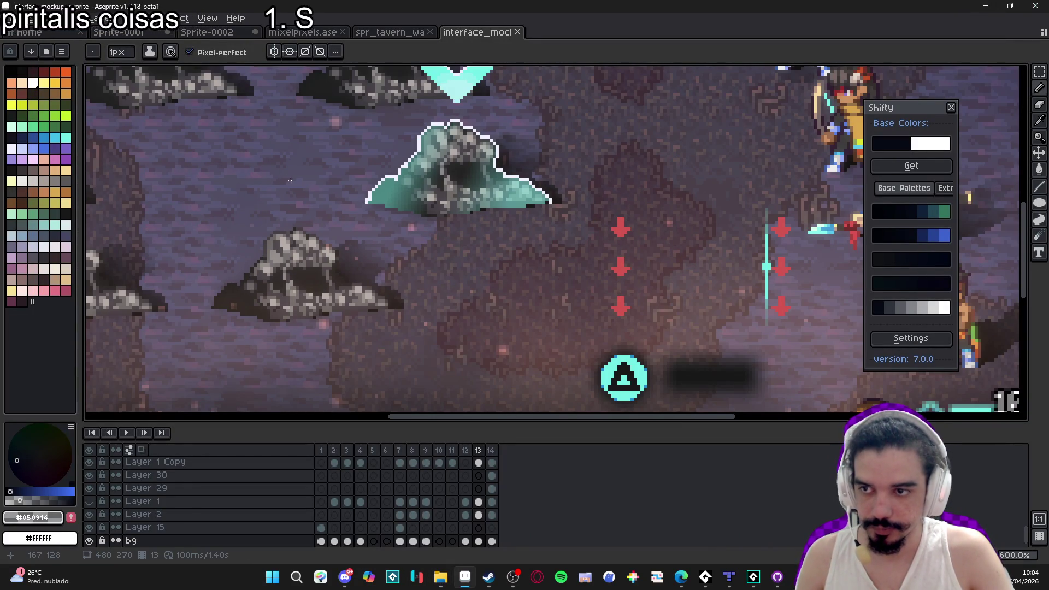
Pick orange and pencil crosshair corners beside the rock, undoing misplaced strokes.
click(66, 72)
scroll(332, 203, up, 3)
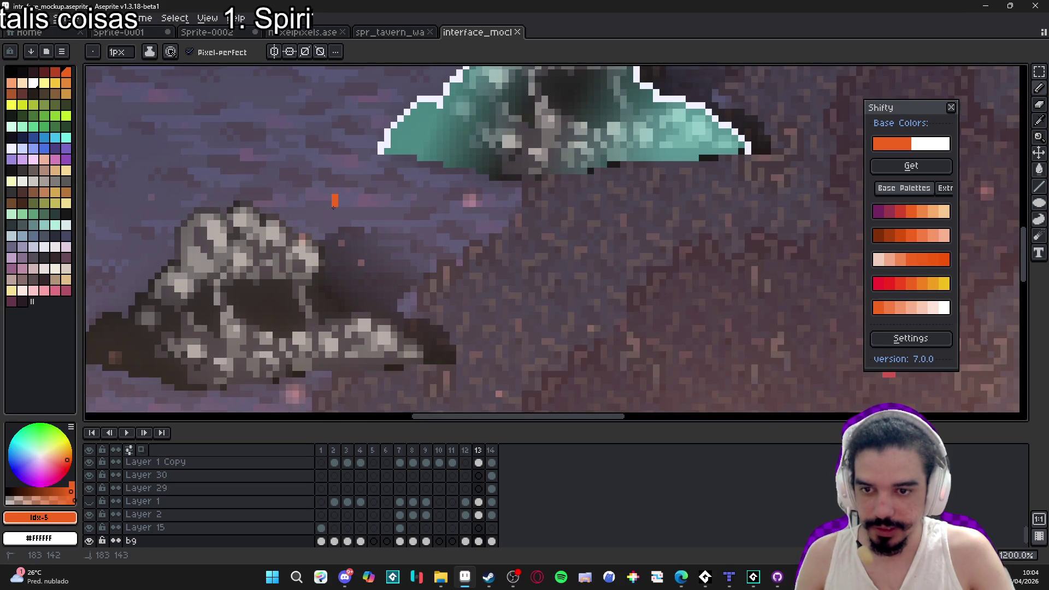
mouse_move(334, 203)
mouse_down()
mouse_move(343, 212)
mouse_move(308, 217)
mouse_move(349, 223)
mouse_move(335, 238)
mouse_up()
key(ctrl+z)
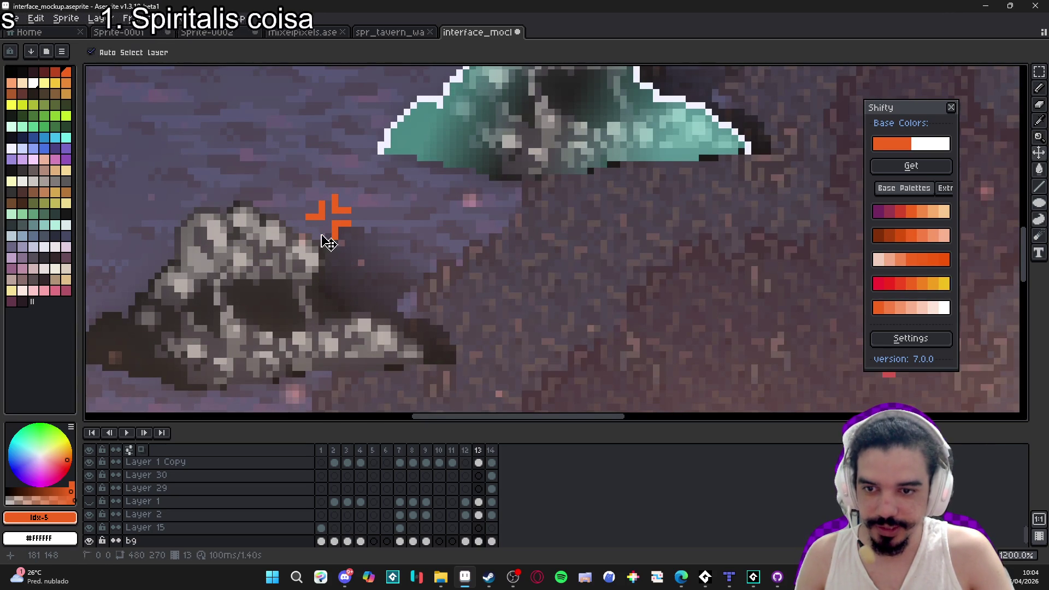
key(ctrl+z)
key(ctrl+z)
key(ctrl+z)
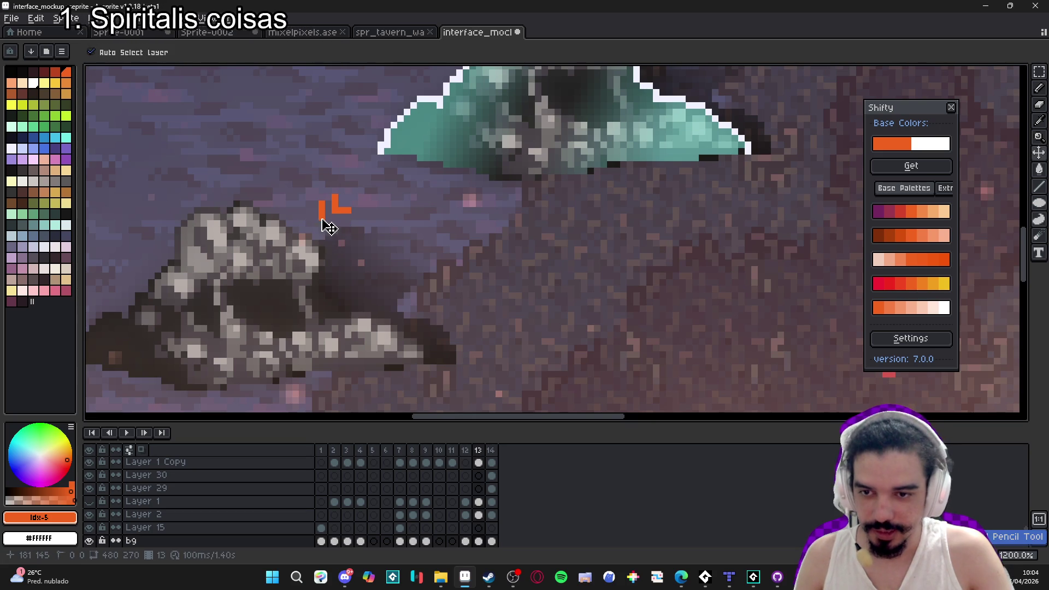
mouse_move(322, 210)
mouse_down()
mouse_move(321, 196)
mouse_move(320, 225)
mouse_move(336, 235)
mouse_up()
shift+click(304, 211)
key(ctrl+z)
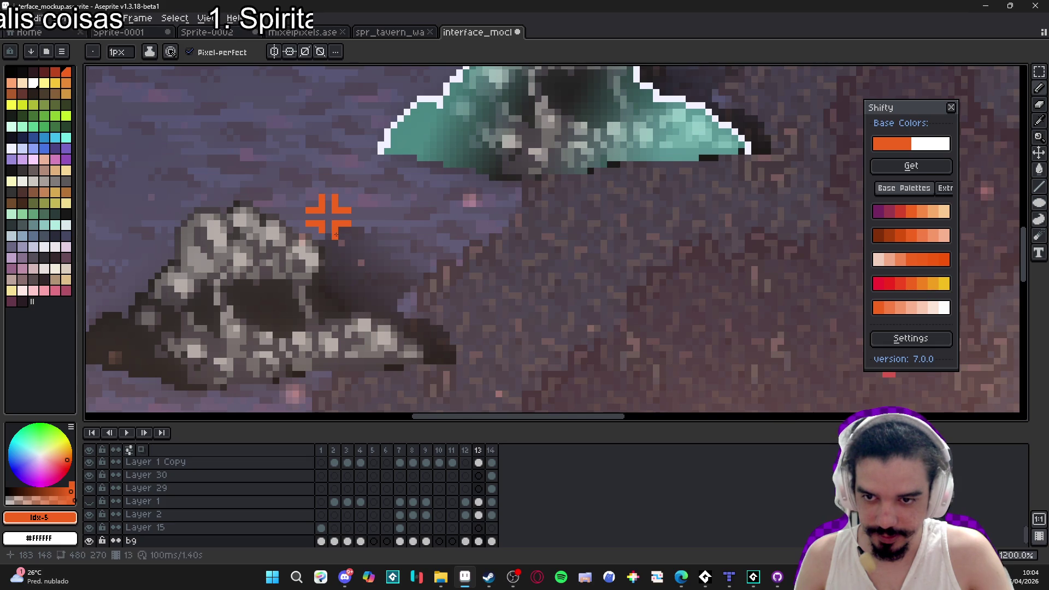
scroll(324, 237, down, 2)
scroll(362, 247, down, 1)
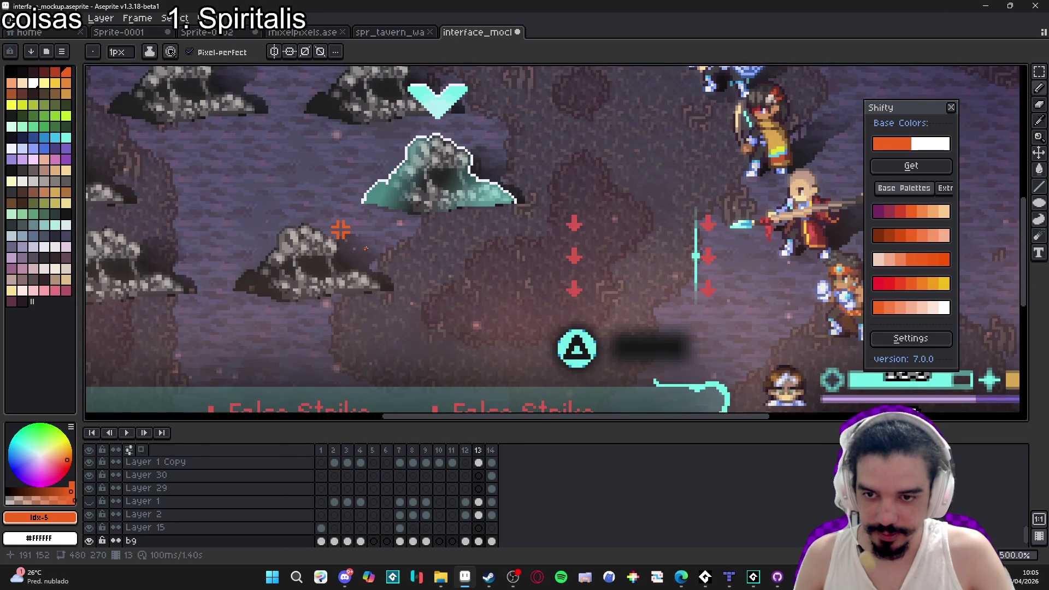
scroll(347, 235, up, 1)
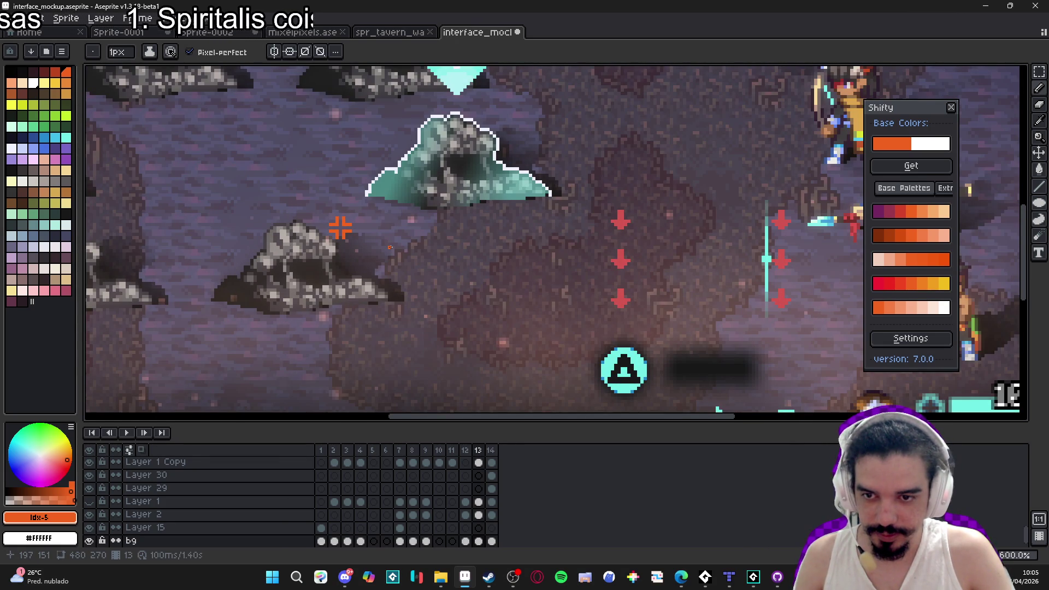
scroll(389, 247, down, 2)
scroll(367, 241, up, 3)
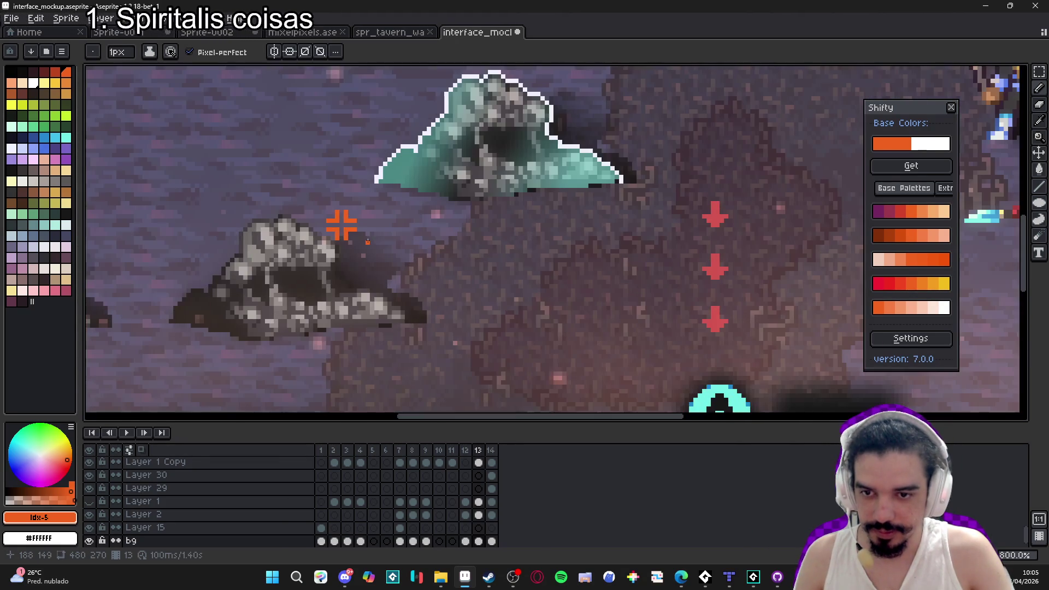
scroll(368, 241, down, 2)
scroll(371, 240, up, 2)
key(alt+f)
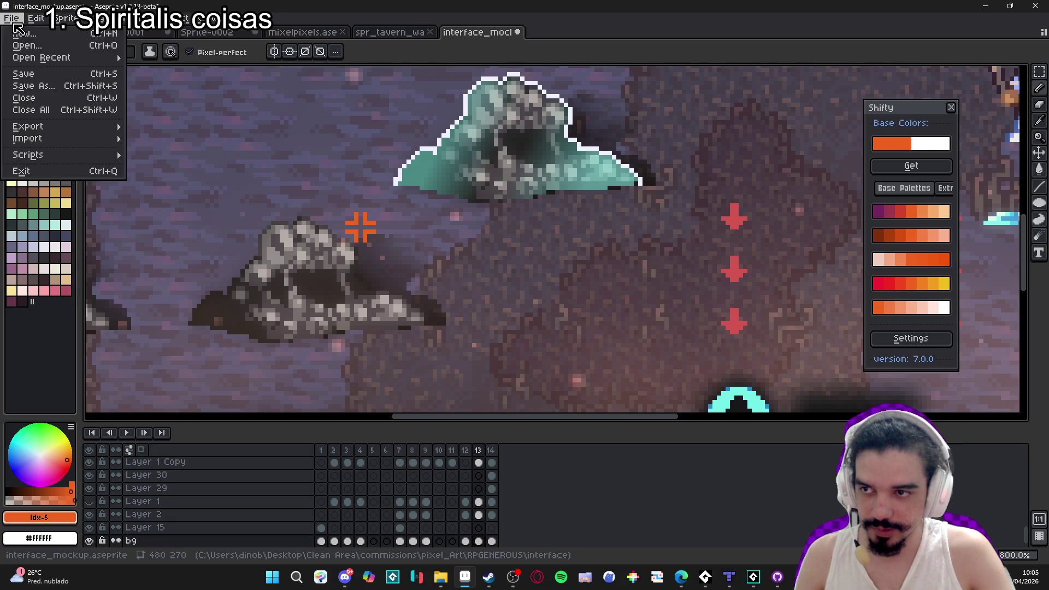
Create a new blank 56x56 sprite.
key(n)
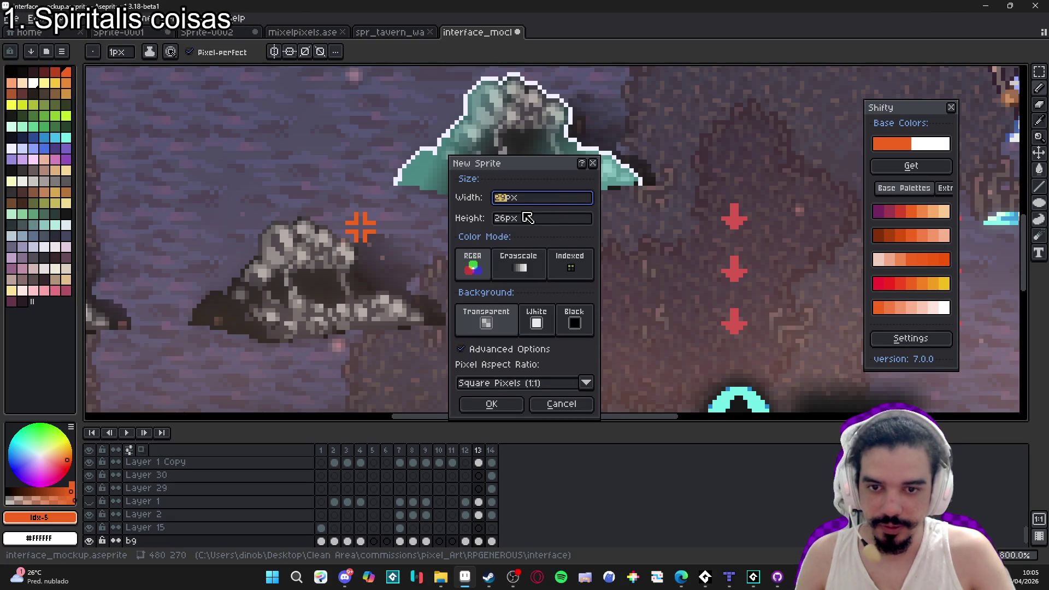
click(528, 217)
click(552, 205)
key(Tab)
text(56)
key(Return)
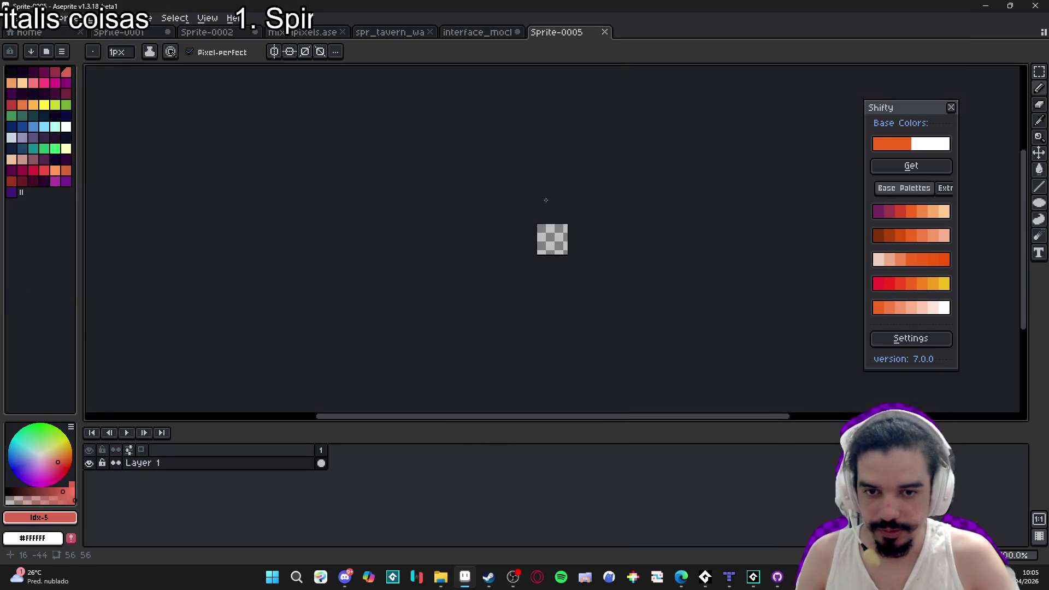
Drag stun_icon_mini from the battle_icons folder into Aseprite.
click(465, 577)
click(436, 543)
click(440, 576)
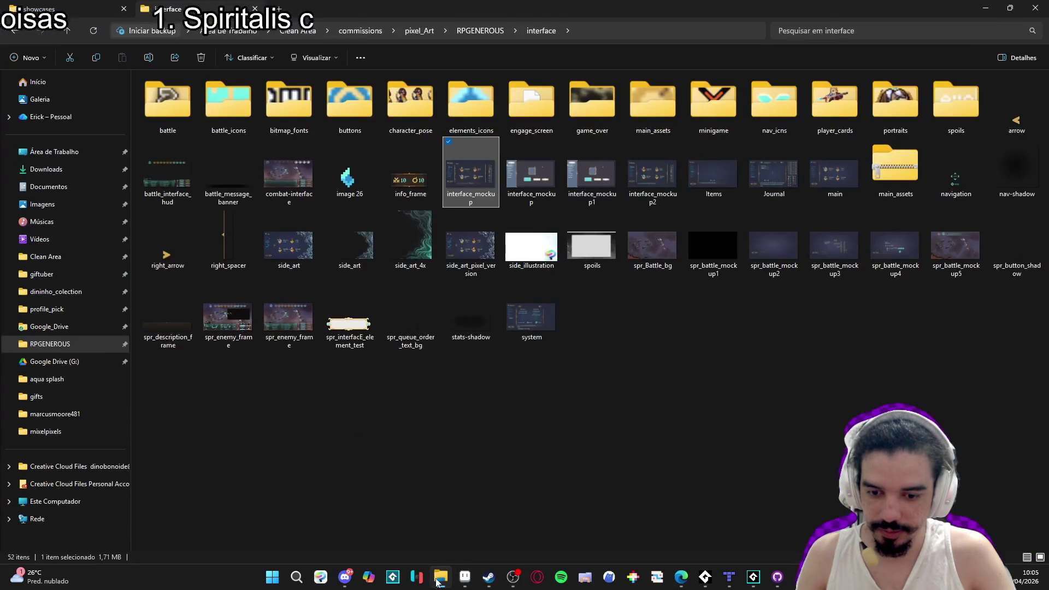
double_click(234, 94)
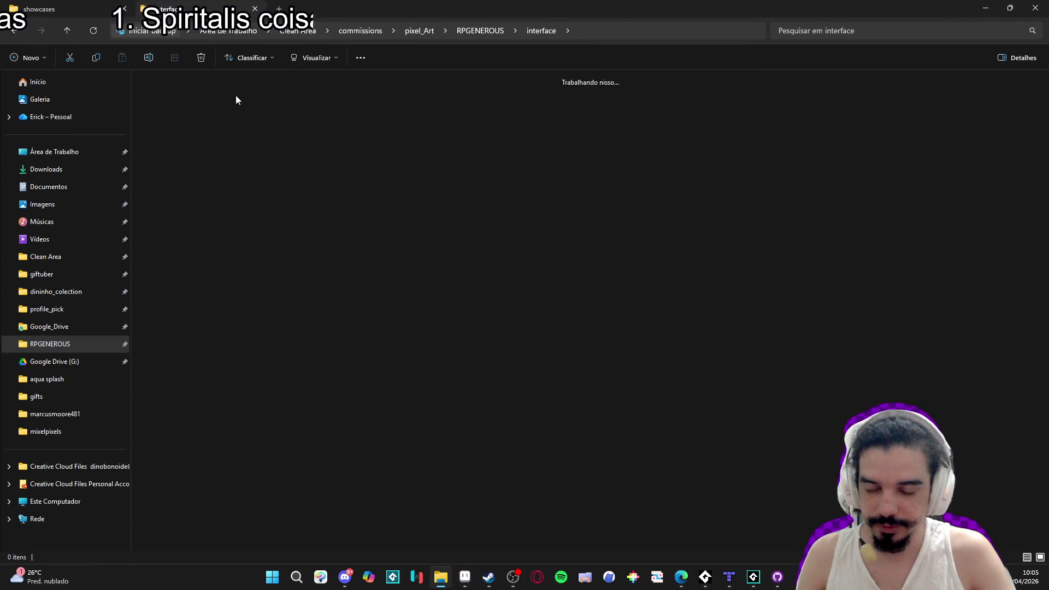
click(276, 196)
click(237, 182)
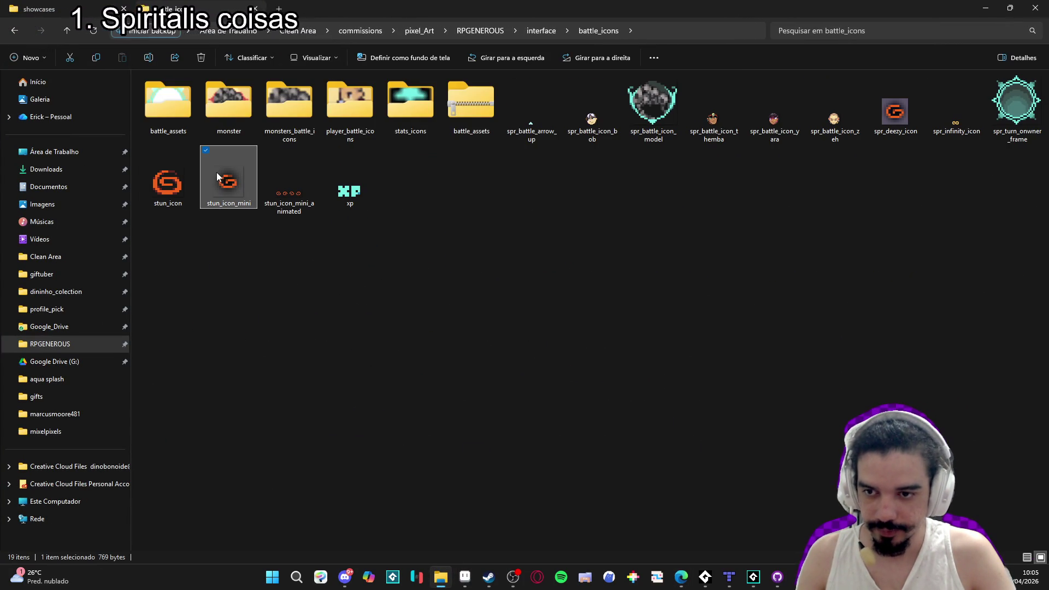
mouse_move(227, 176)
mouse_down()
mouse_move(675, 578)
mouse_move(471, 586)
mouse_move(585, 186)
mouse_up()
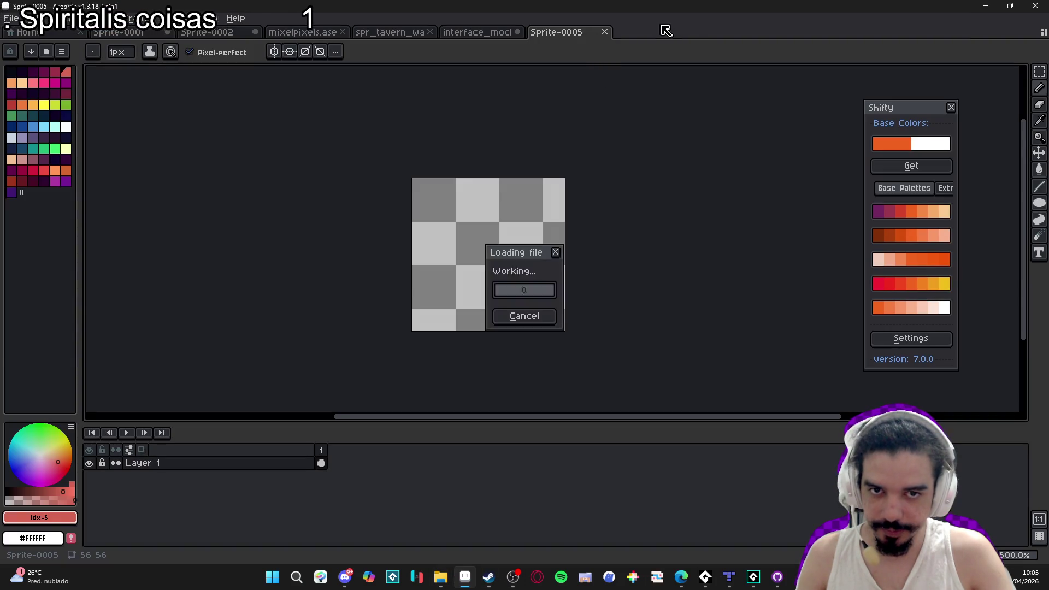
scroll(488, 270, up, 6)
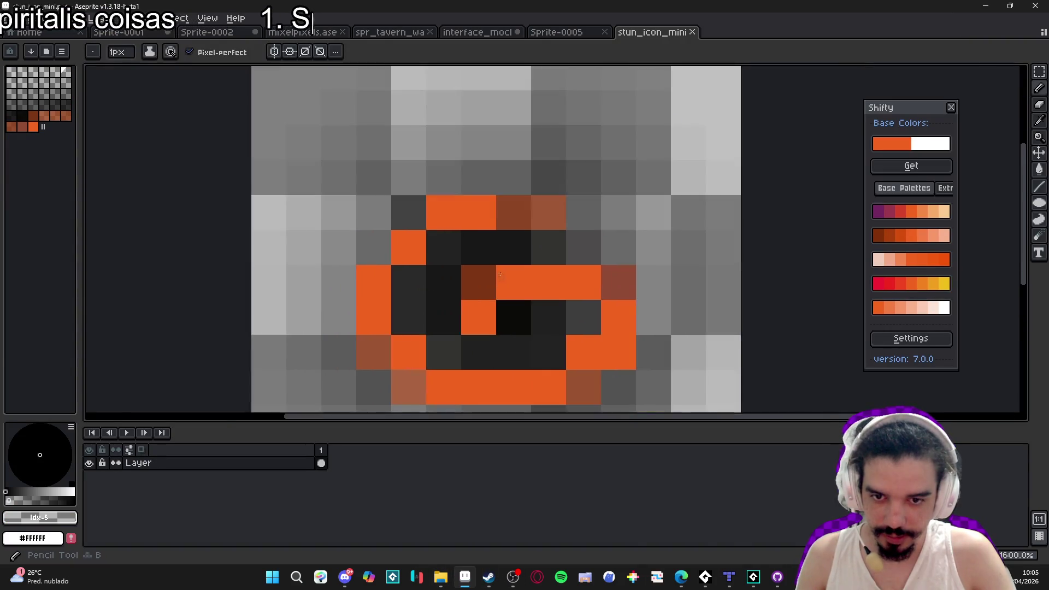
Resize the stun_icon_mini sprite to 25% width and mark out an 8x8 area.
key(m)
drag(432, 268, 470, 306)
click(185, 109)
click(71, 18)
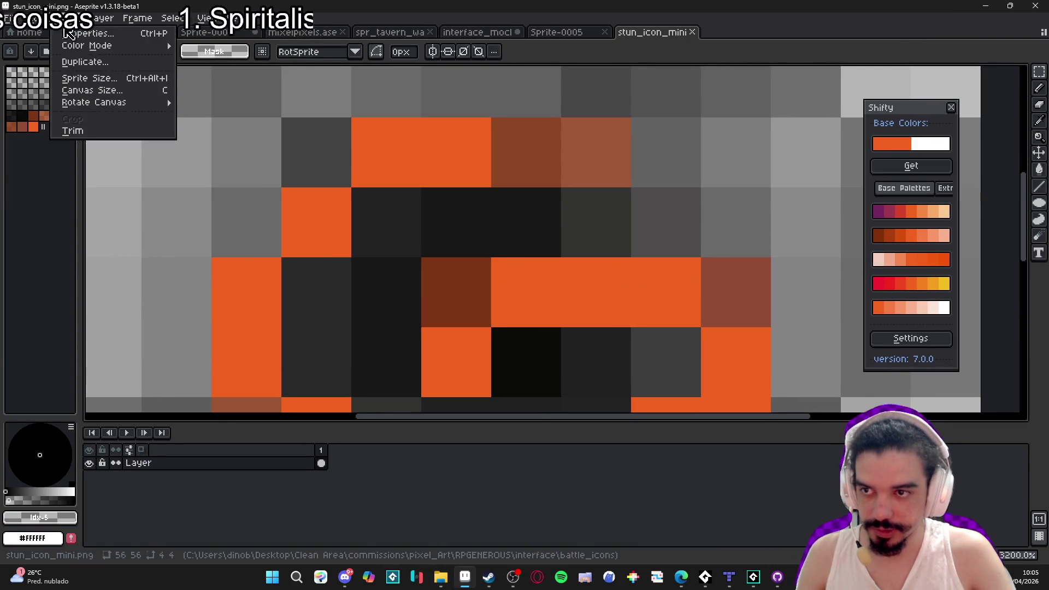
click(119, 81)
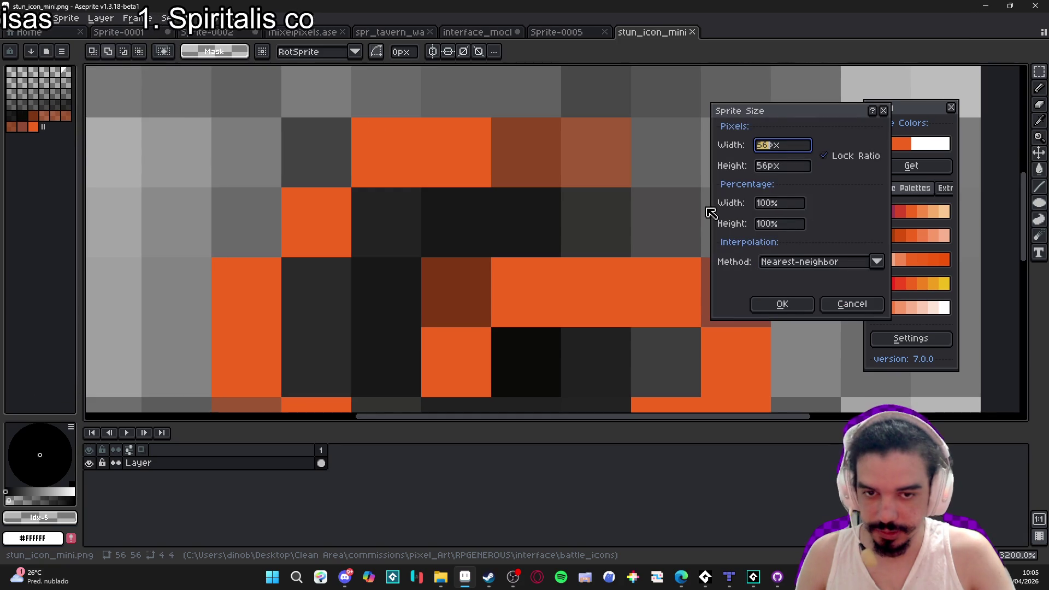
double_click(790, 207)
text(25)
key(Return)
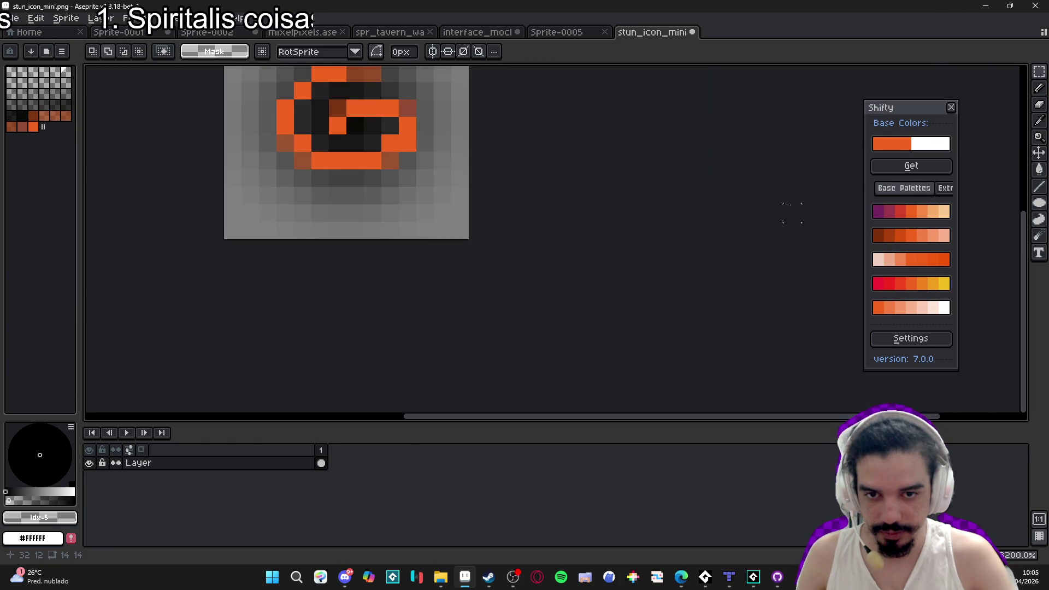
scroll(448, 273, up, 1)
mouse_move(323, 175)
mouse_down()
mouse_move(496, 304)
mouse_move(543, 369)
mouse_move(533, 382)
mouse_up()
On interface_mockup, undo the pasted icon and the orange crosshair pixels.
click(555, 32)
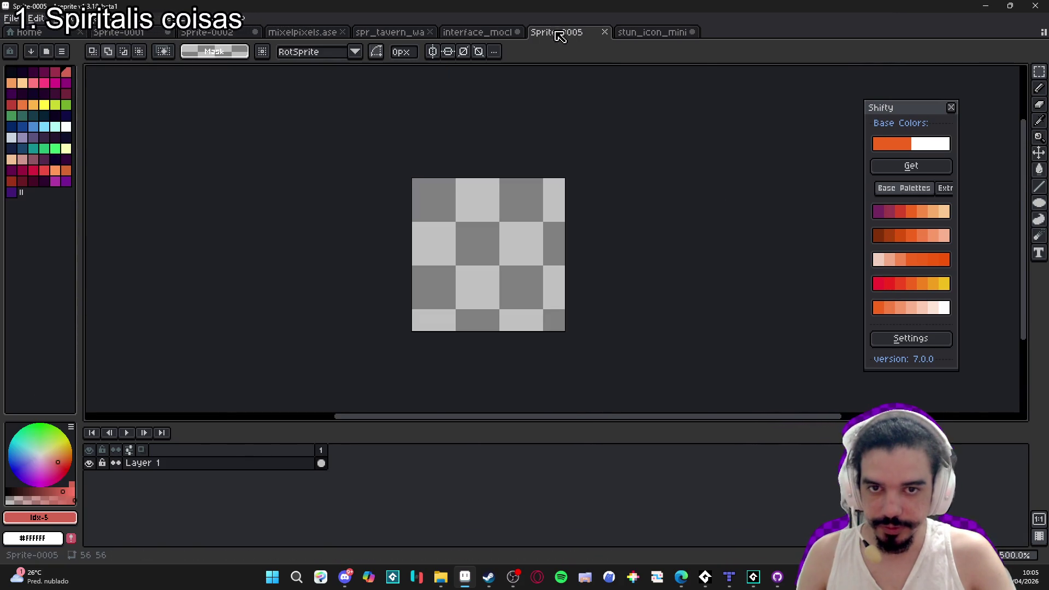
click(491, 34)
scroll(369, 224, up, 4)
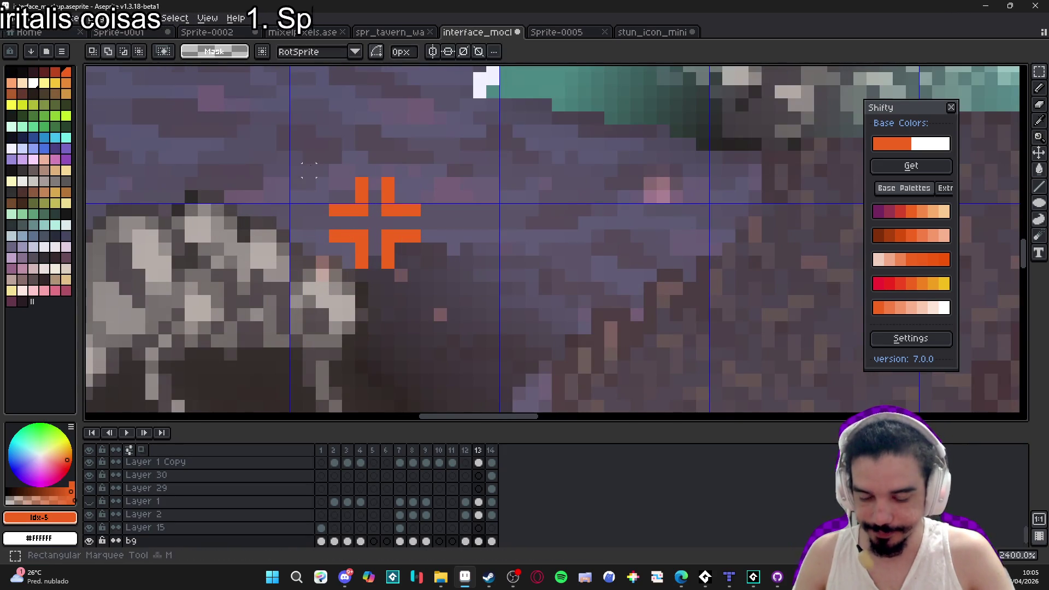
key(ctrl+v)
drag(380, 255, 361, 268)
key(ctrl+z)
key(ctrl+z)
key(ctrl+z)
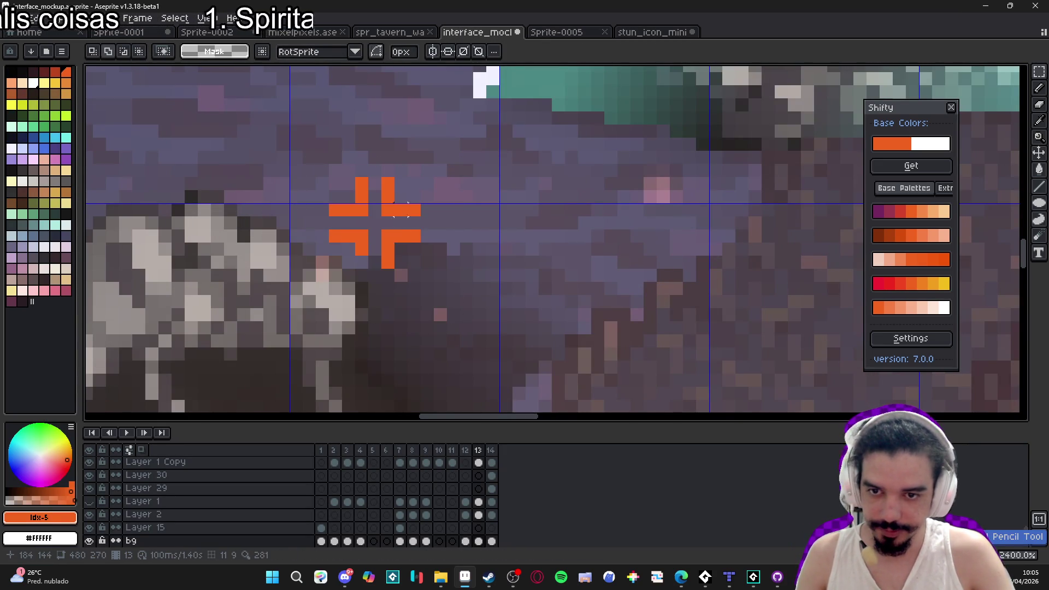
key(ctrl+z)
key(ctrl+z)
key(ctrl+z)
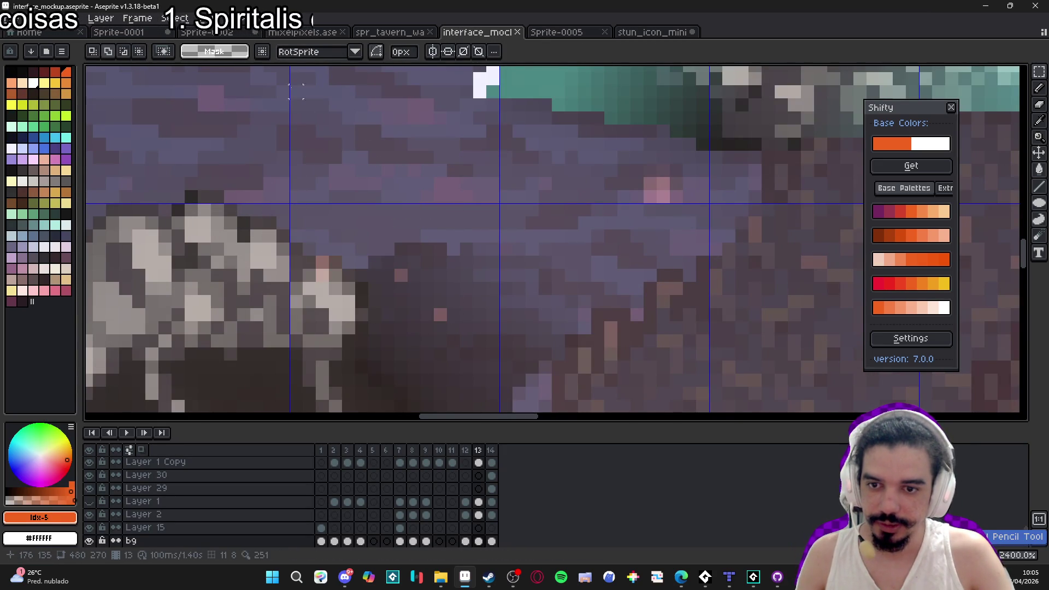
Set the grid size to 8 by 8 in Grid Settings.
click(205, 18)
mouse_move(304, 103)
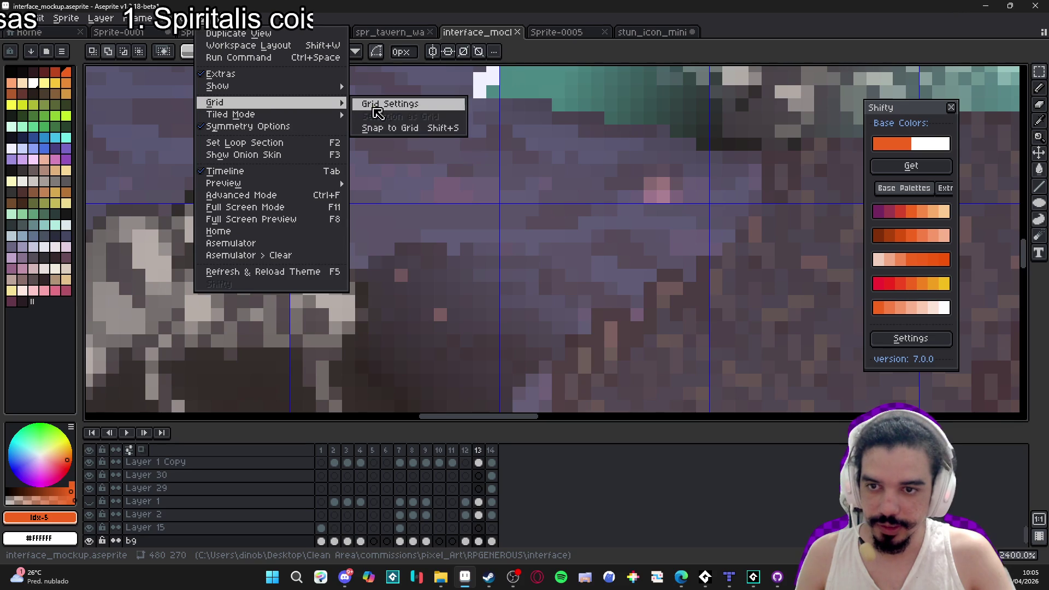
click(382, 104)
click(514, 289)
key(Tab)
text(8)
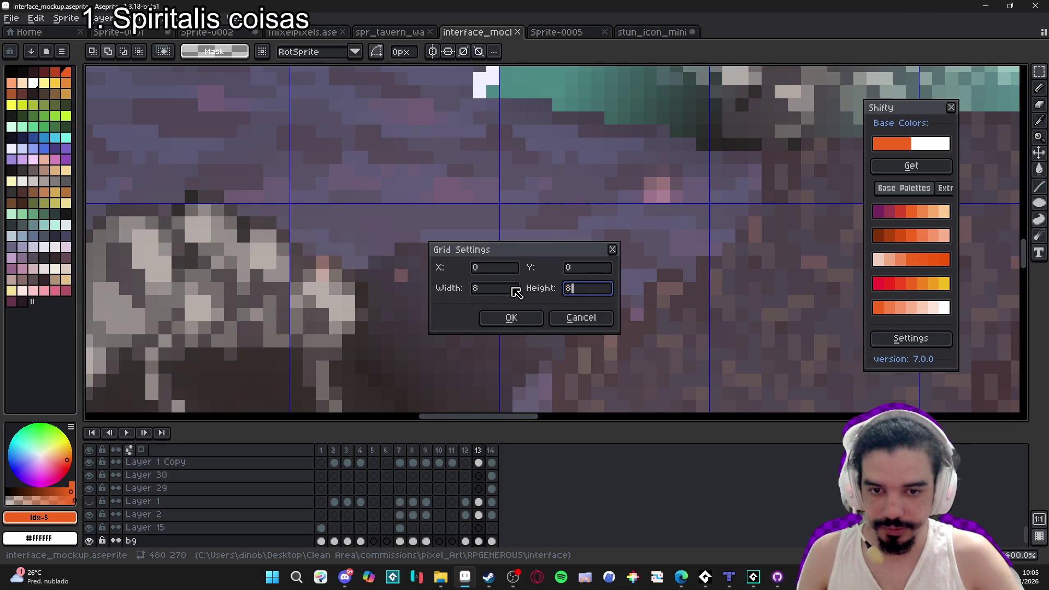
key(Return)
Place a single orange pixel, then select Layer 19 on frame 13.
key(b)
click(416, 238)
scroll(416, 238, down, 3)
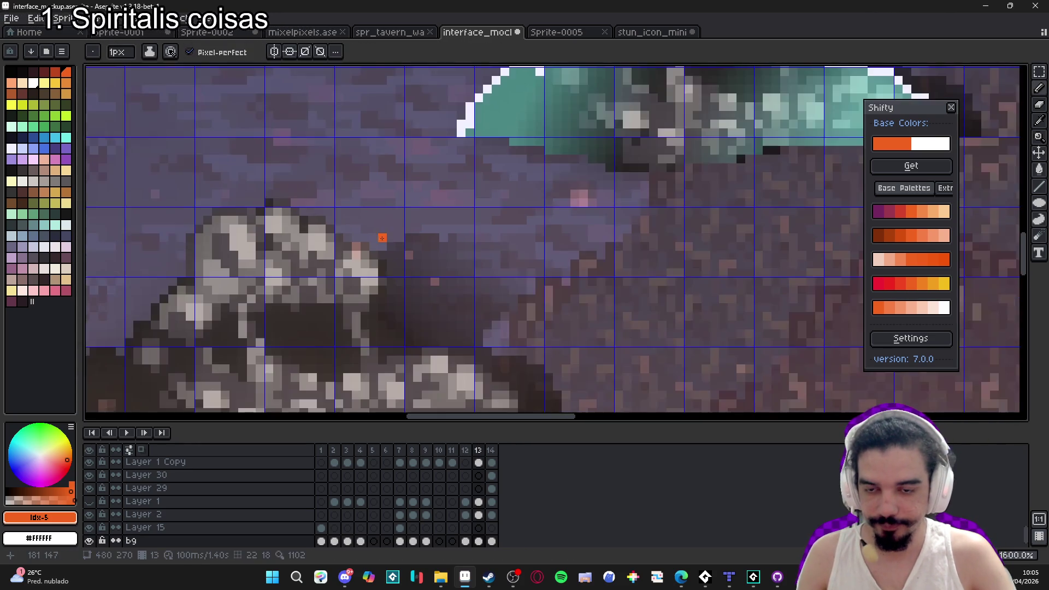
key(v)
click(478, 501)
scroll(476, 492, up, 5)
click(478, 464)
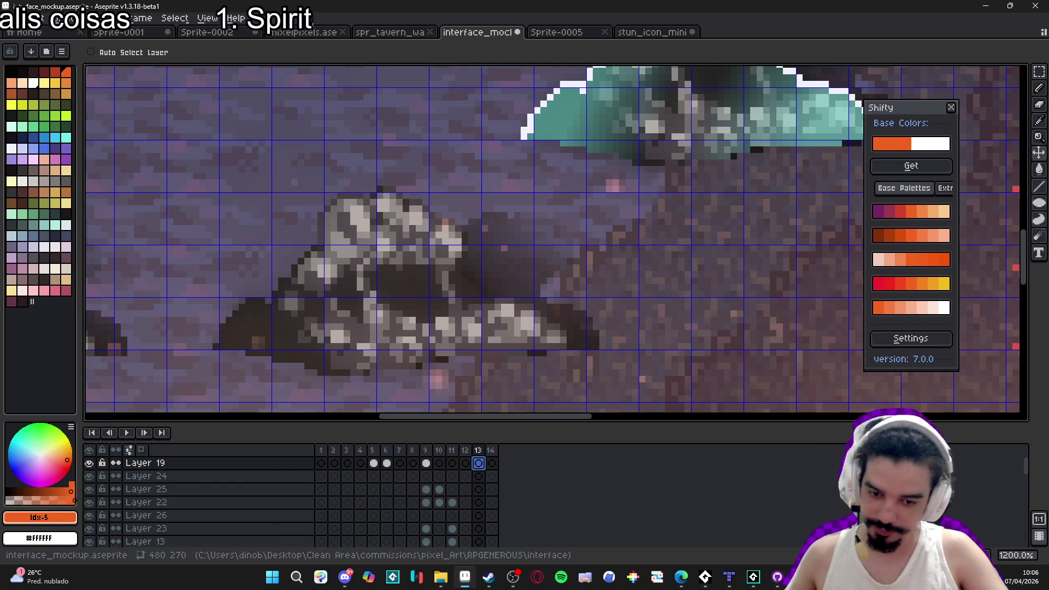
Zoom and pan across the interface mockup's battle scene on frame 13.
key(alt+Tab)
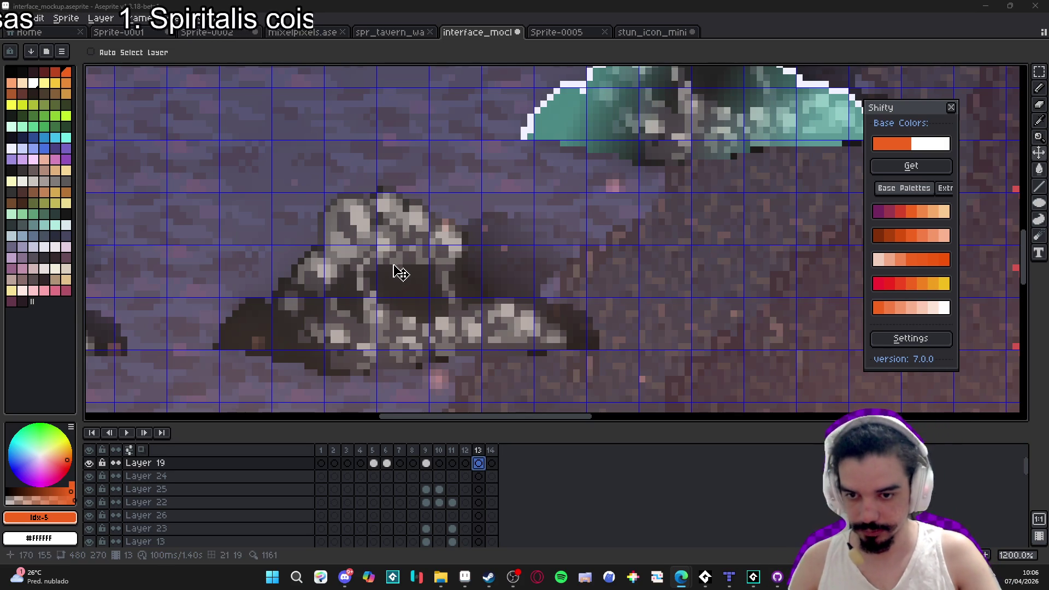
scroll(492, 283, down, 3)
scroll(439, 295, down, 1)
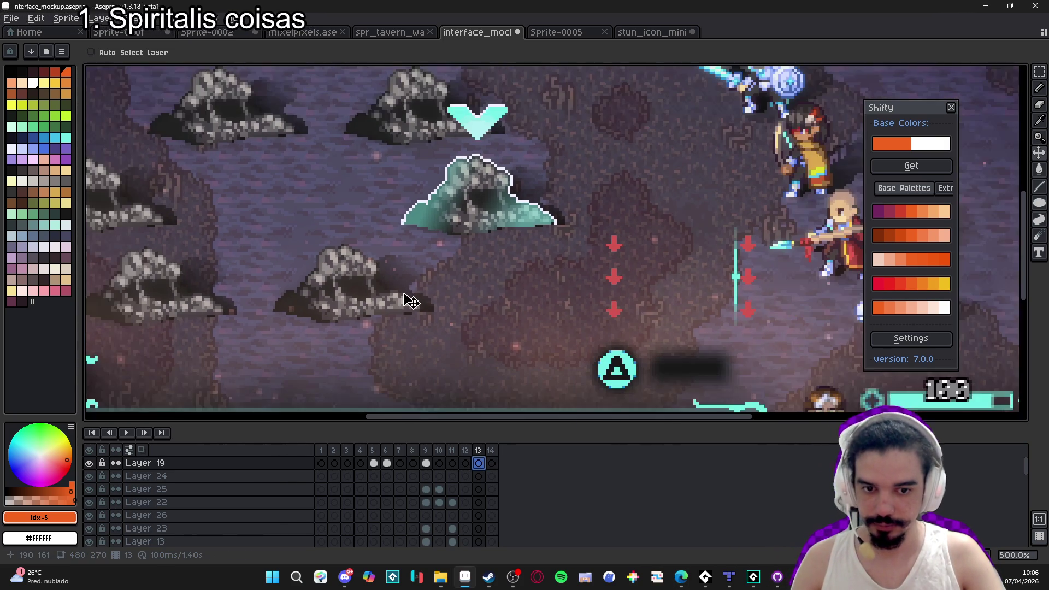
scroll(407, 301, down, 1)
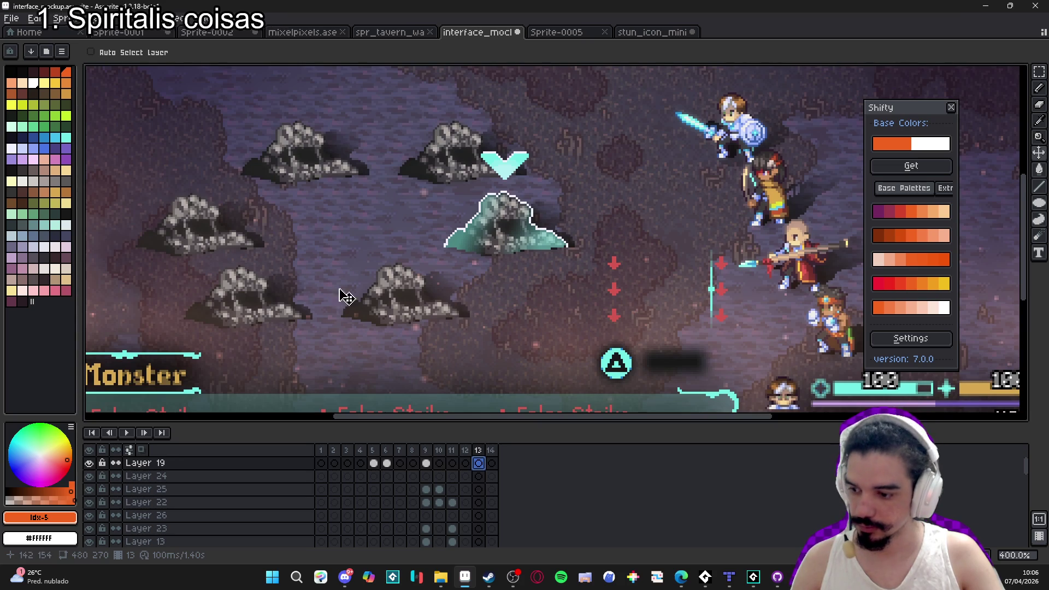
scroll(339, 293, up, 1)
drag(351, 321, 316, 344)
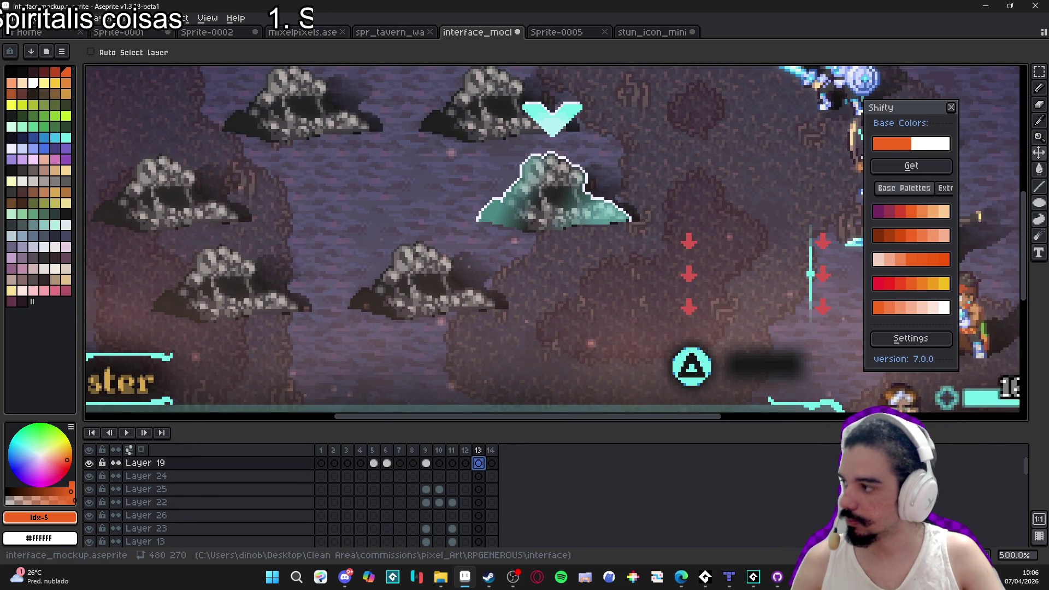
scroll(649, 321, down, 1)
scroll(585, 286, up, 3)
Switch back to the Pencil and bring the teal rock enemy into view.
key(b)
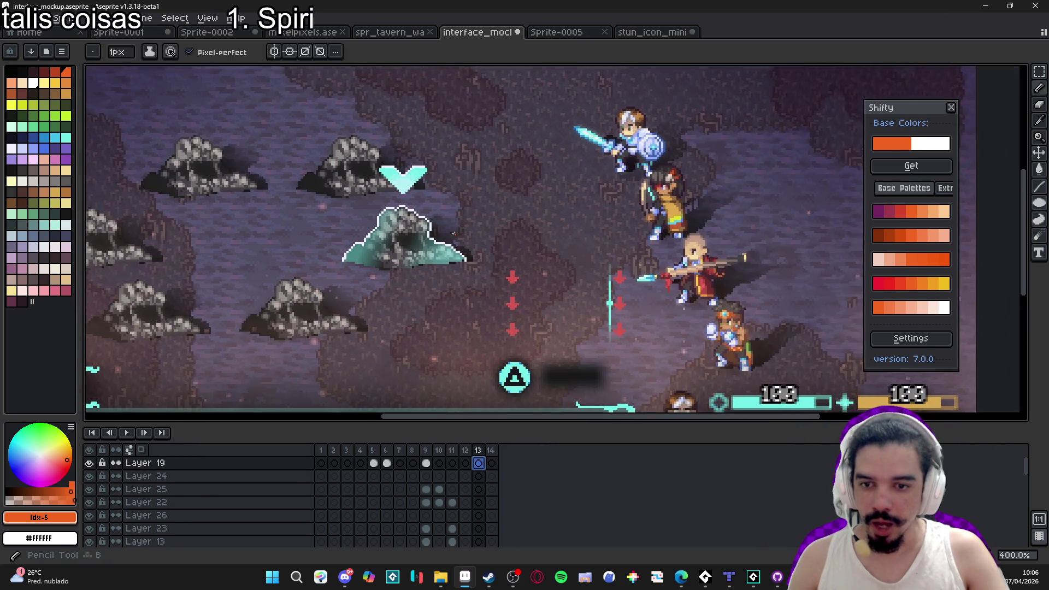
scroll(449, 217, up, 2)
key(alt+Tab)
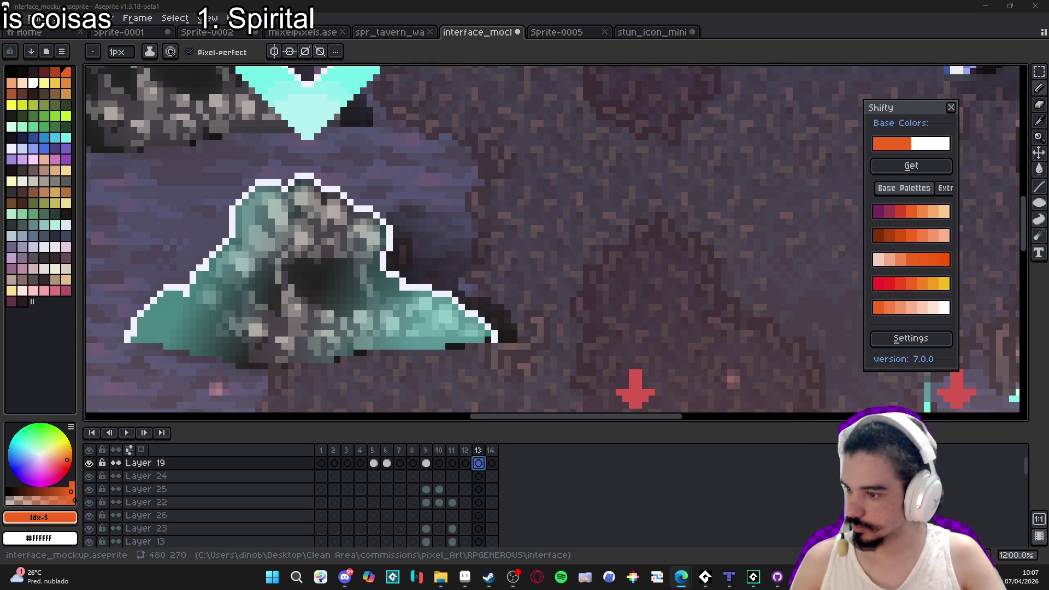
drag(396, 268, 415, 273)
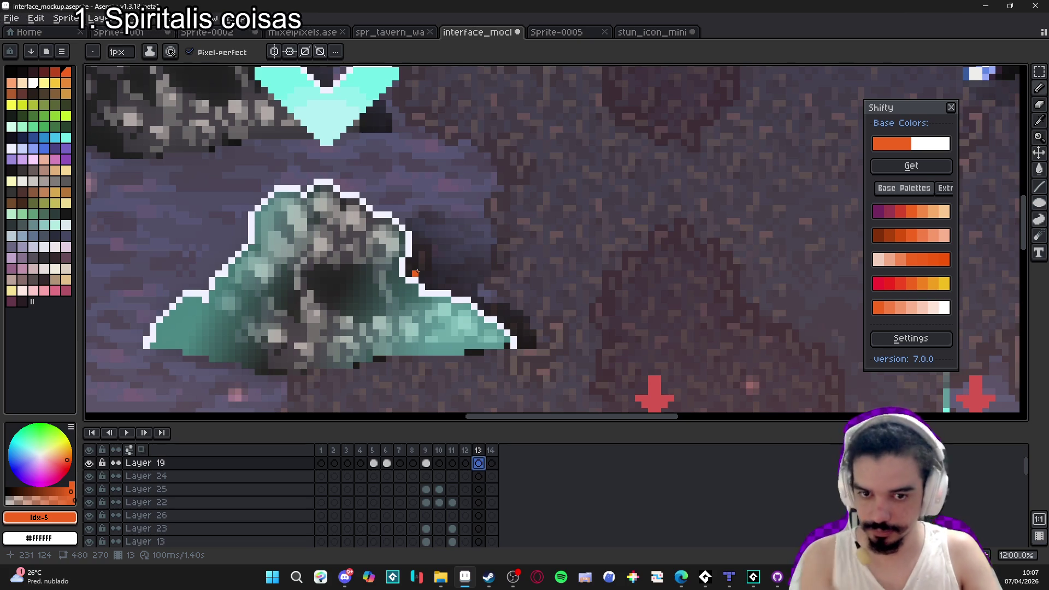
Draw the four orange L-shaped corners of a crosshair beside the teal rock enemy.
scroll(417, 273, down, 1)
scroll(427, 235, up, 5)
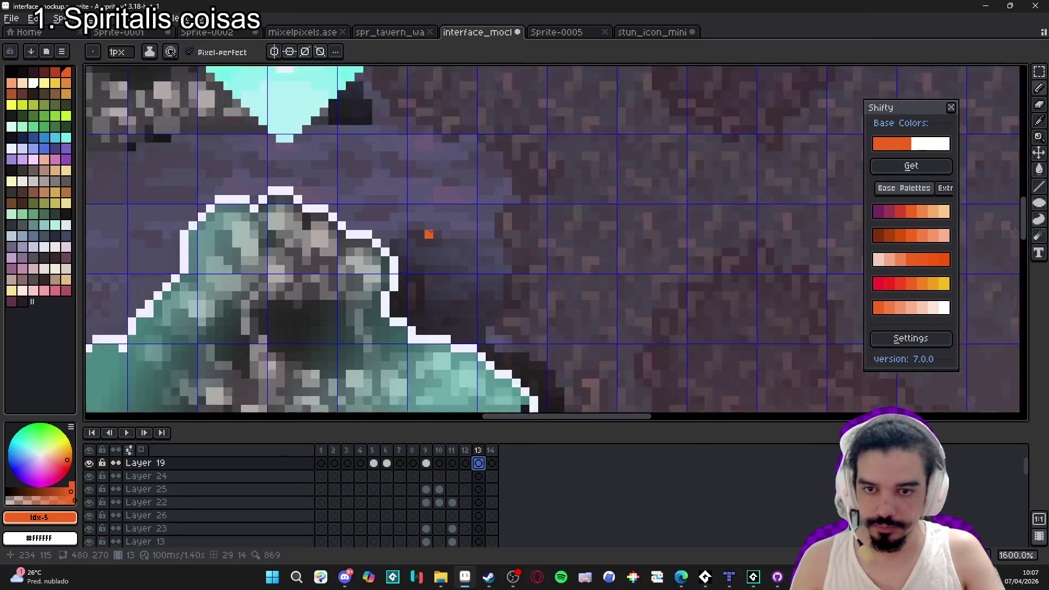
mouse_move(423, 220)
mouse_down()
mouse_move(464, 262)
mouse_move(430, 263)
mouse_up()
mouse_move(499, 228)
mouse_down()
mouse_move(500, 246)
mouse_move(530, 263)
mouse_up()
drag(498, 297, 535, 297)
drag(499, 297, 499, 333)
click(452, 300)
mouse_move(452, 298)
mouse_down()
mouse_move(464, 297)
mouse_move(430, 298)
mouse_up()
drag(464, 306, 464, 333)
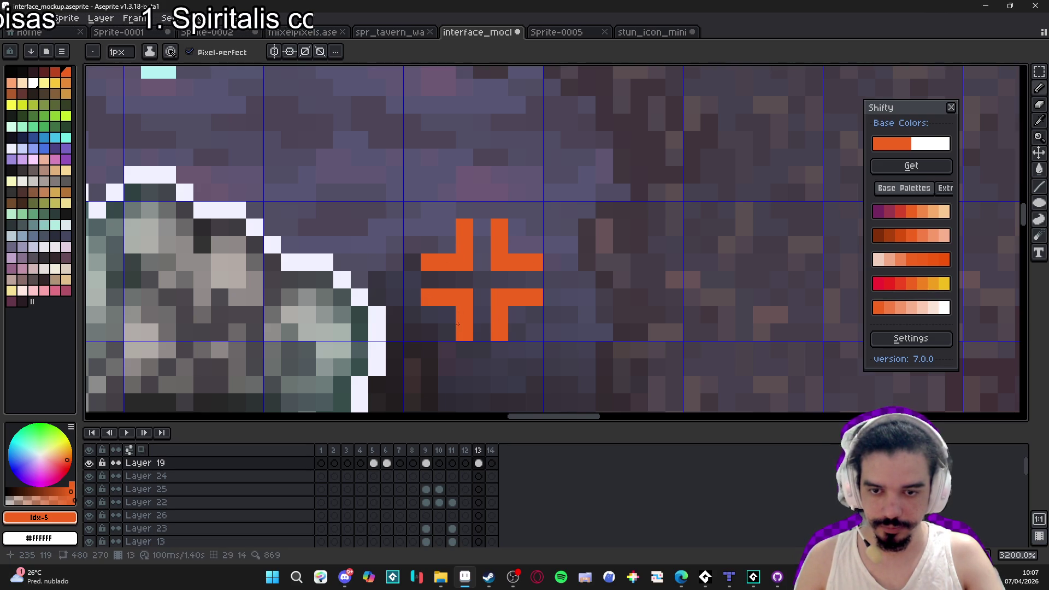
Draw an orange V and joining diagonal strokes to the right of the crosshair.
scroll(460, 330, down, 5)
scroll(461, 330, down, 2)
scroll(454, 301, up, 3)
key(v)
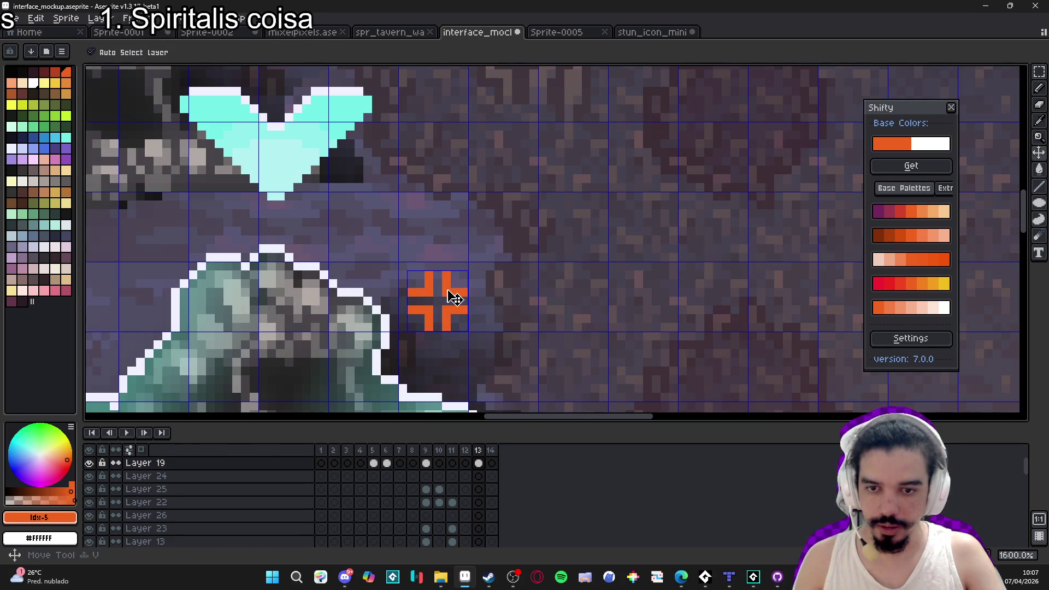
scroll(519, 300, up, 3)
key(b)
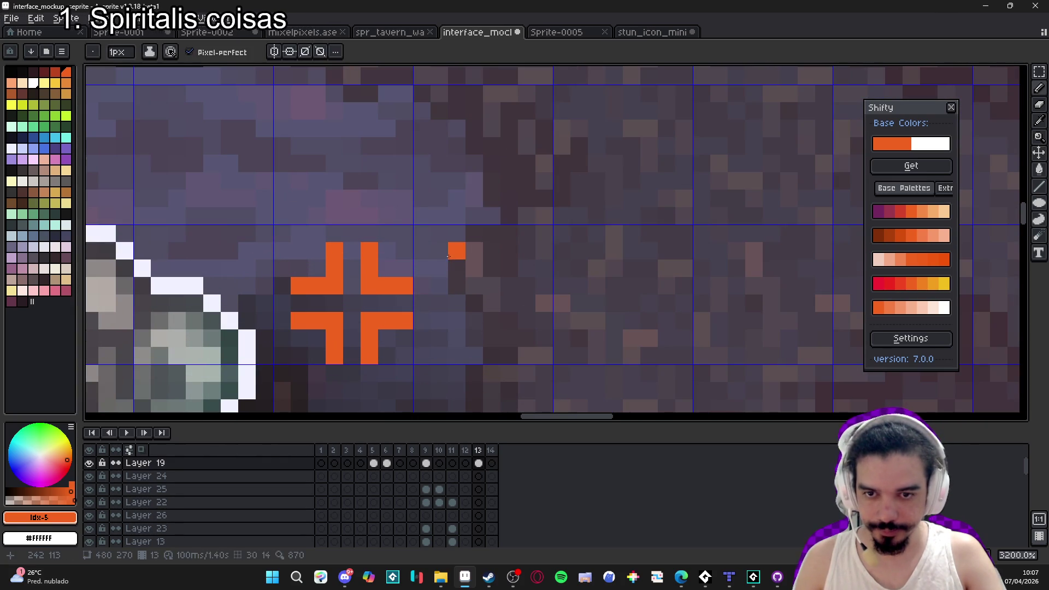
mouse_move(445, 254)
mouse_down()
mouse_move(474, 287)
mouse_move(514, 253)
mouse_move(525, 287)
mouse_move(492, 314)
mouse_move(527, 355)
mouse_up()
click(462, 339)
mouse_move(462, 338)
mouse_down()
mouse_move(423, 287)
mouse_move(465, 322)
mouse_up()
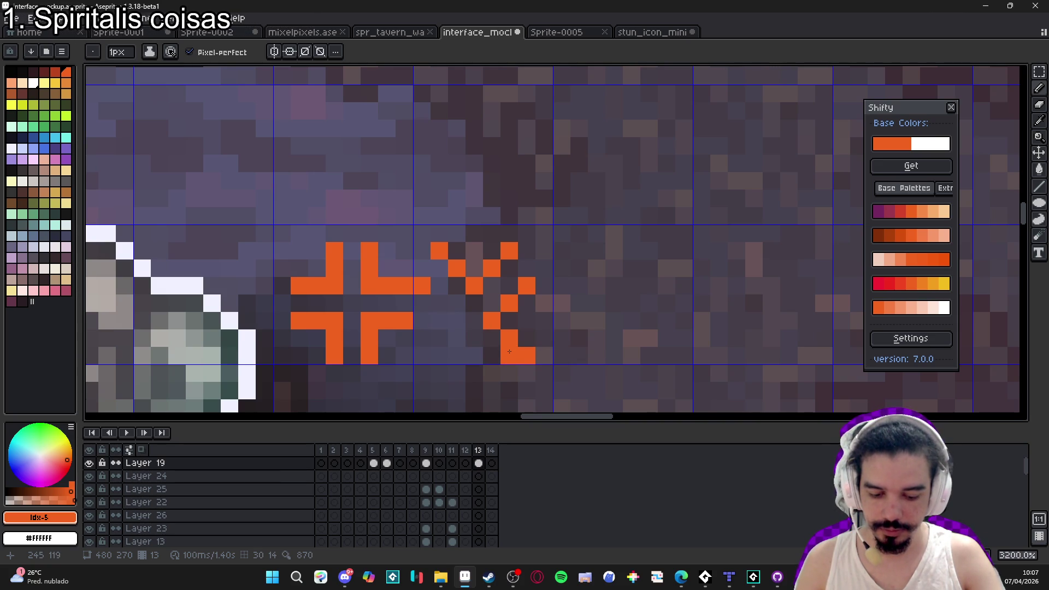
Undo the orange V and diagonal strokes beside the crosshair.
scroll(508, 350, down, 7)
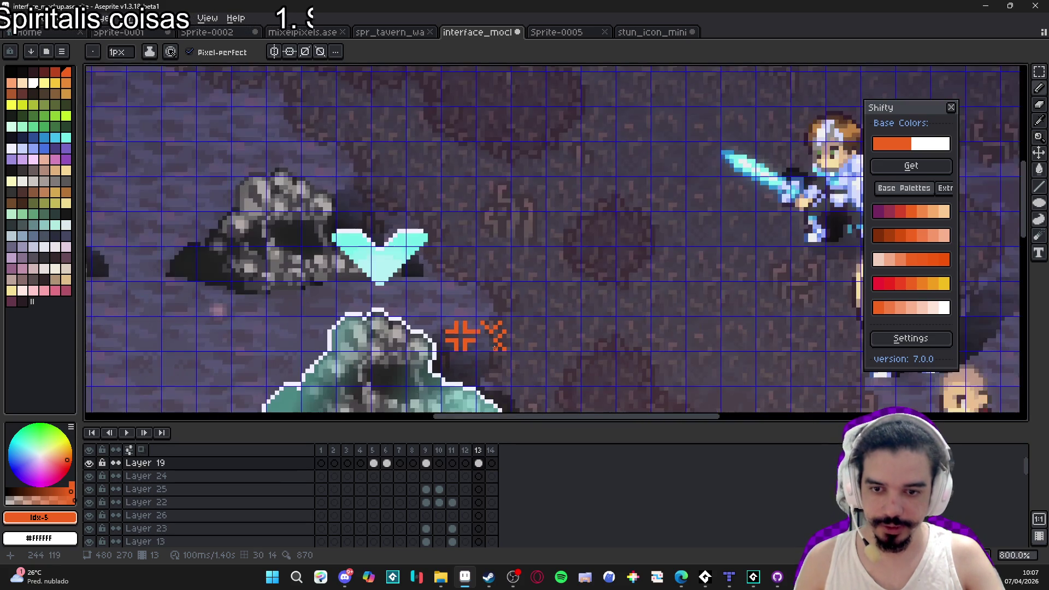
scroll(492, 341, up, 7)
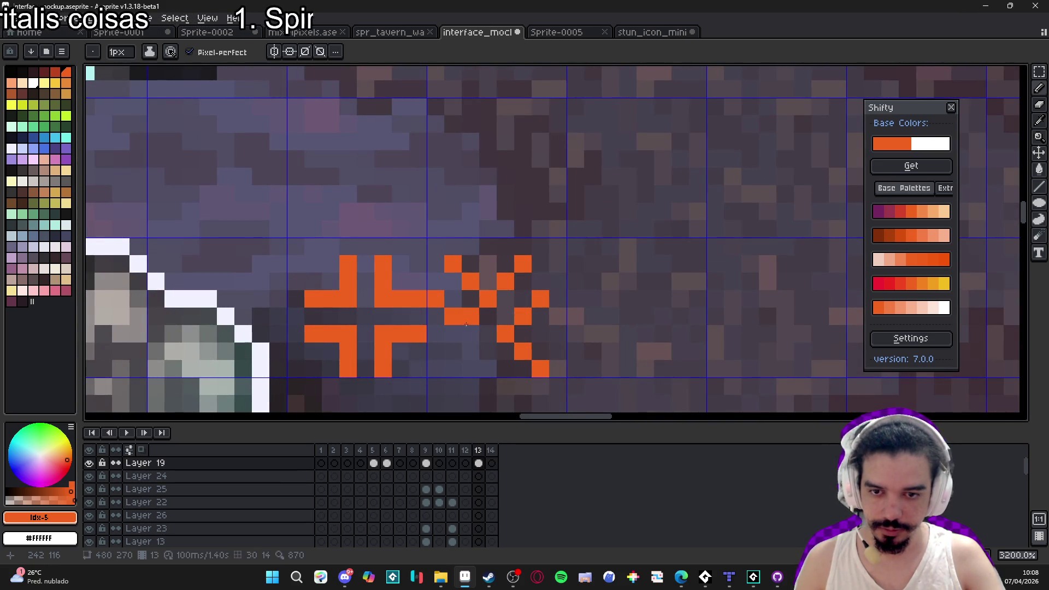
key(ctrl+z)
key(ctrl+z)
key(ctrl+z)
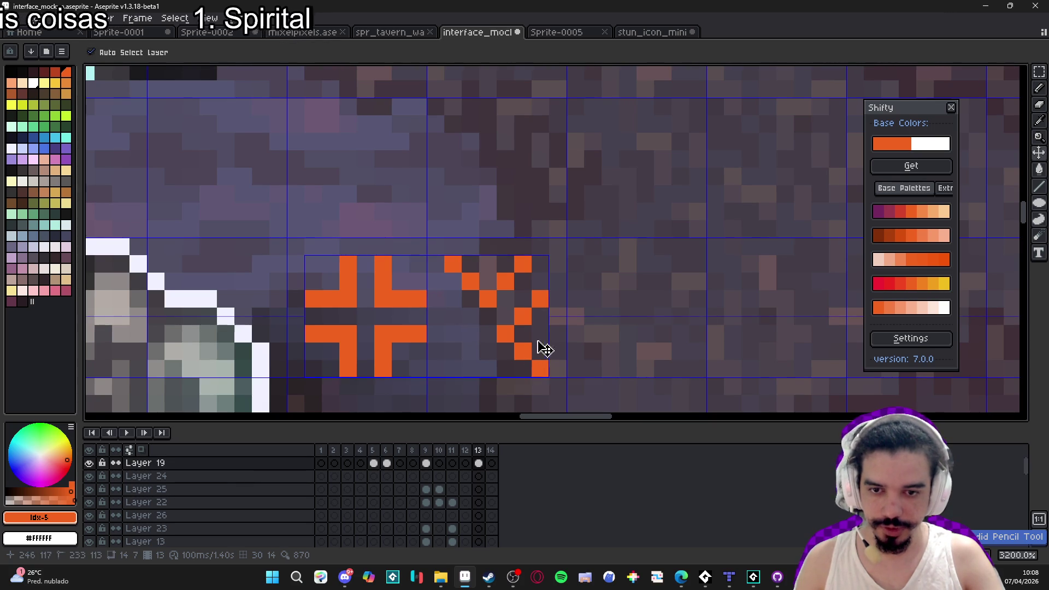
key(ctrl+z)
key(ctrl+z)
key(ctrl+z)
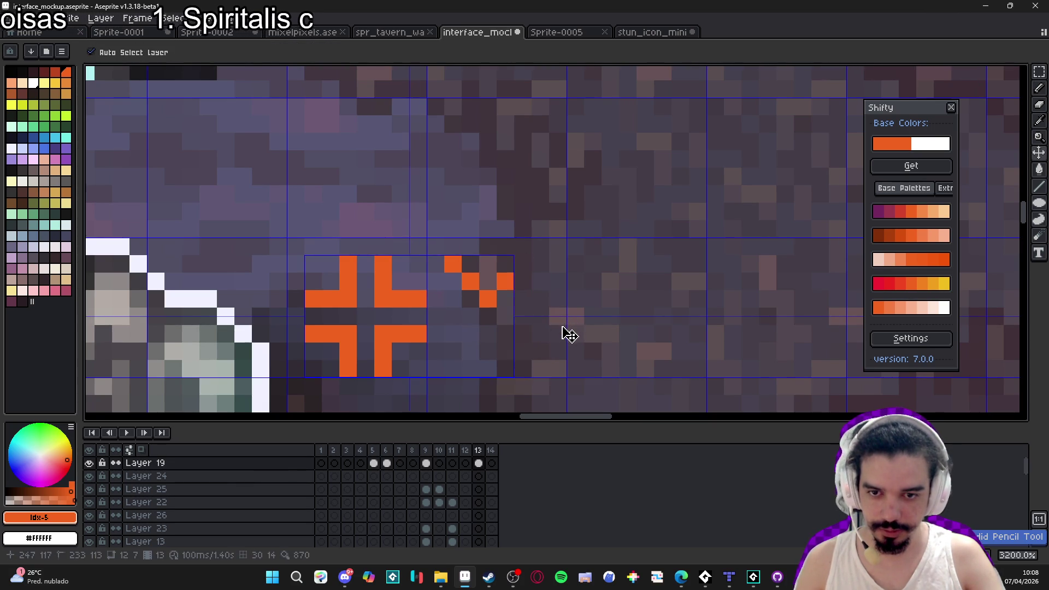
key(ctrl+z)
scroll(607, 303, down, 3)
Sketch trial orange V and branching strokes beside the cross, then undo them.
drag(484, 227, 634, 192)
click(564, 333)
key(ctrl+z)
scroll(561, 333, down, 2)
drag(655, 236, 611, 332)
click(469, 332)
mouse_move(467, 281)
mouse_down()
mouse_move(560, 345)
mouse_move(533, 292)
mouse_move(549, 360)
mouse_up()
key(ctrl+z)
scroll(549, 359, down, 4)
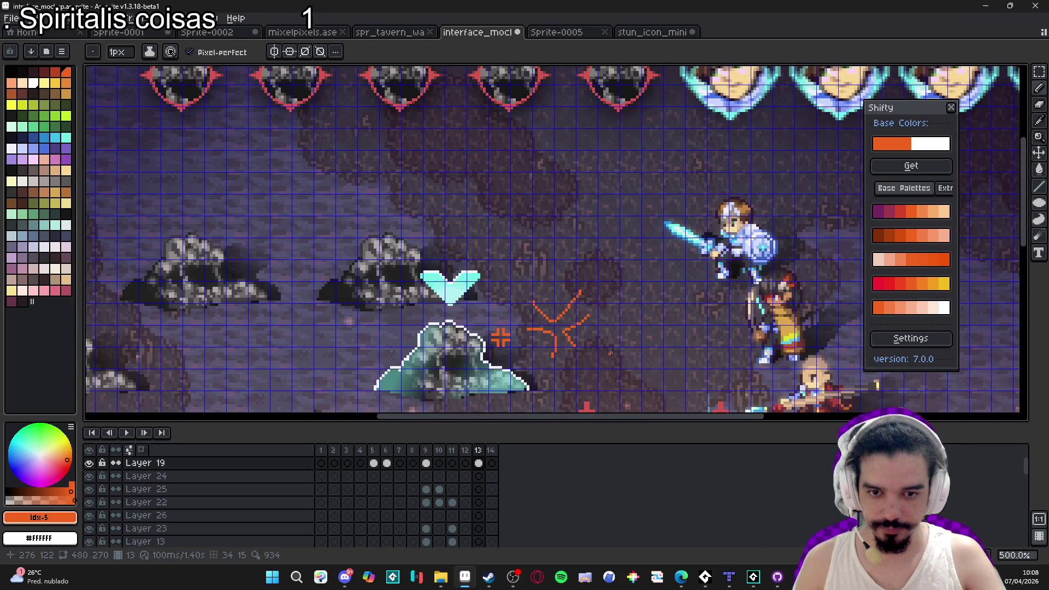
scroll(584, 342, up, 4)
key(ctrl+z)
key(ctrl+z)
key(ctrl+z)
Try orange starburst lines, undo them, and bring up the stun_icon_mini document.
mouse_move(423, 241)
mouse_down()
mouse_move(459, 267)
mouse_move(458, 188)
mouse_move(557, 278)
mouse_up()
mouse_move(456, 327)
mouse_down()
mouse_move(448, 340)
mouse_move(539, 348)
mouse_up()
scroll(511, 373, down, 3)
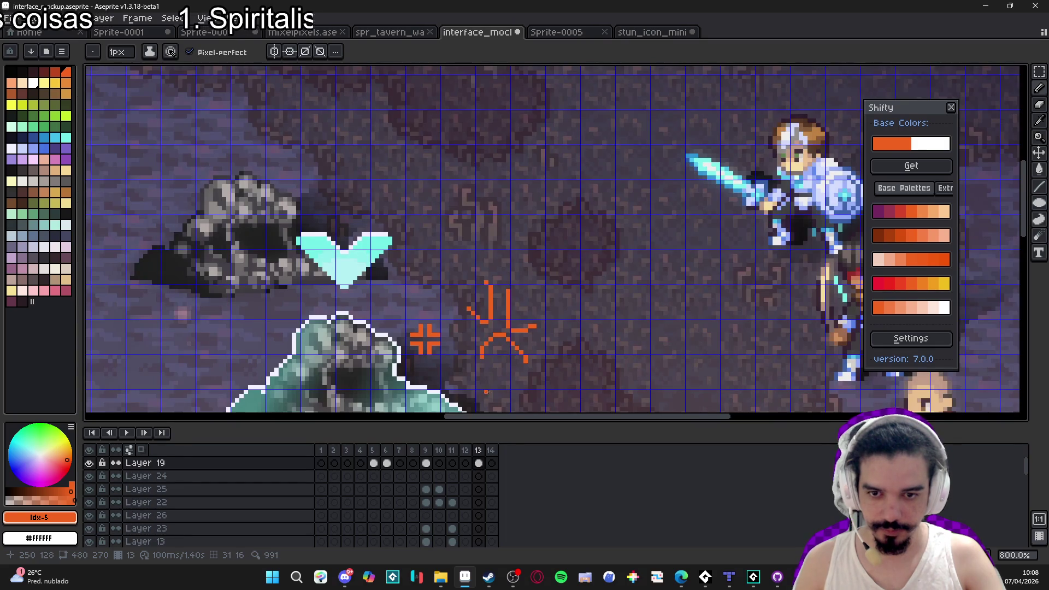
drag(495, 378, 508, 290)
key(ctrl+z)
key(ctrl+z)
key(ctrl+z)
scroll(485, 242, up, 5)
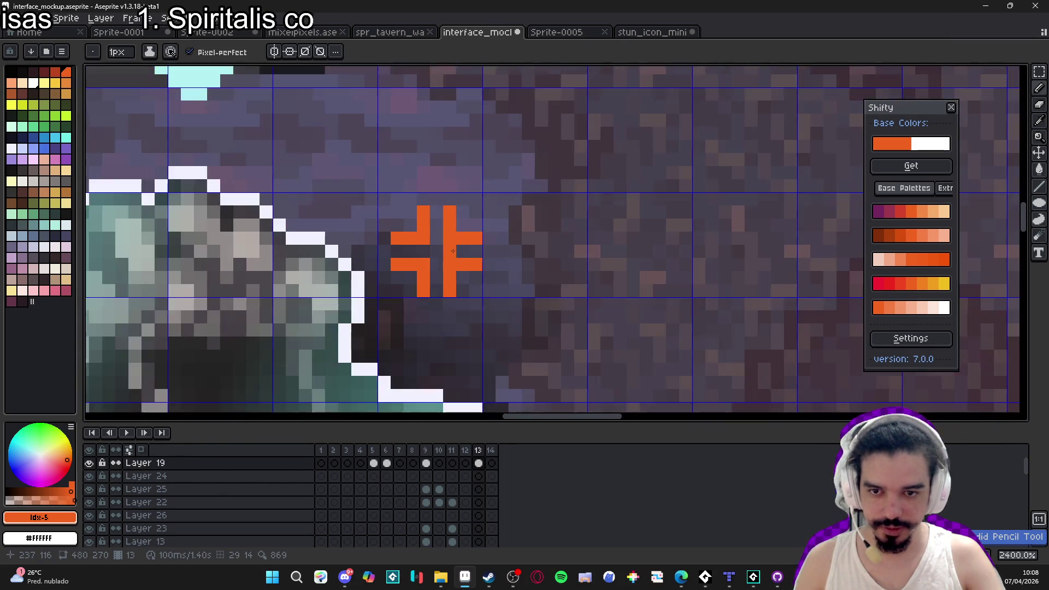
scroll(485, 242, down, 4)
scroll(481, 246, up, 3)
scroll(472, 253, down, 7)
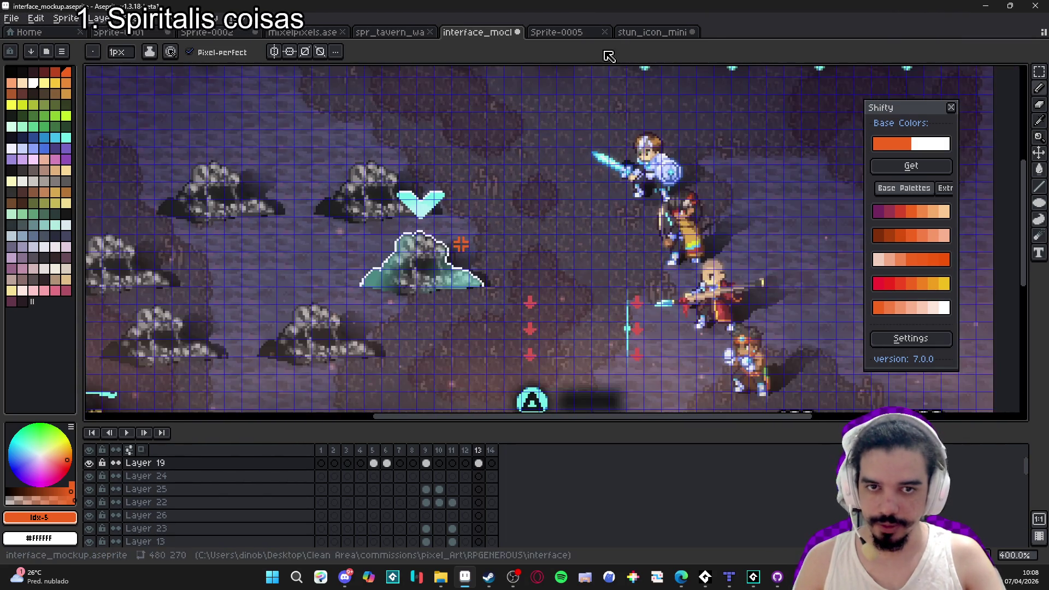
click(569, 32)
click(650, 32)
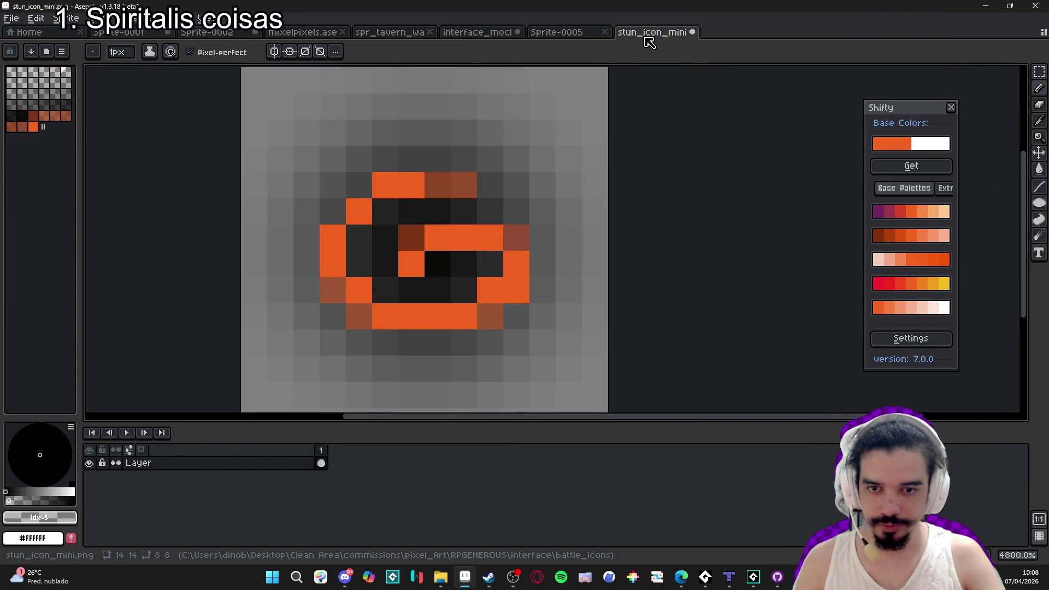
Pick dark brown #7d3411 from stun_icon_mini and paint the crosshair's inner corner pixels.
alt+click(436, 184)
key(ctrl+shift+Tab)
key(ctrl+shift+Tab)
scroll(454, 244, up, 5)
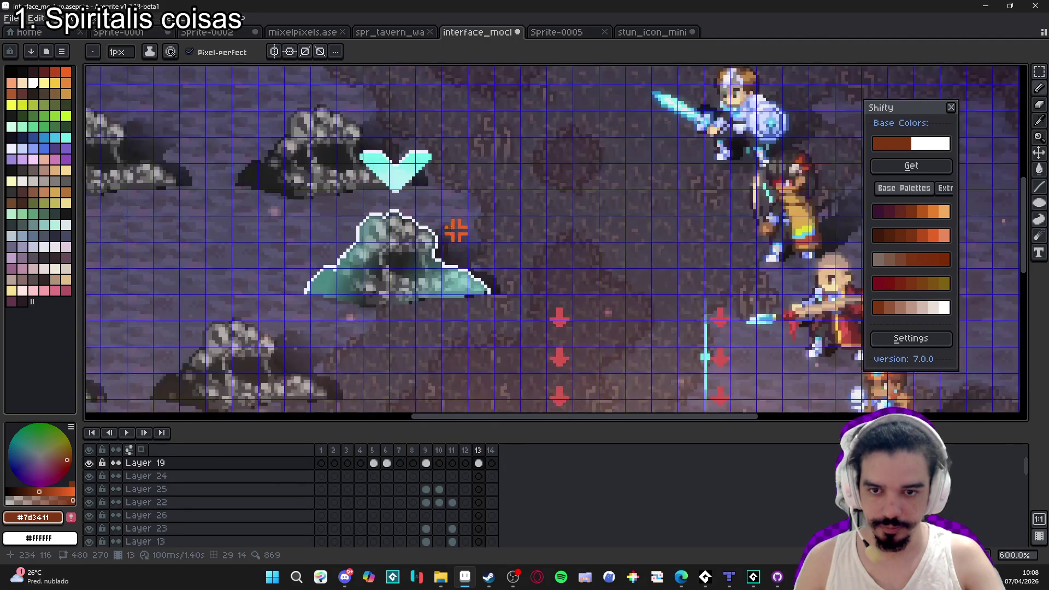
click(451, 203)
click(486, 203)
click(486, 239)
scroll(493, 242, down, 5)
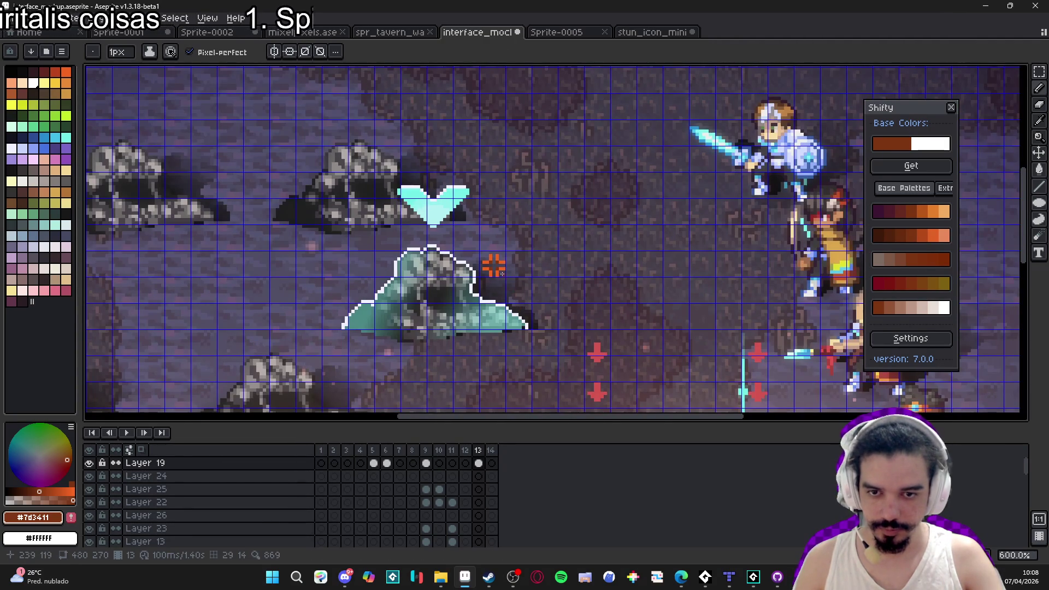
scroll(499, 271, up, 5)
key(m)
drag(430, 209, 507, 280)
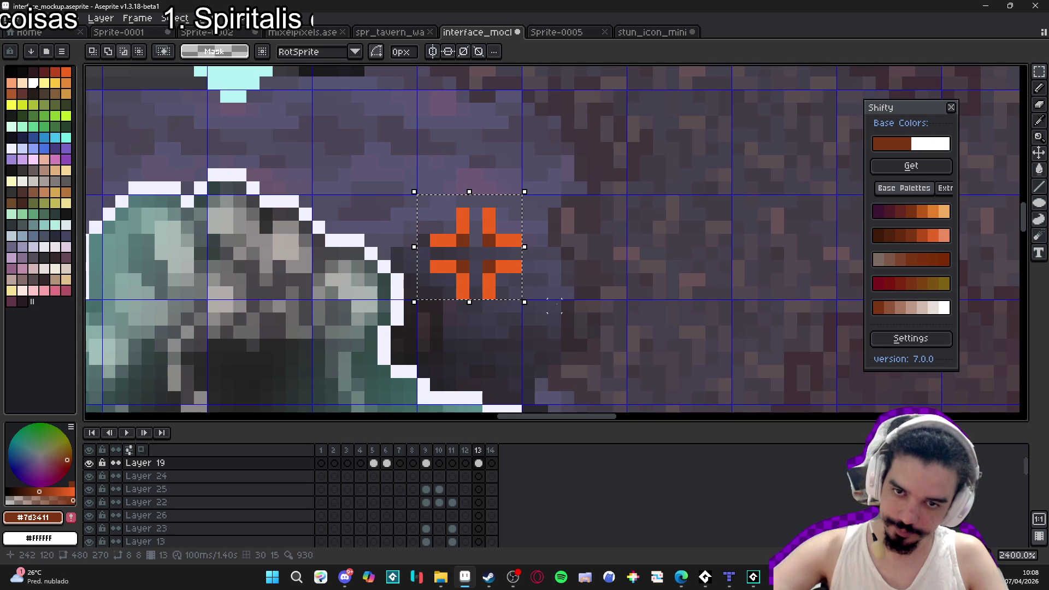
Shift the orange crosshair one pixel left, then one pixel up-left, and commit.
scroll(488, 276, up, 1)
key(ctrl+d)
key(v)
drag(496, 241, 481, 224)
scroll(511, 265, down, 3)
scroll(541, 279, down, 3)
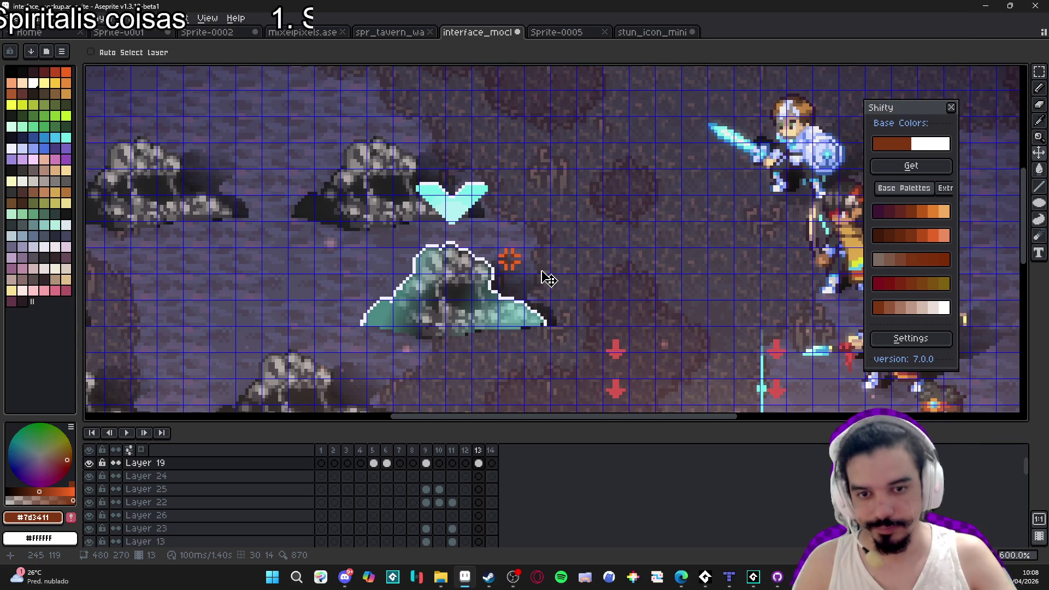
scroll(511, 263, up, 1)
key(m)
mouse_move(489, 242)
mouse_down()
mouse_move(527, 280)
mouse_move(546, 238)
mouse_up()
scroll(547, 238, up, 5)
drag(588, 180, 572, 176)
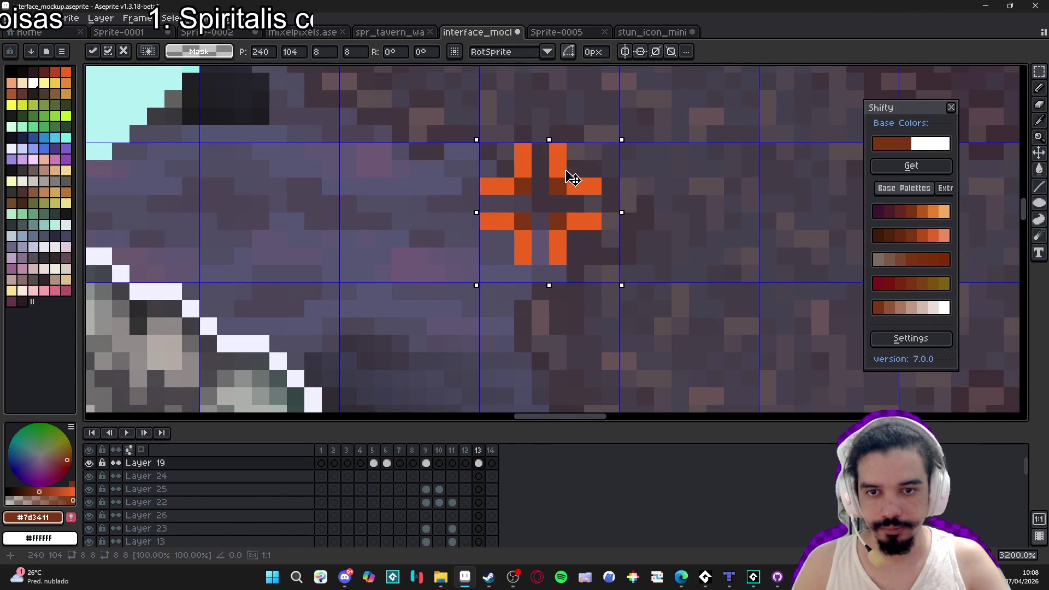
key(Return)
Nudge the crosshair down, shrink it from 7x7 to 6x6, move it right, and commit.
drag(480, 144, 602, 266)
click(574, 236)
key(Down)
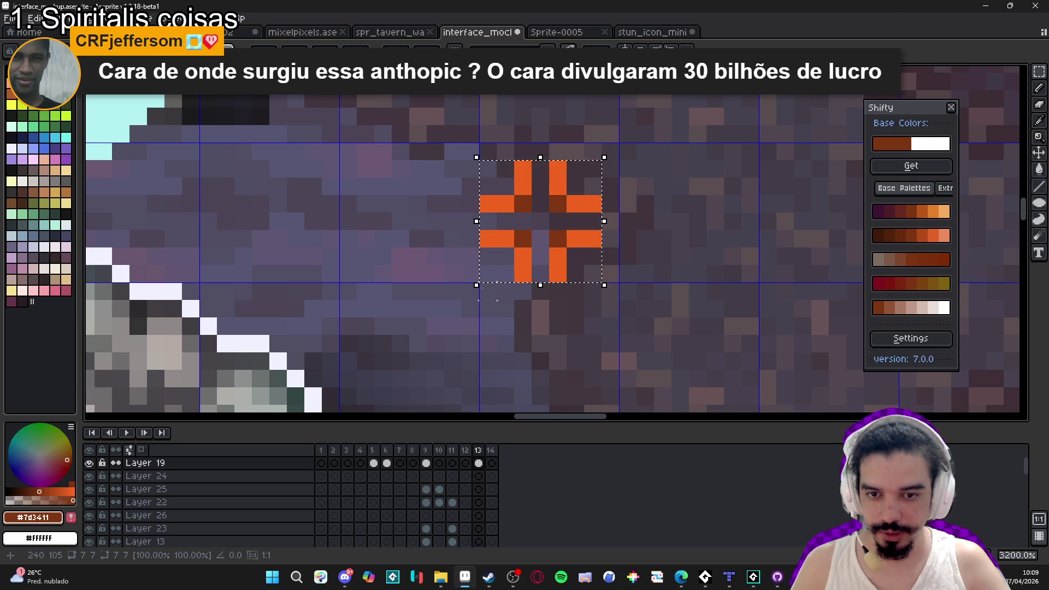
mouse_move(473, 288)
mouse_down()
mouse_move(487, 307)
mouse_move(478, 290)
mouse_up()
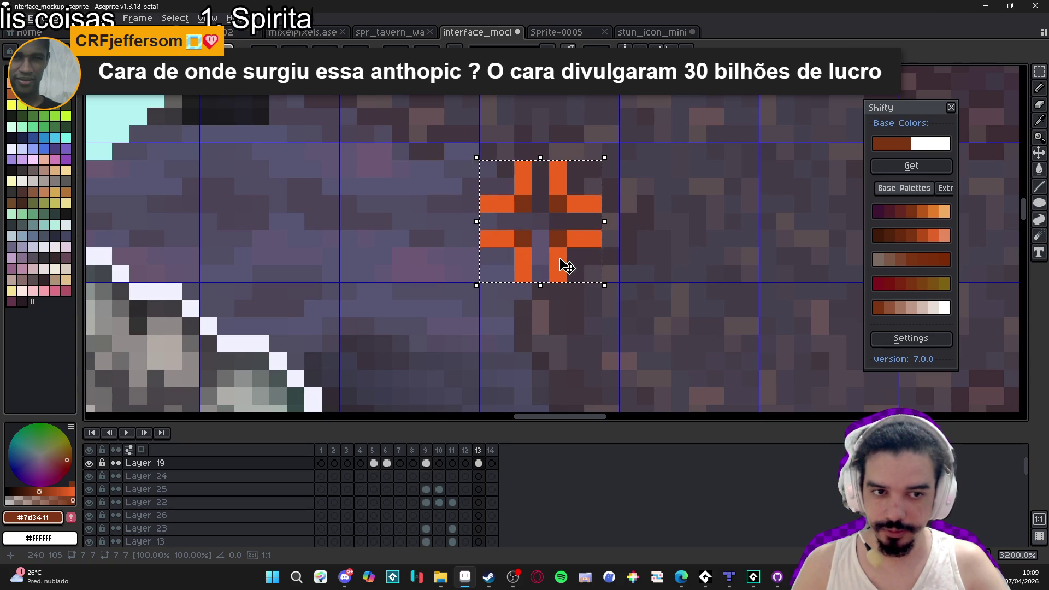
mouse_move(581, 214)
mouse_down()
mouse_move(595, 205)
mouse_move(584, 209)
mouse_up()
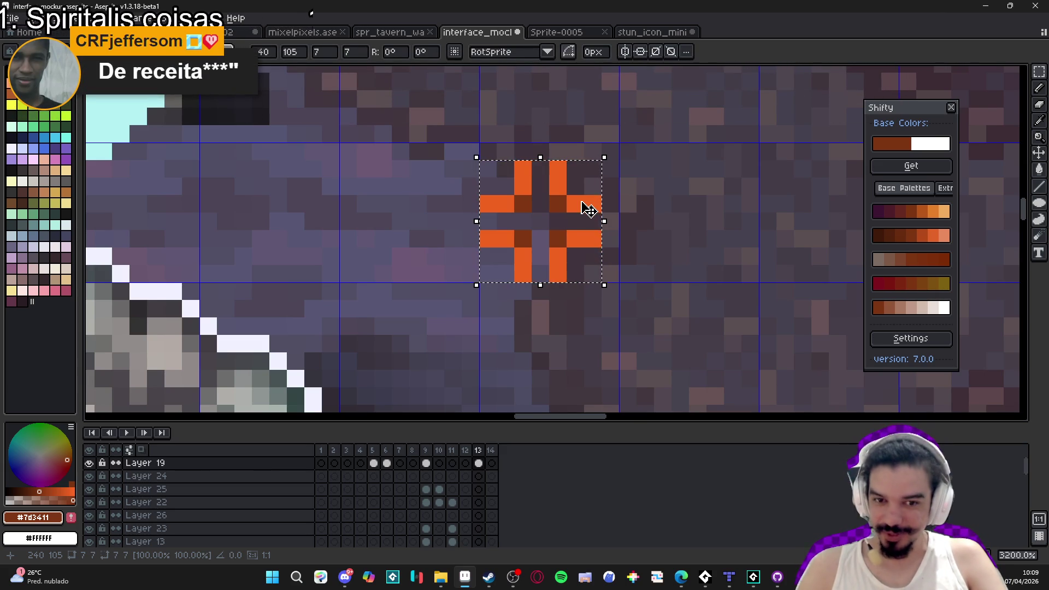
key(ctrl+d)
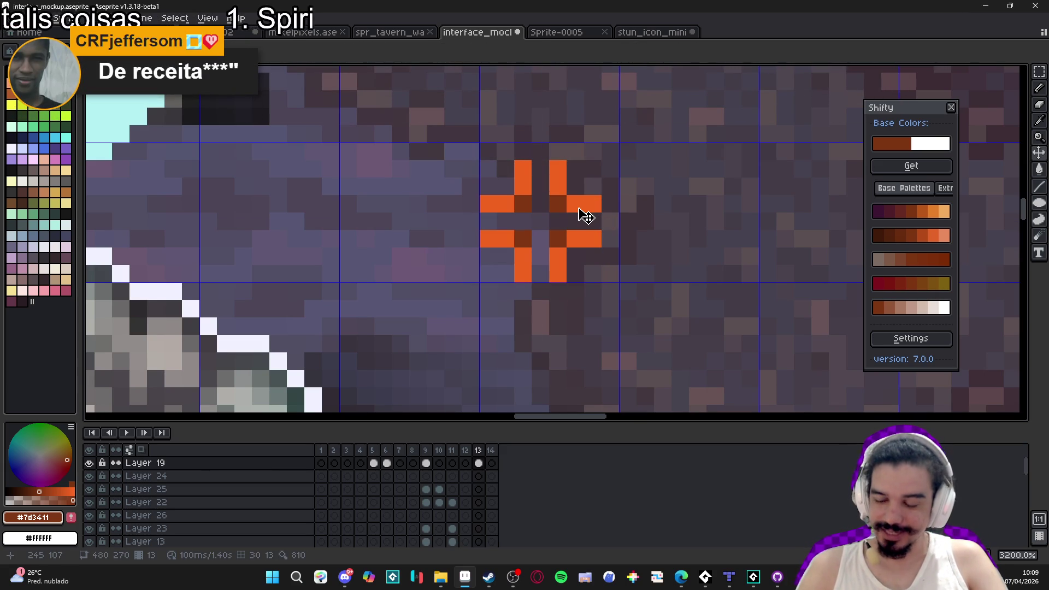
Reselect the finished orange crosshair and start a new 7x7 px sprite.
key(ctrl+shift+d)
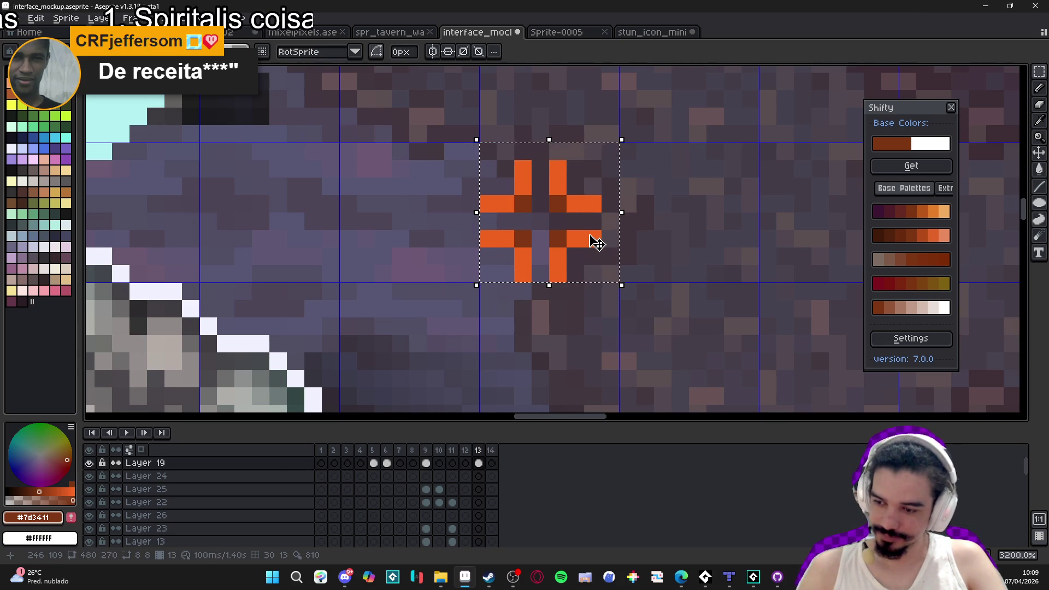
scroll(597, 243, down, 3)
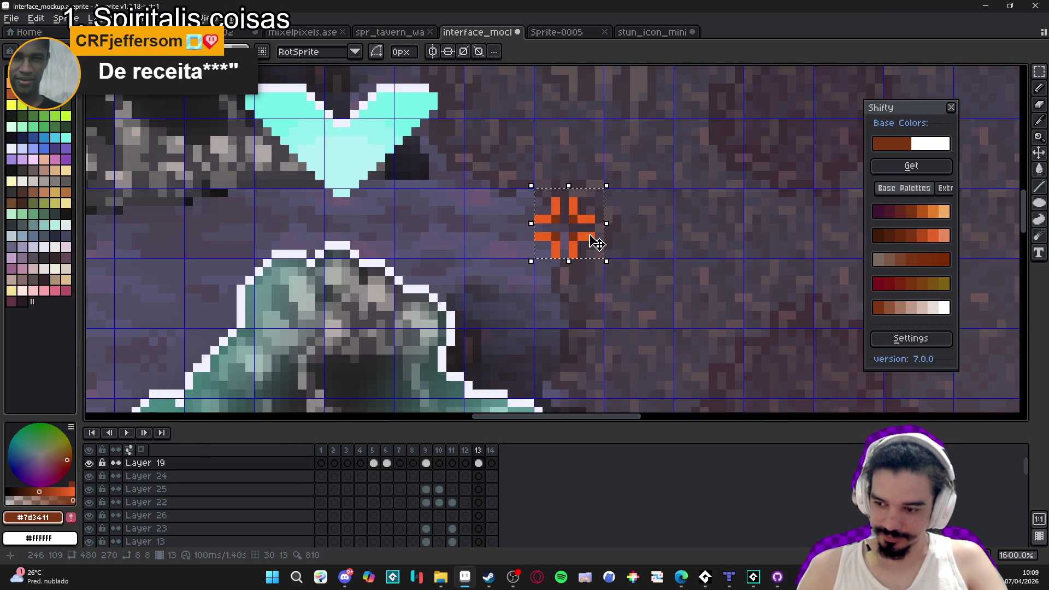
scroll(585, 214, up, 2)
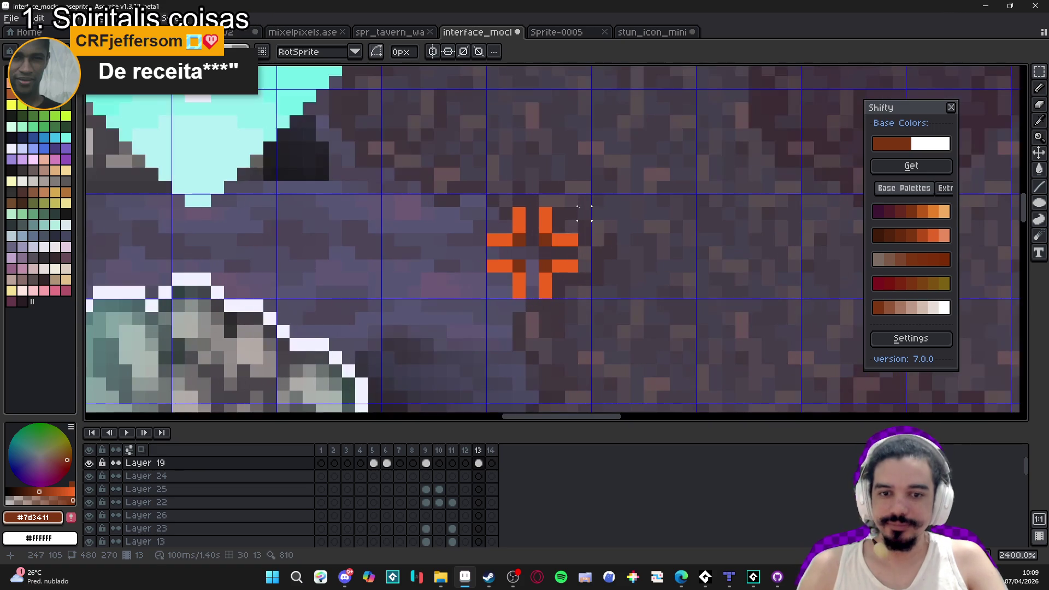
drag(580, 206, 486, 301)
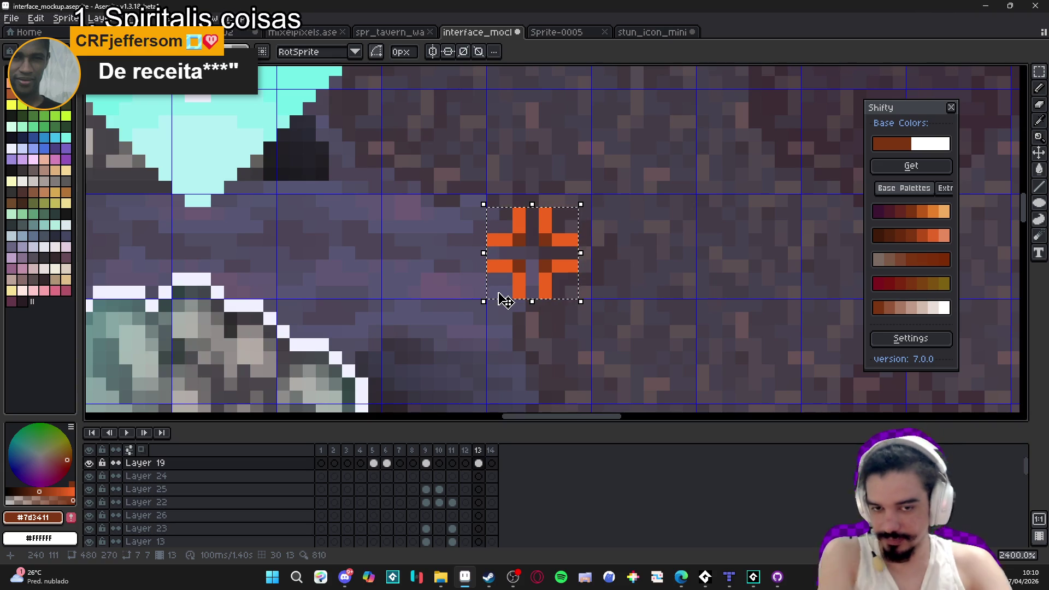
scroll(513, 286, down, 5)
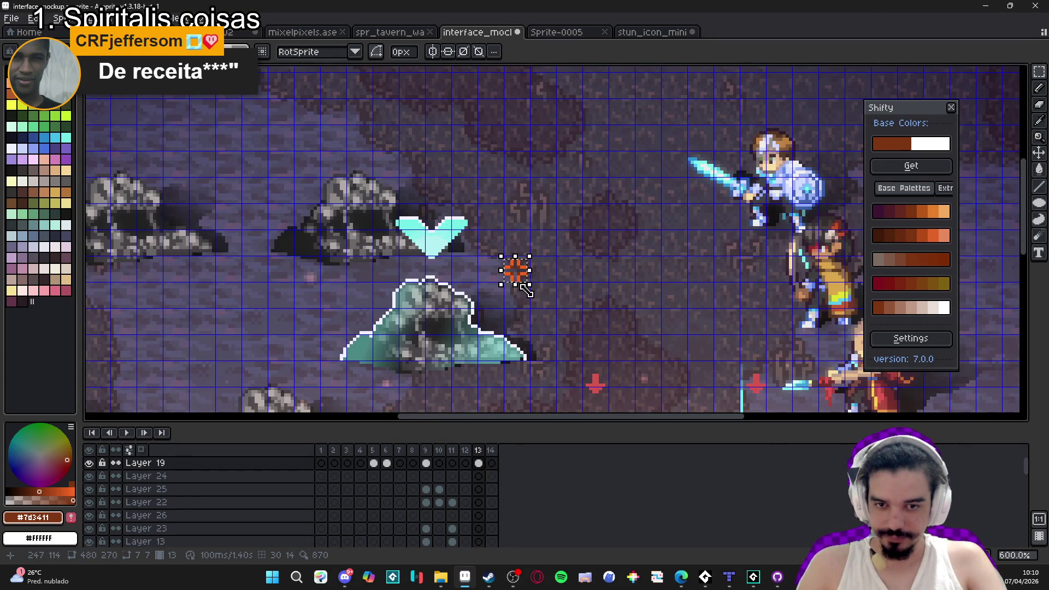
scroll(522, 286, up, 5)
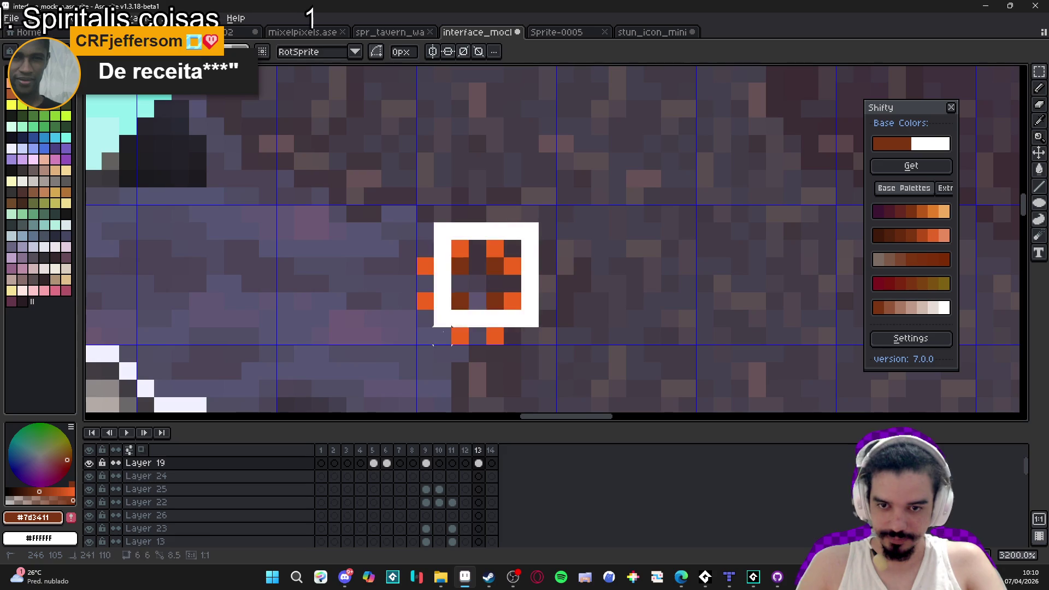
scroll(513, 284, down, 3)
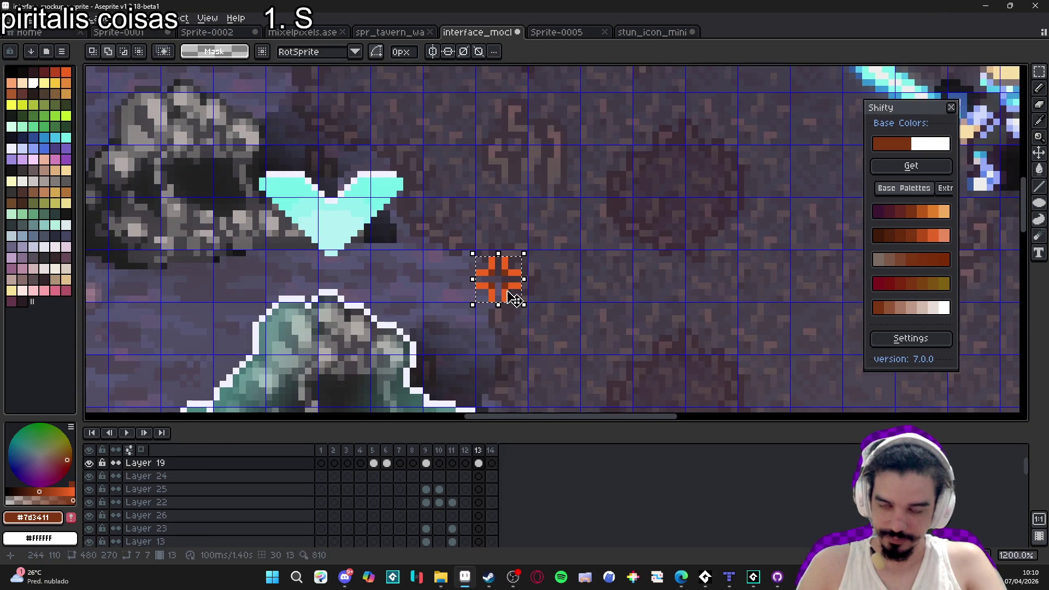
scroll(511, 289, down, 3)
scroll(512, 292, right, 2)
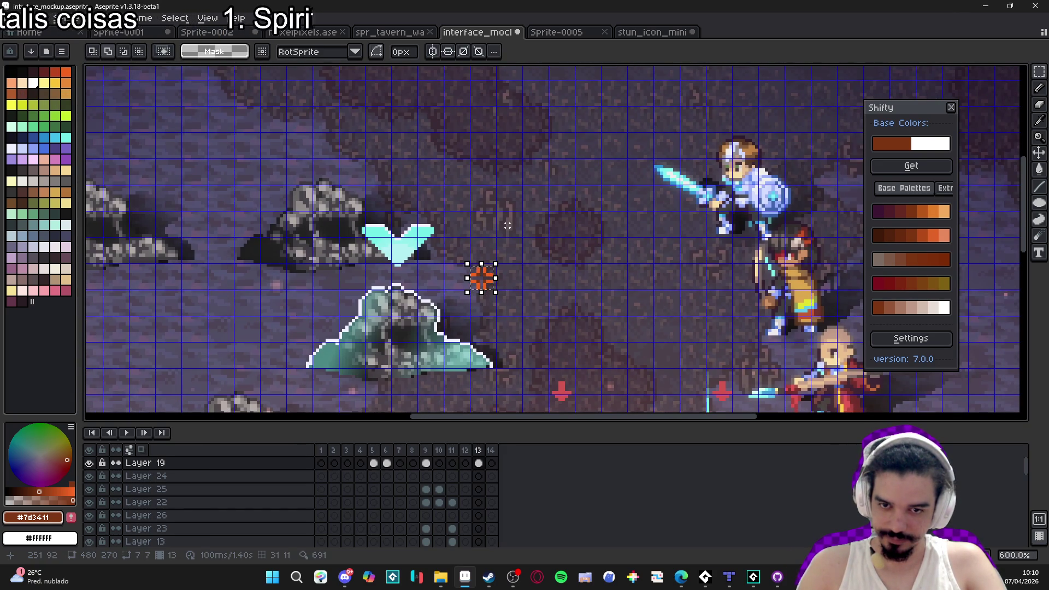
click(12, 18)
click(22, 61)
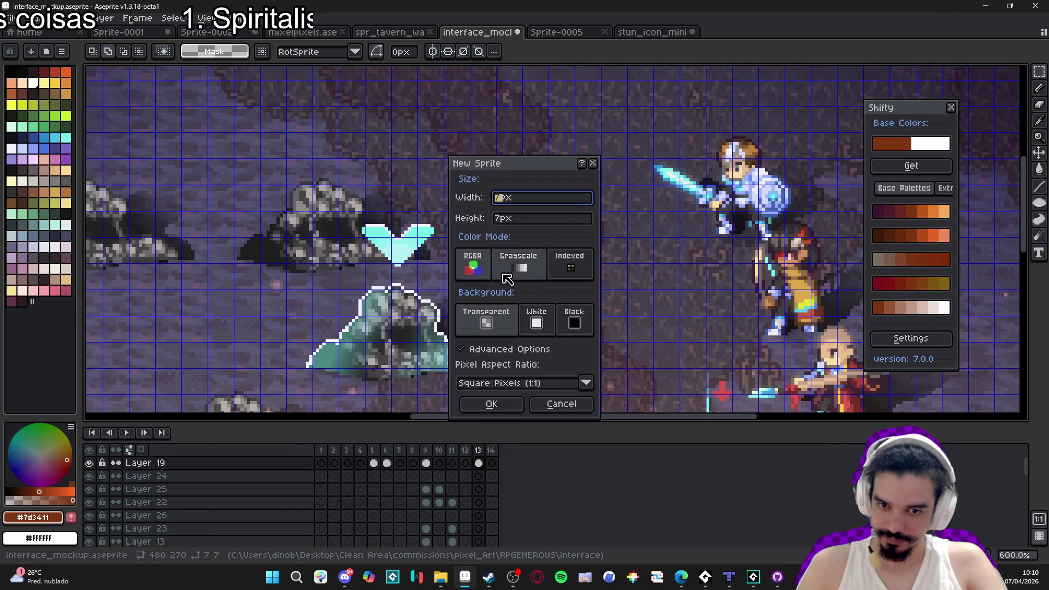
Create the 7x7 sprite, paste the crosshair, and grow the canvas to 8x8 with top/right borders.
click(492, 404)
scroll(552, 241, up, 10)
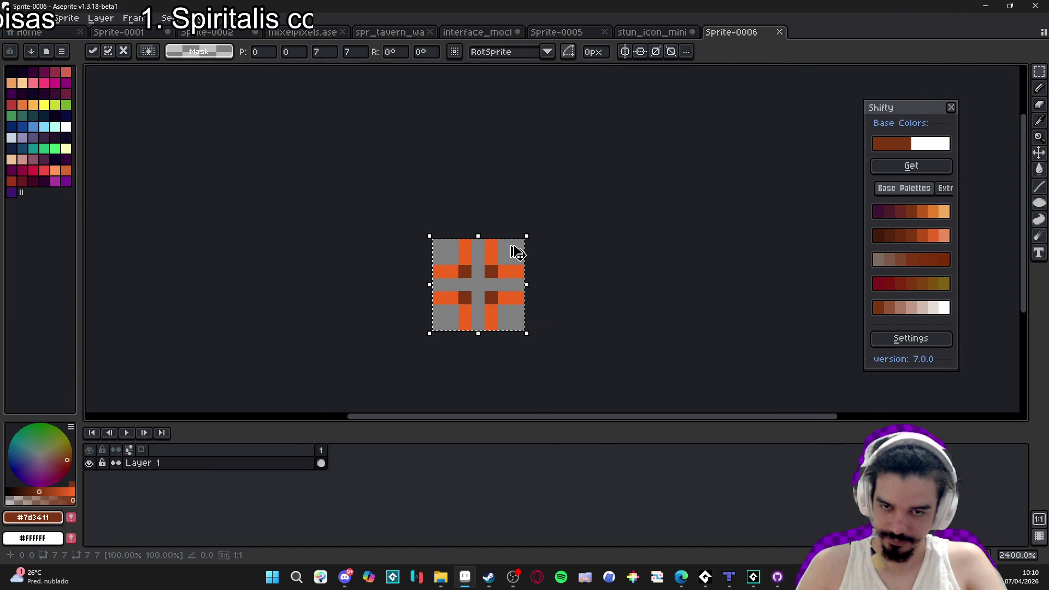
key(Return)
key(ctrl+alt+c)
drag(525, 240, 541, 231)
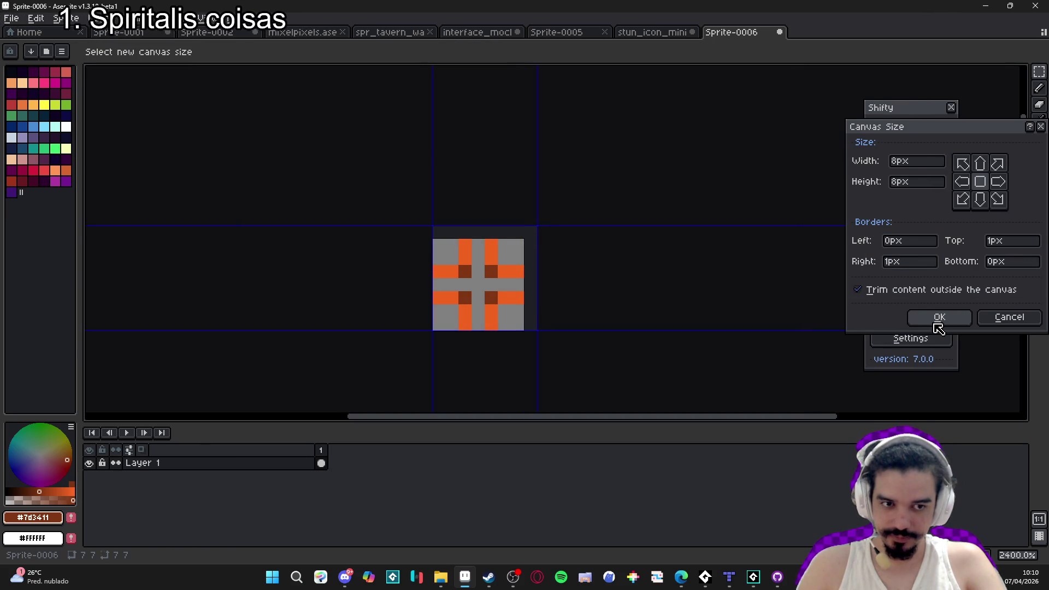
click(936, 321)
Add a second frame and select the crosshair's lower-right block.
key(alt+n)
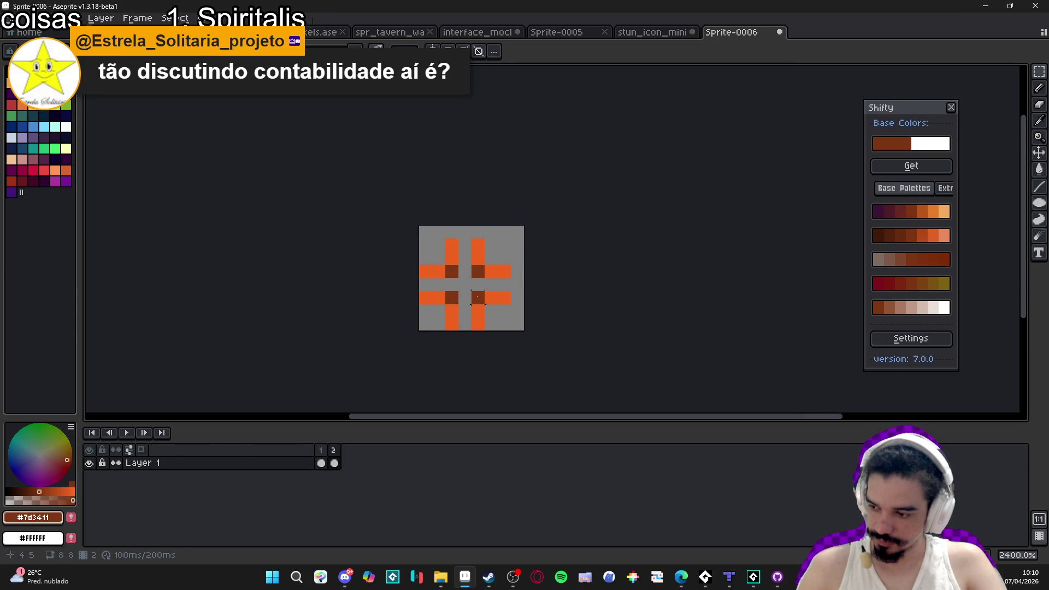
mouse_move(477, 297)
mouse_down()
mouse_move(529, 323)
mouse_move(514, 328)
mouse_up()
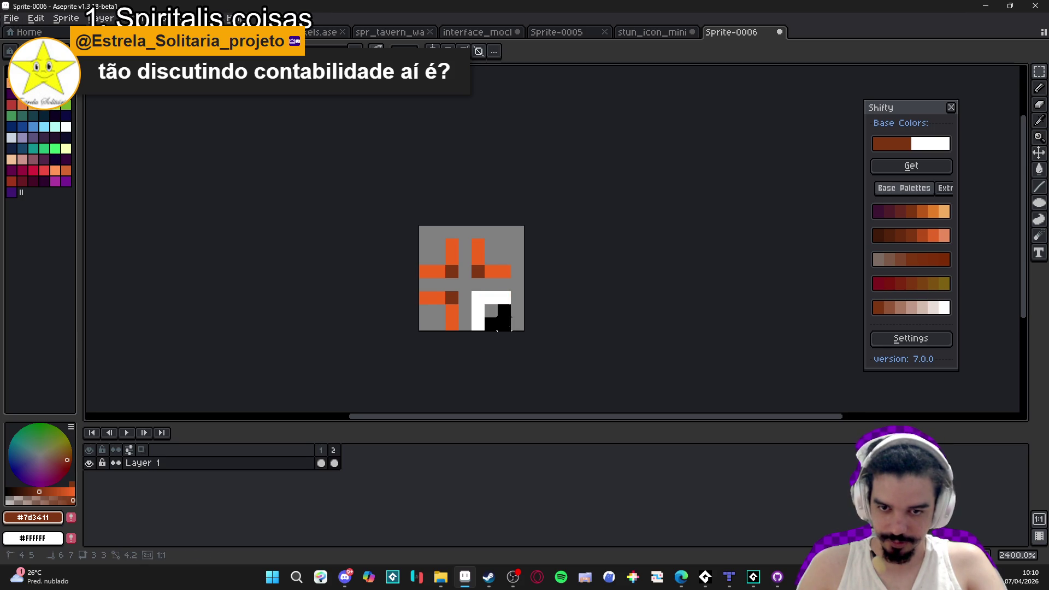
key(0)
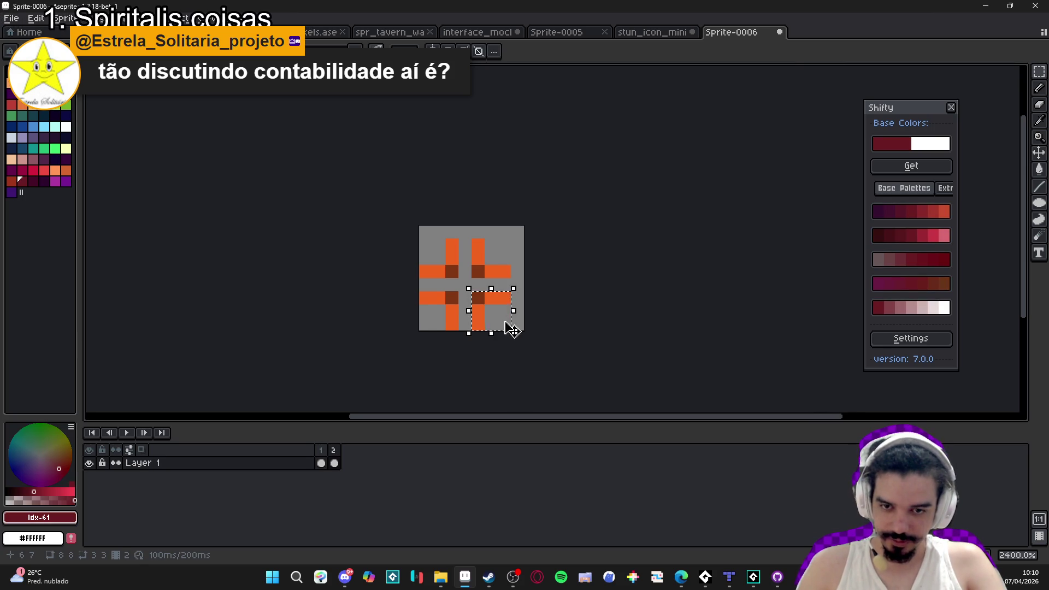
drag(477, 297, 512, 326)
Shift the lower-right block one pixel right and the upper-right arm one pixel up-right.
key(Right)
key(ctrl+d)
drag(478, 271, 507, 244)
key(Right)
key(Up)
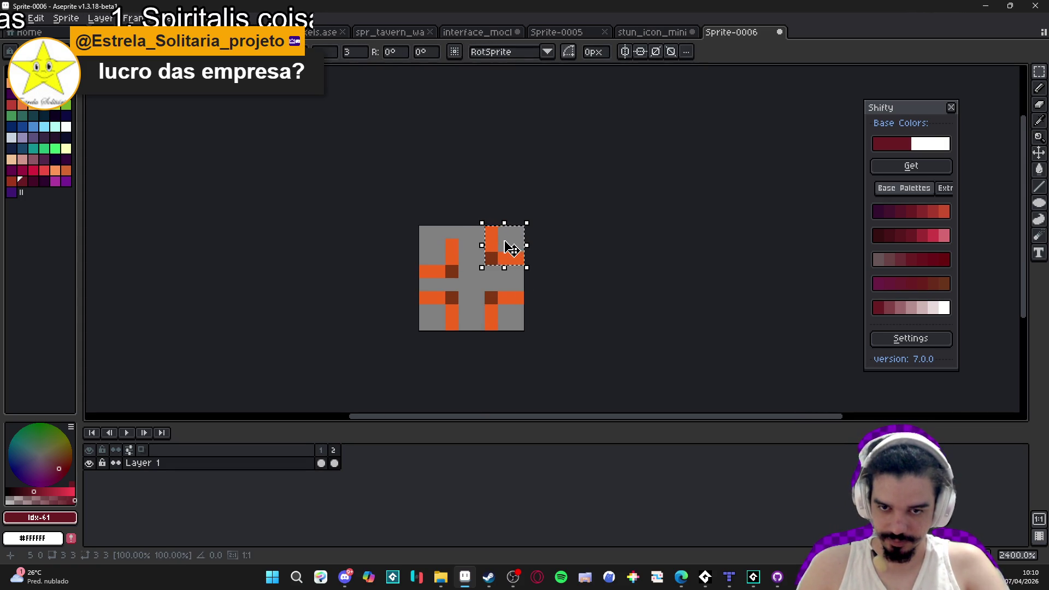
key(ctrl+d)
Raise the upper-left arm one pixel and play the animation preview.
drag(451, 272, 424, 242)
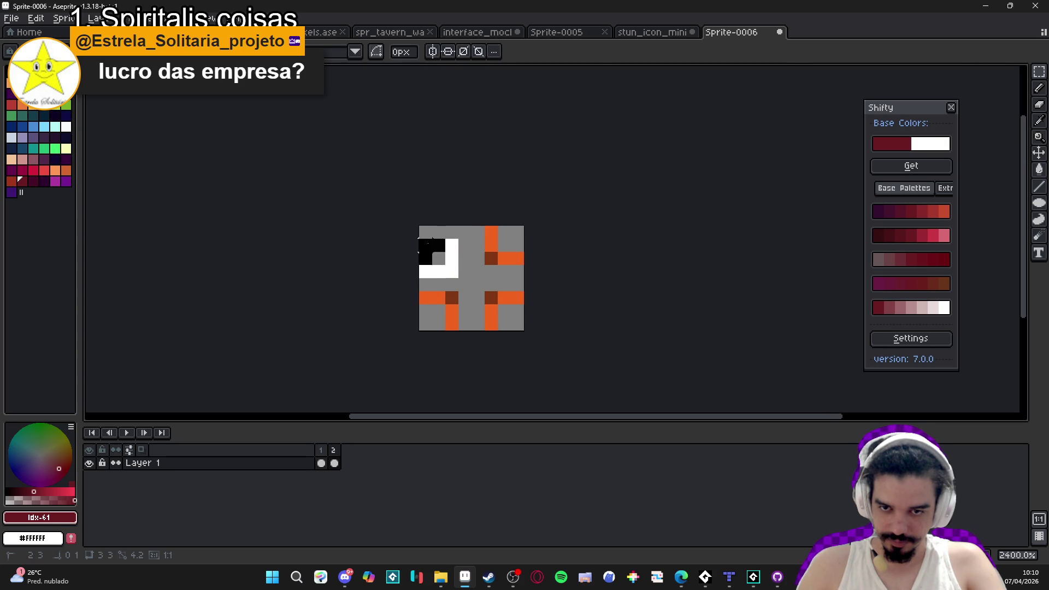
key(Up)
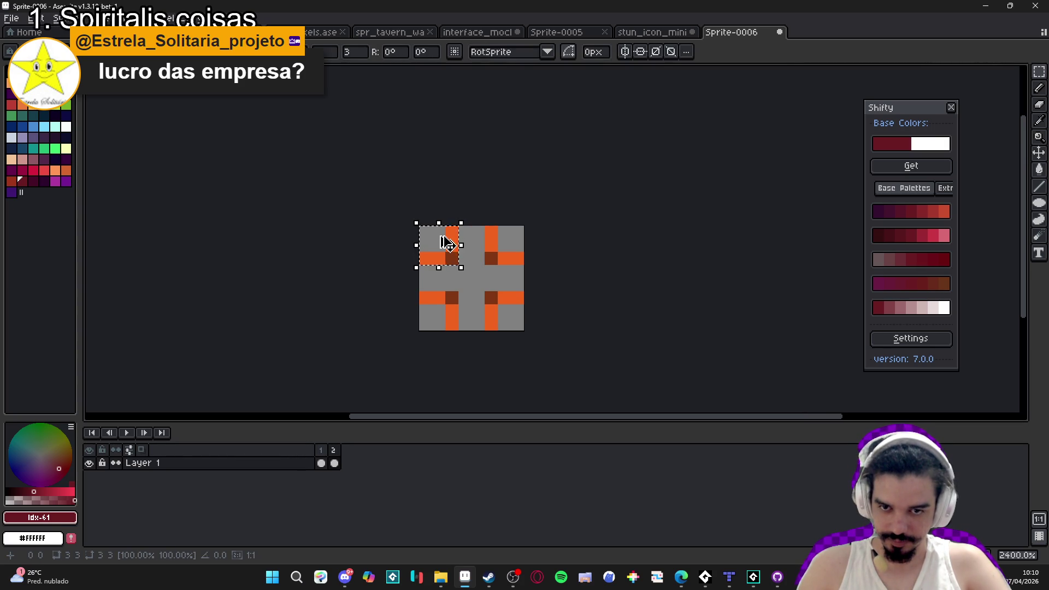
key(ctrl+d)
click(127, 433)
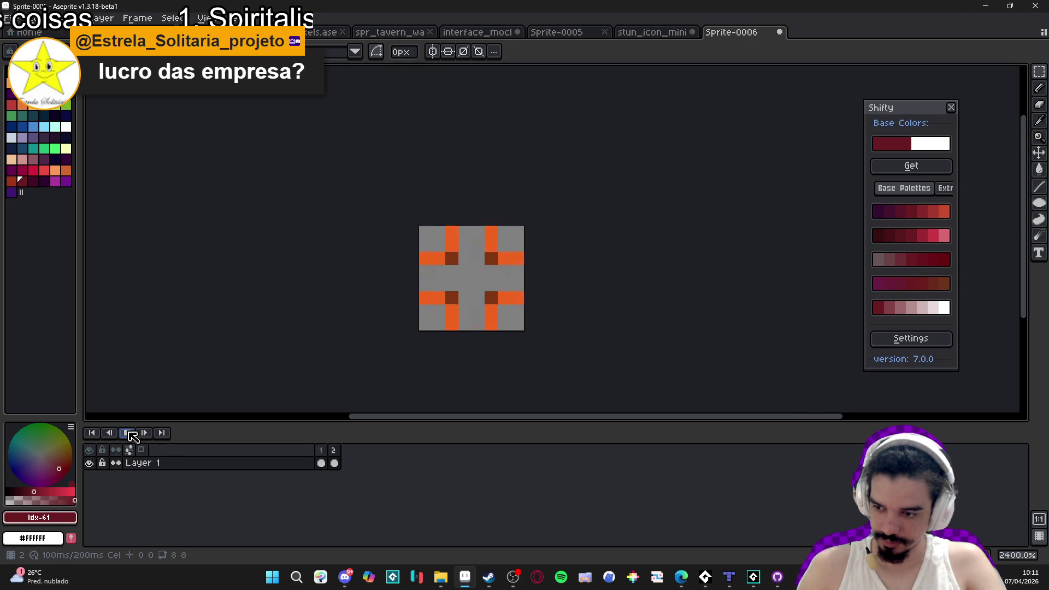
Stop playback and resize the canvas to 26×28 px with the crosshair centred.
click(129, 433)
scroll(475, 323, down, 3)
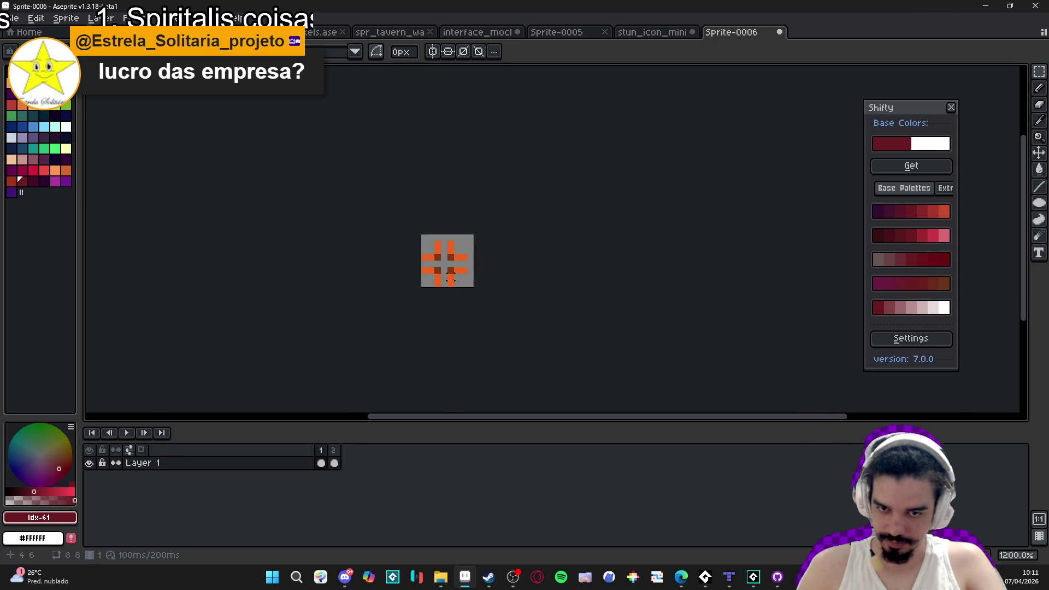
key(ctrl+alt+c)
drag(474, 268, 542, 269)
mouse_move(484, 236)
mouse_down()
mouse_move(483, 169)
mouse_move(478, 177)
mouse_move(486, 174)
mouse_up()
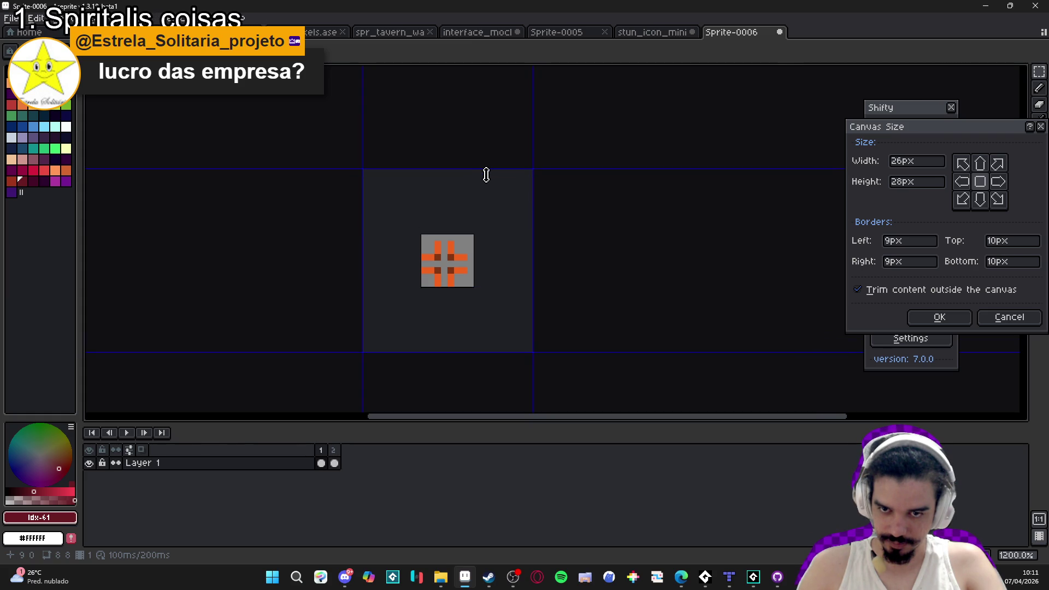
click(932, 317)
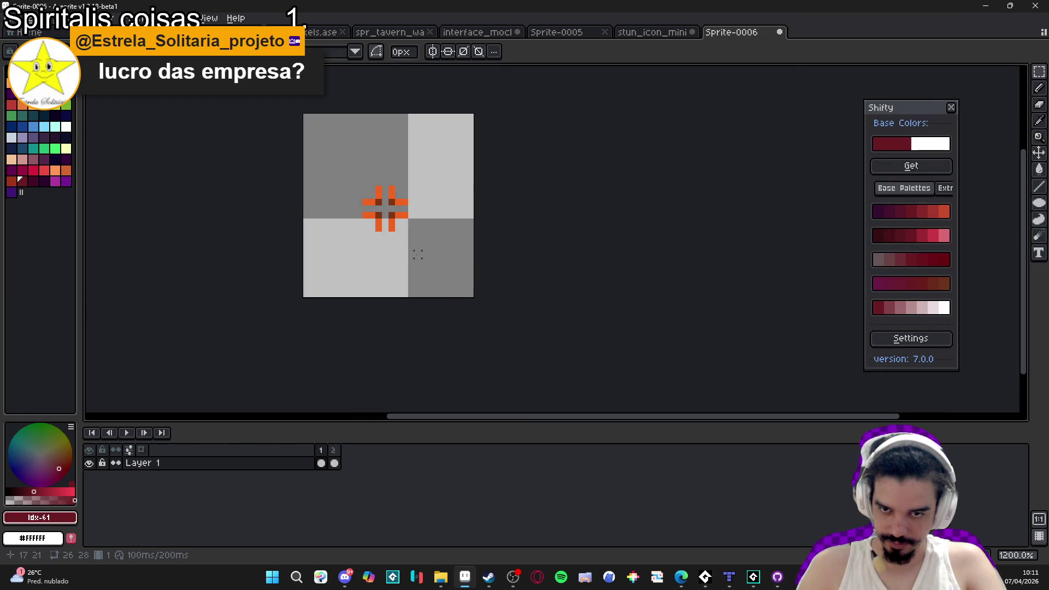
key(ctrl+a)
Flip between frames 1 and 2 to compare the compact and widened crosshair poses.
click(332, 463)
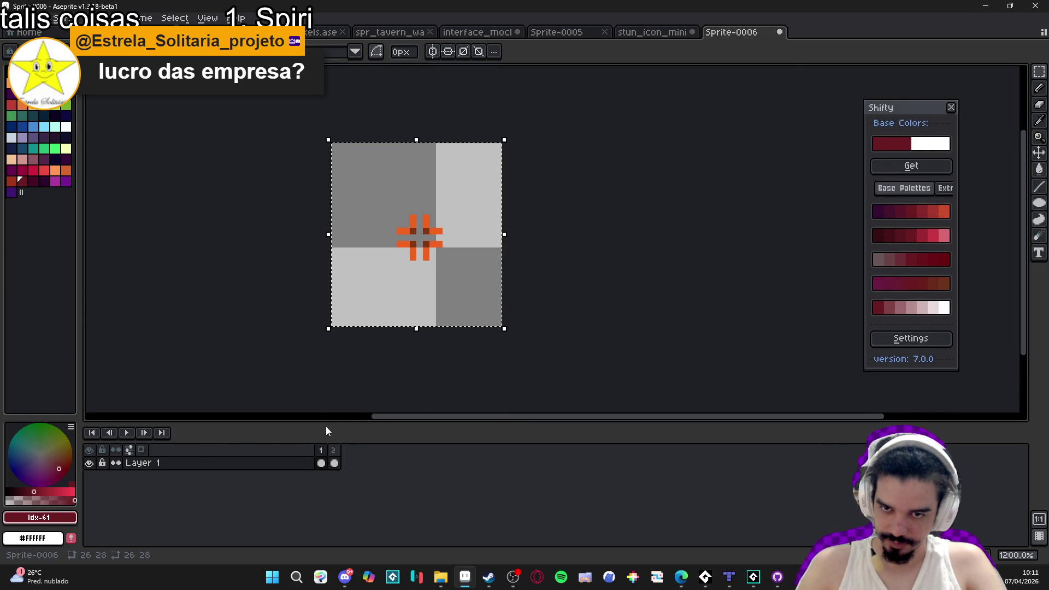
click(334, 463)
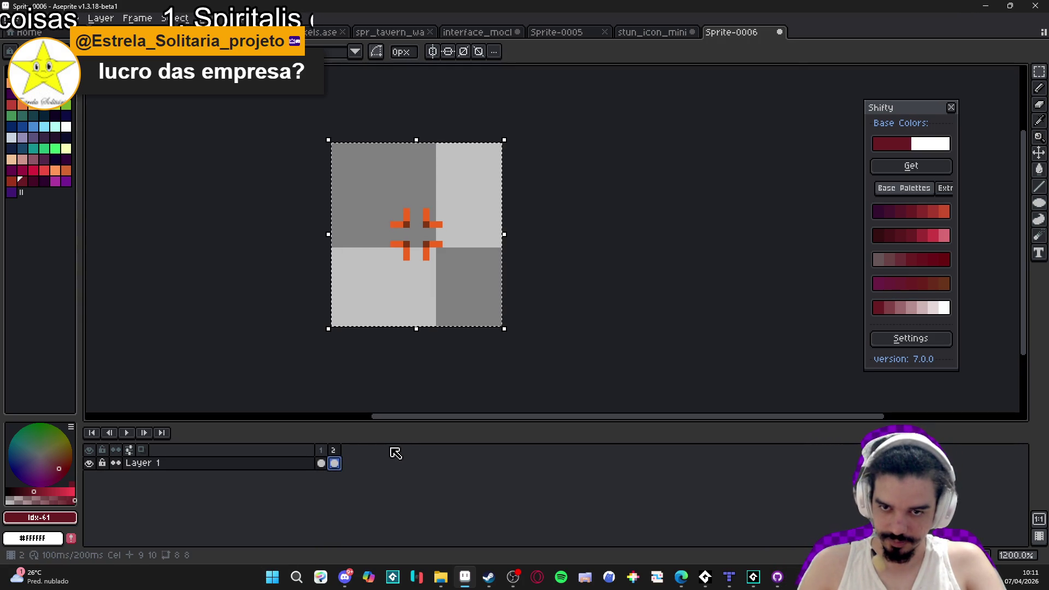
key(ctrl+d)
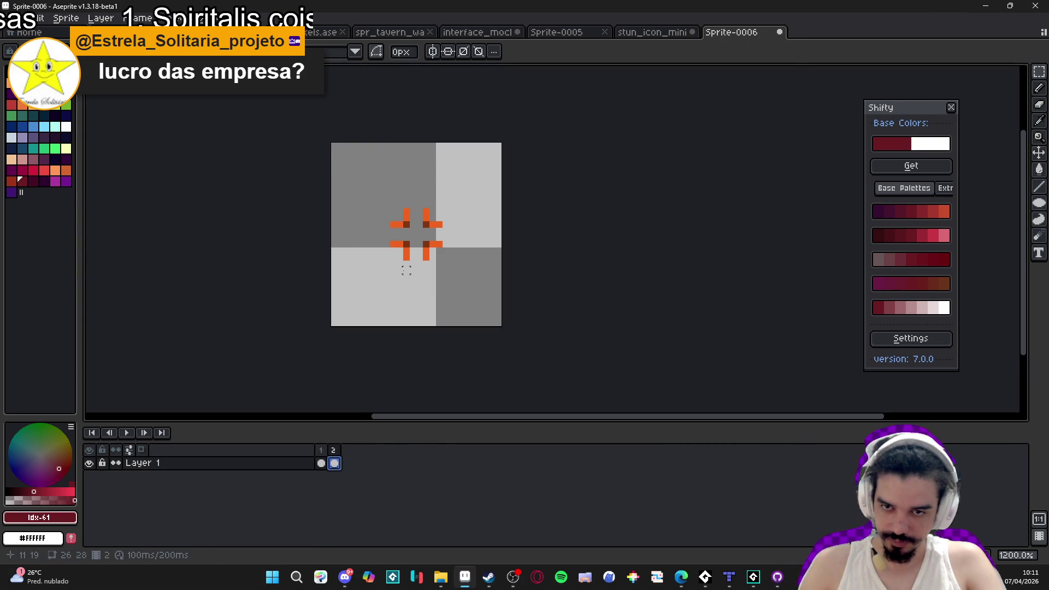
key(ctrl+a)
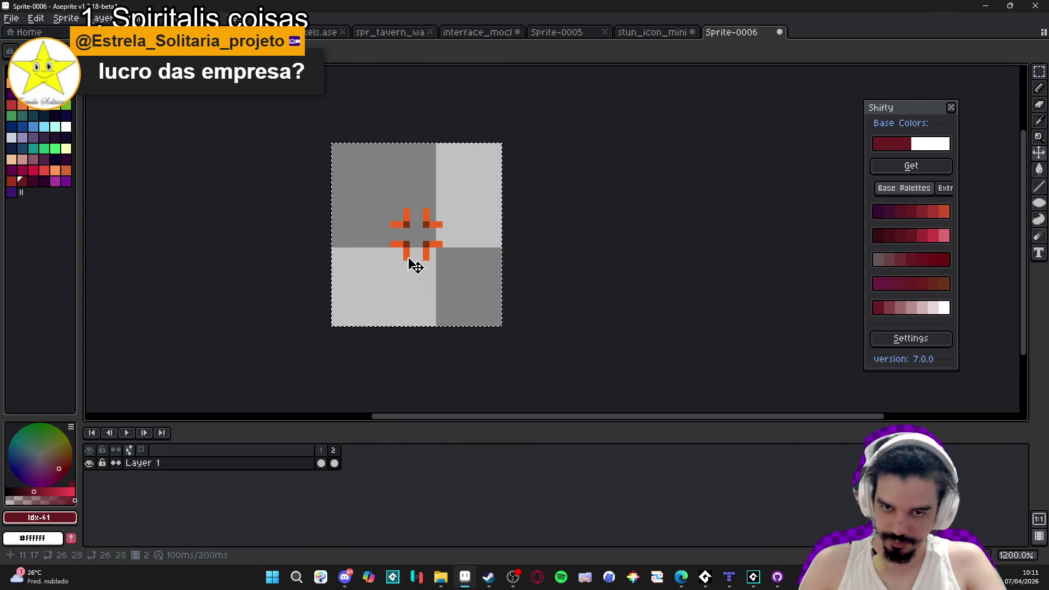
key(ctrl+d)
click(320, 463)
click(333, 456)
click(323, 457)
click(332, 456)
click(322, 452)
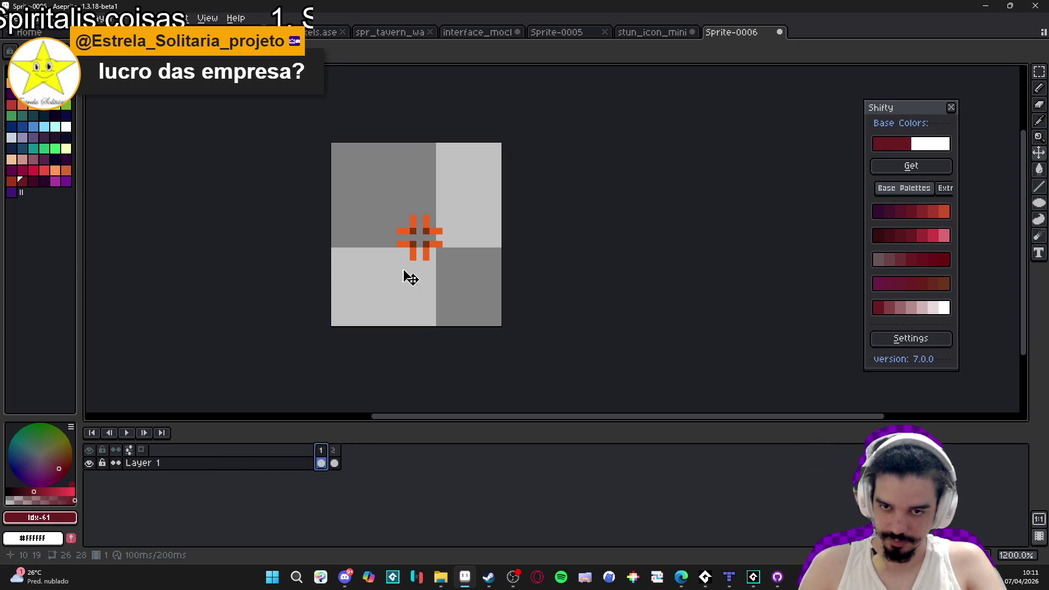
Duplicate Layer 1 and pick the darkest palette colour with the pencil on the original layer.
right_click(293, 465)
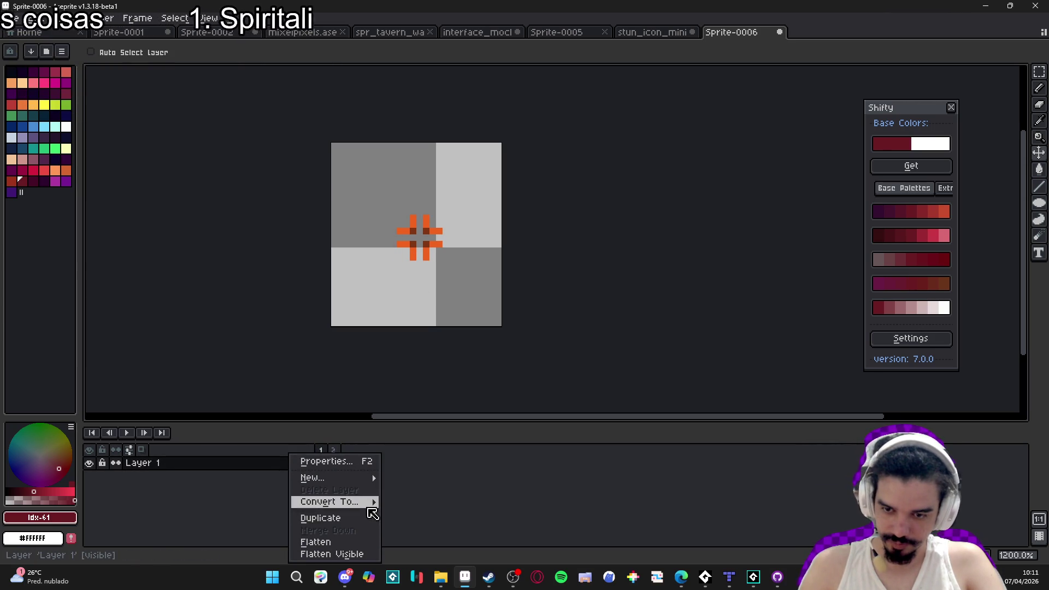
click(320, 518)
click(321, 477)
key(b)
click(11, 72)
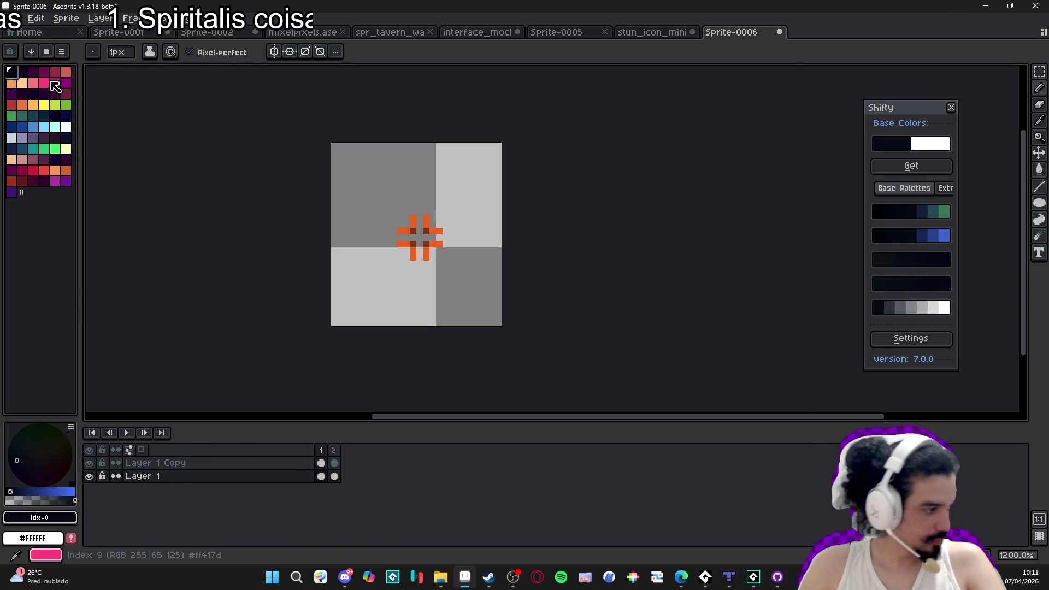
scroll(414, 226, up, 4)
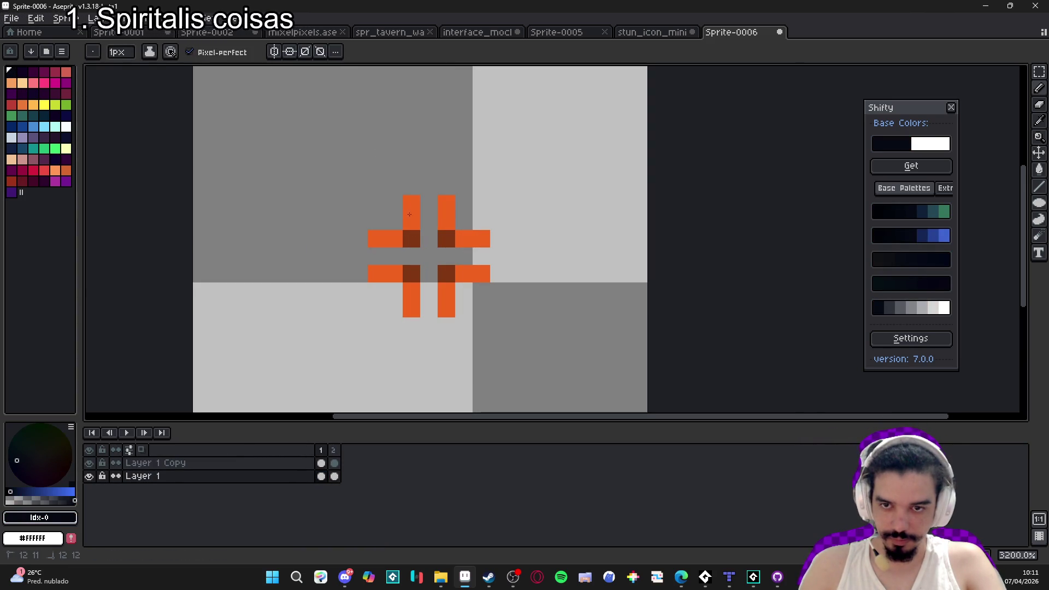
Paint the original layer's cross dark in frames 1 and 2.
click(459, 200)
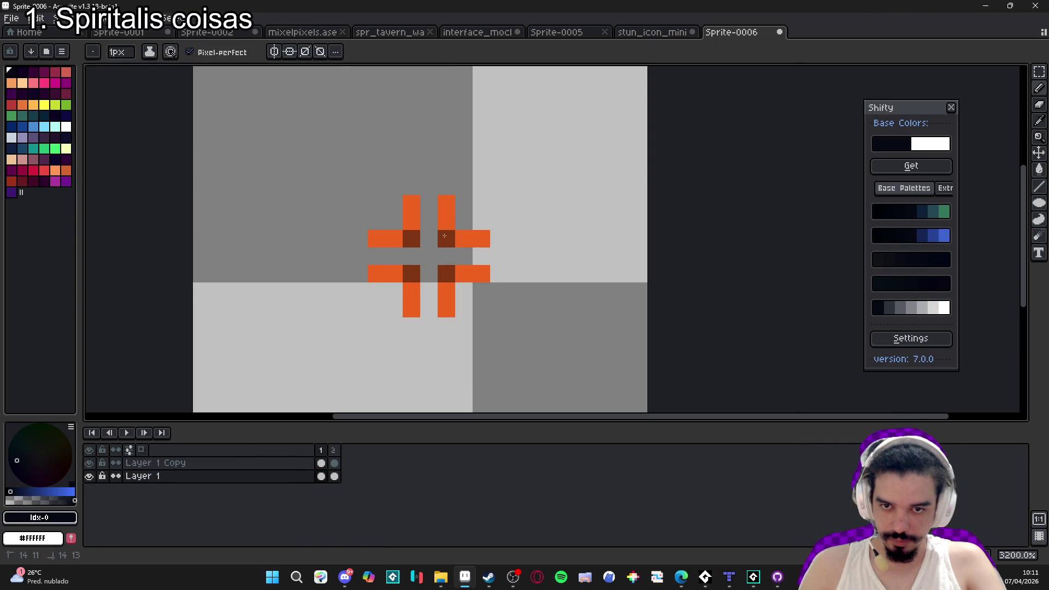
click(486, 261)
click(424, 309)
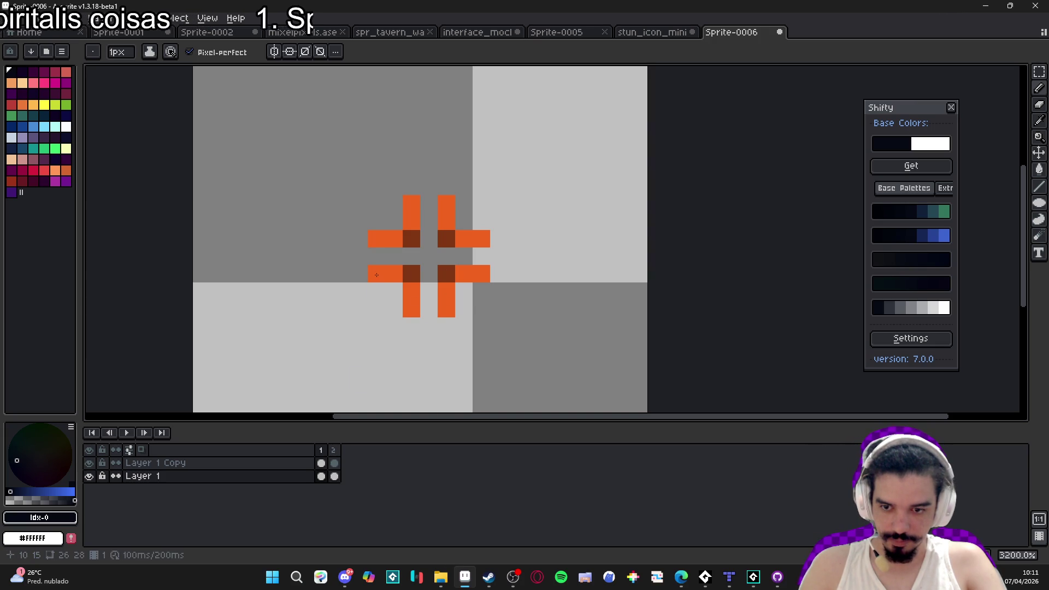
click(334, 476)
click(377, 289)
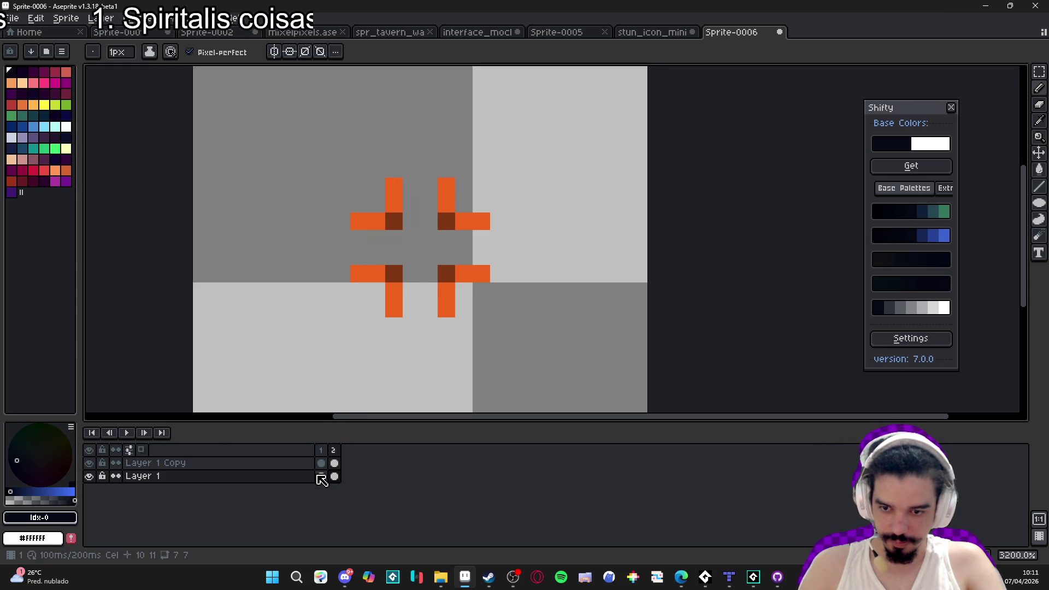
click(321, 477)
Hide Layer 1 Copy and apply the 5x5 blur convolution to the dark layer.
click(90, 464)
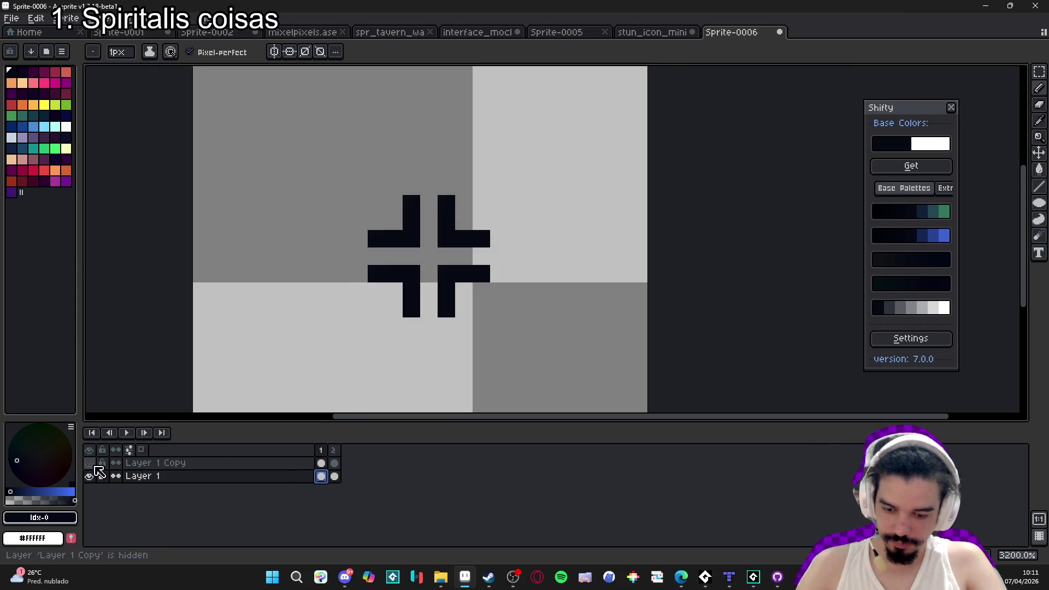
key(F9)
click(826, 143)
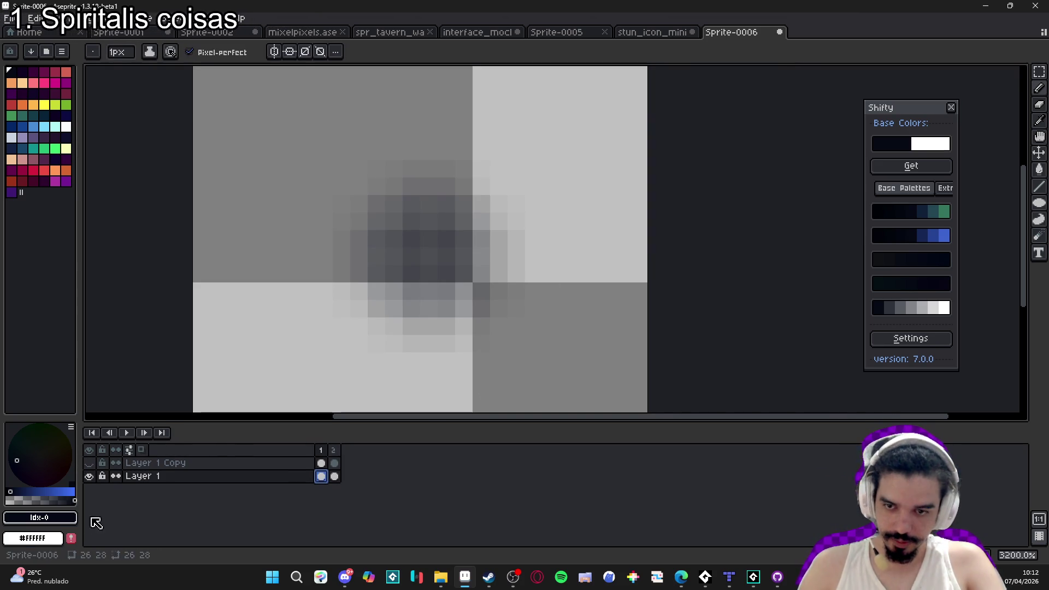
Show Layer 1 Copy again and step between frames 1 and 2.
click(89, 463)
scroll(367, 403, down, 4)
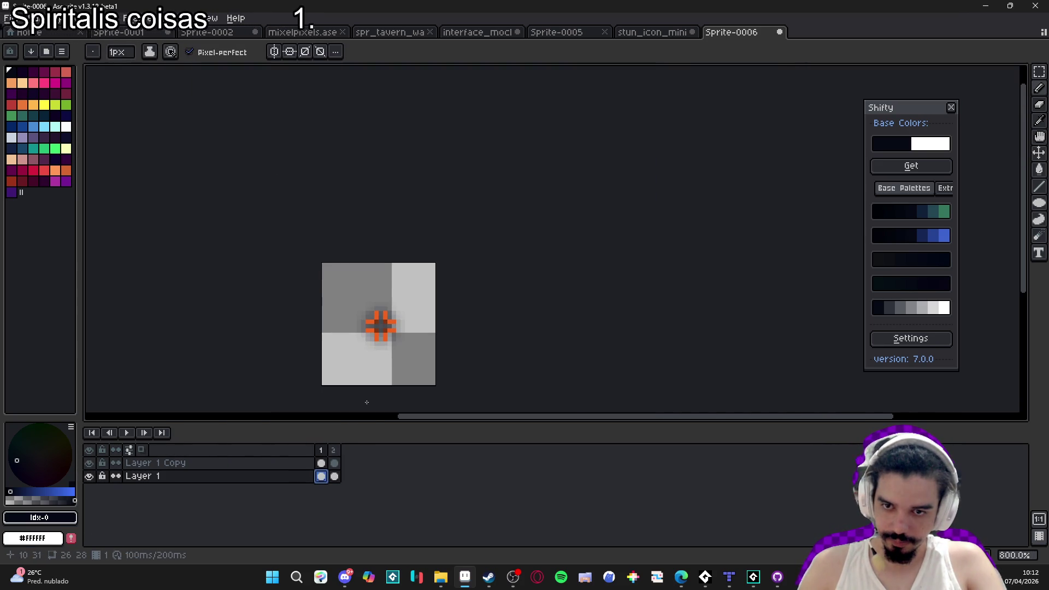
click(335, 450)
click(321, 450)
click(333, 450)
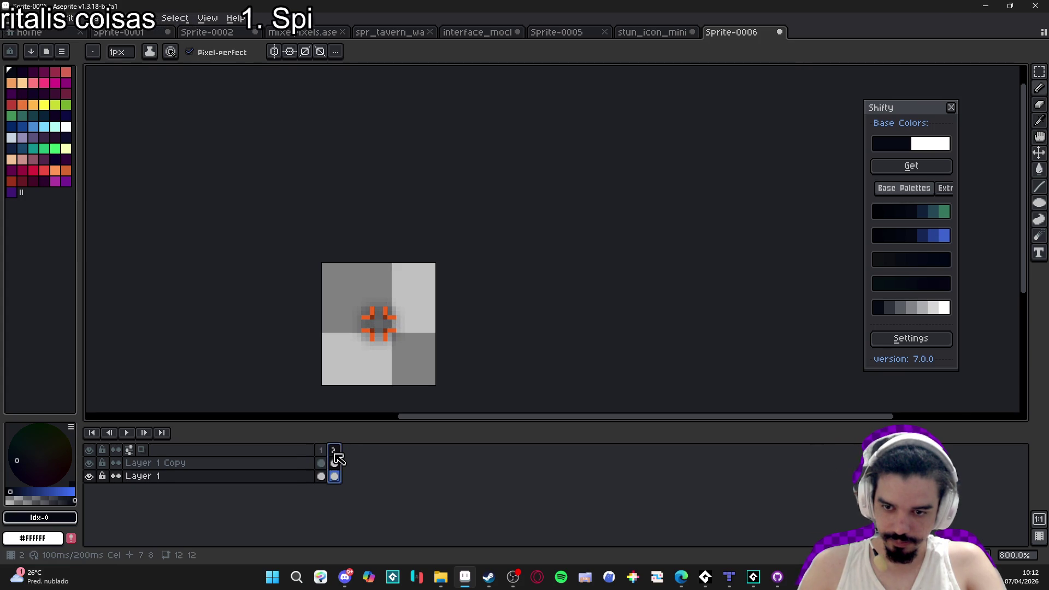
click(322, 478)
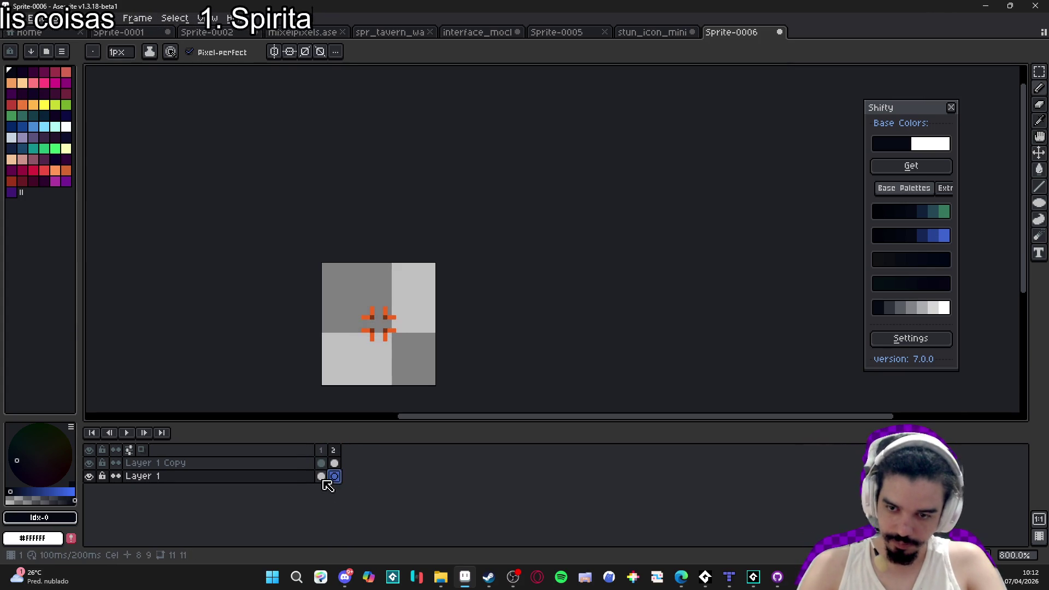
click(335, 476)
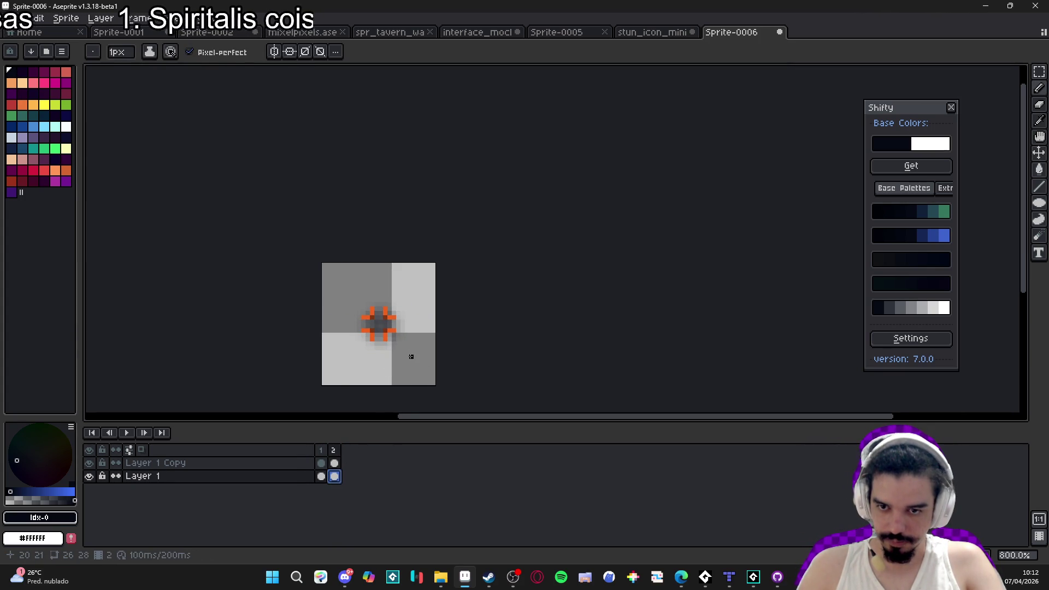
scroll(411, 357, down, 1)
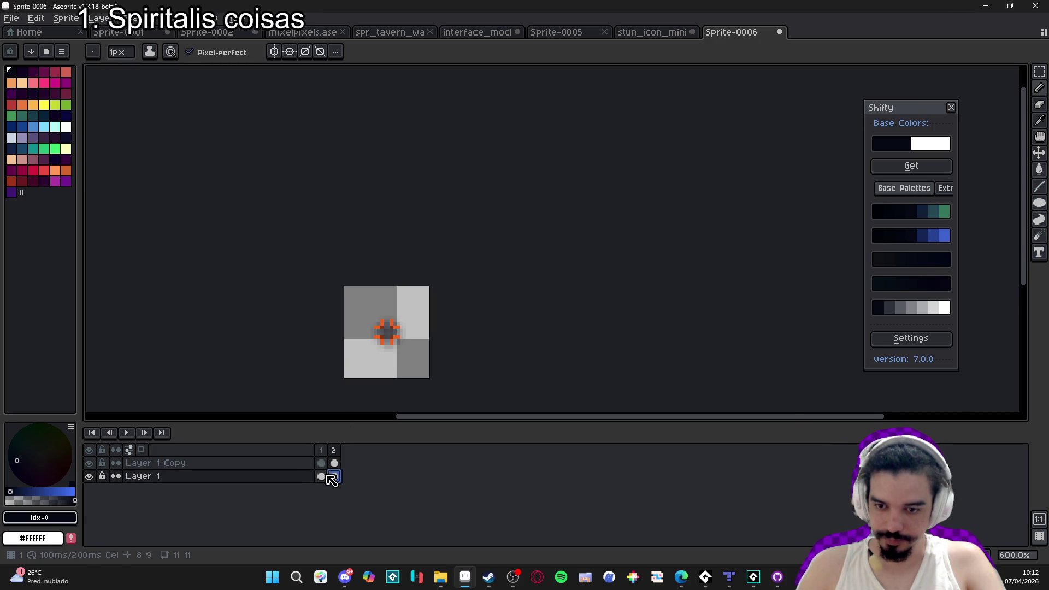
View the stun_icon_mini sprite for comparison, then return to Sprite-0006.
click(655, 34)
scroll(356, 324, down, 1)
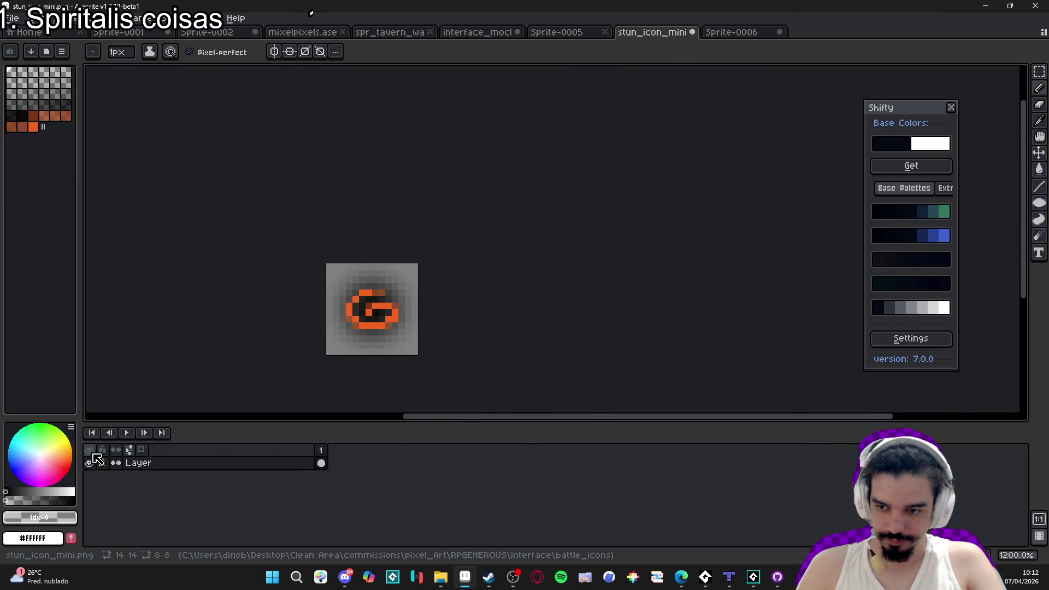
click(732, 34)
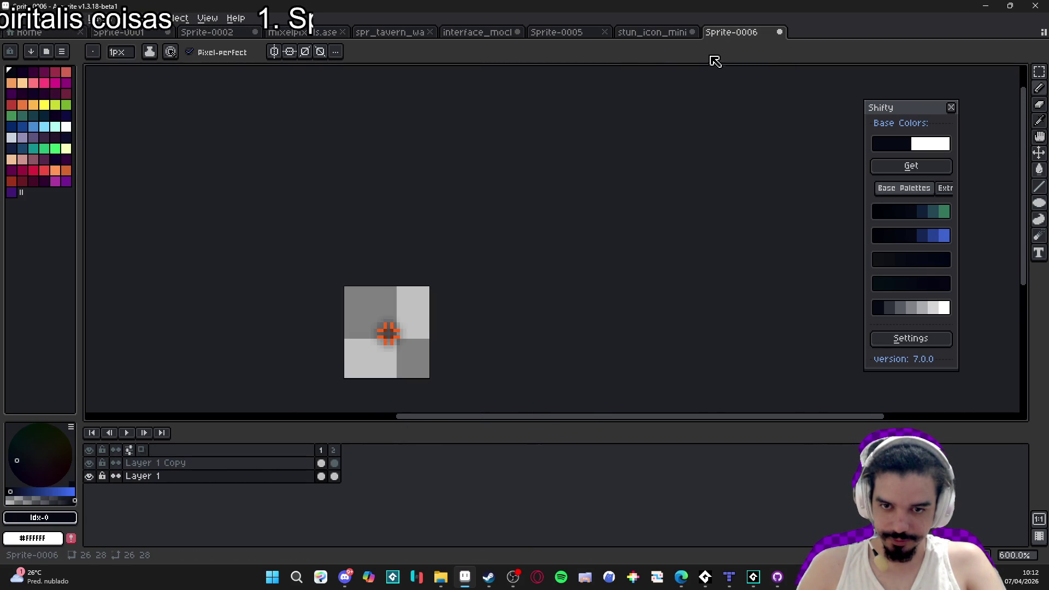
right_click(322, 479)
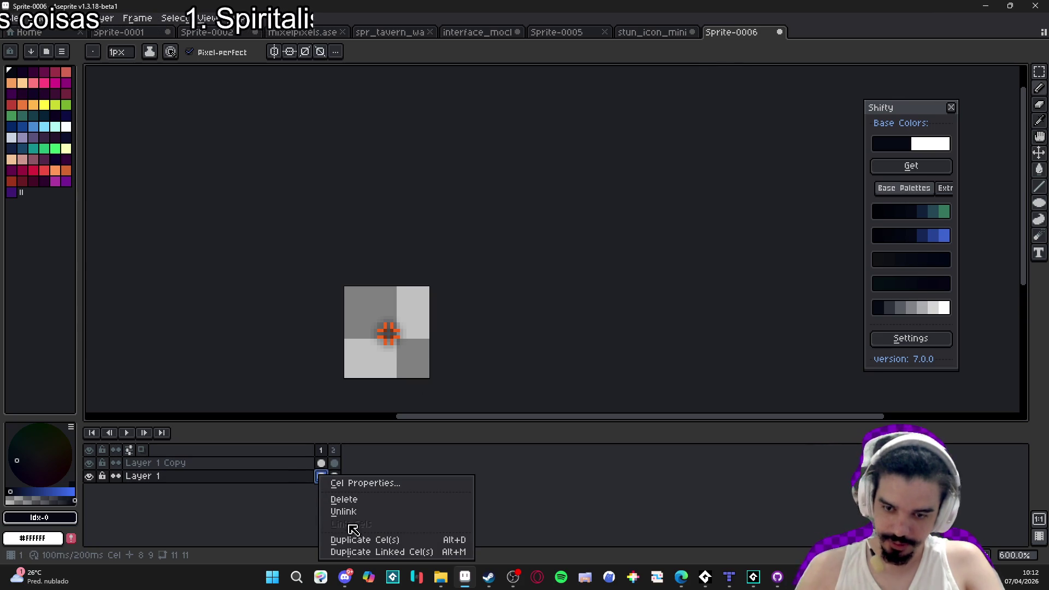
click(366, 540)
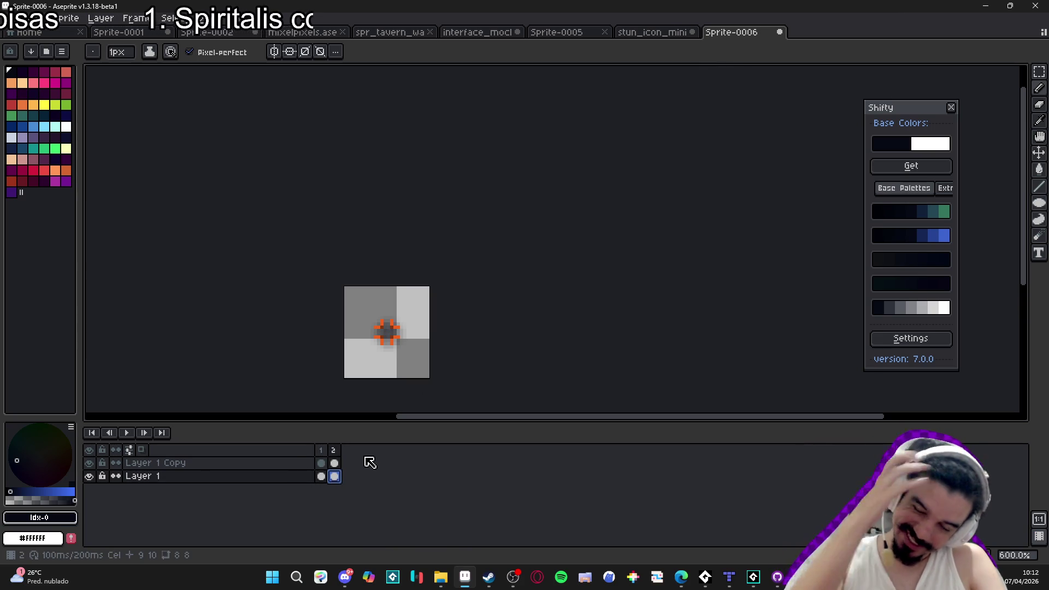
right_click(300, 477)
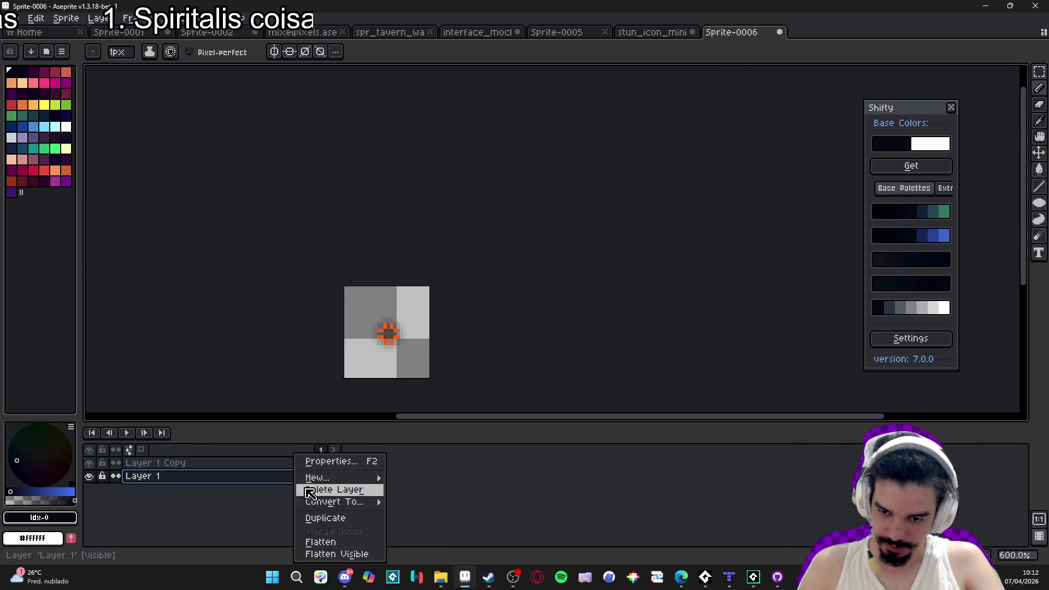
click(344, 517)
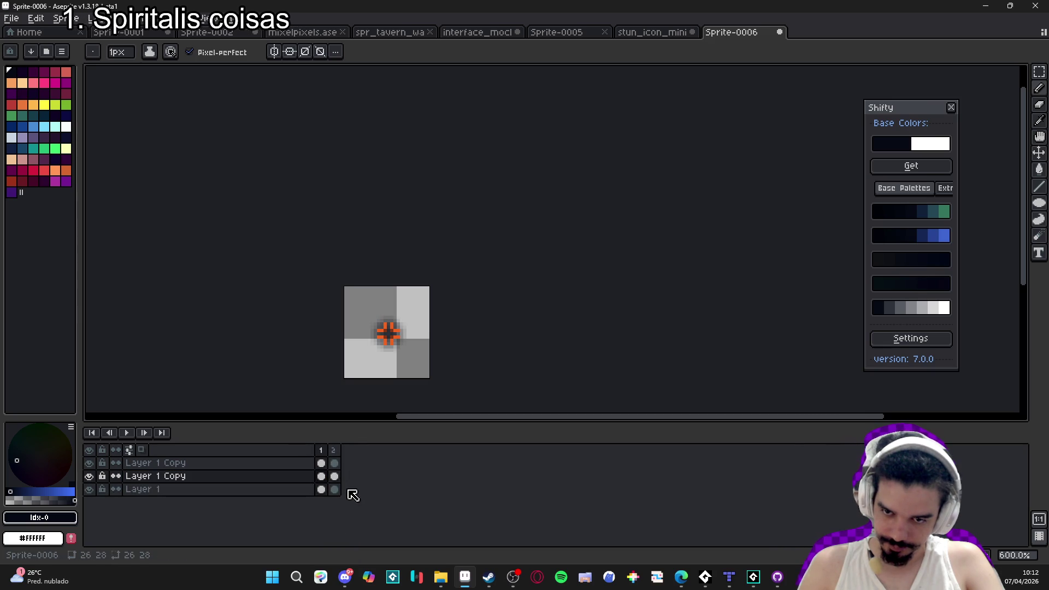
right_click(306, 476)
click(342, 530)
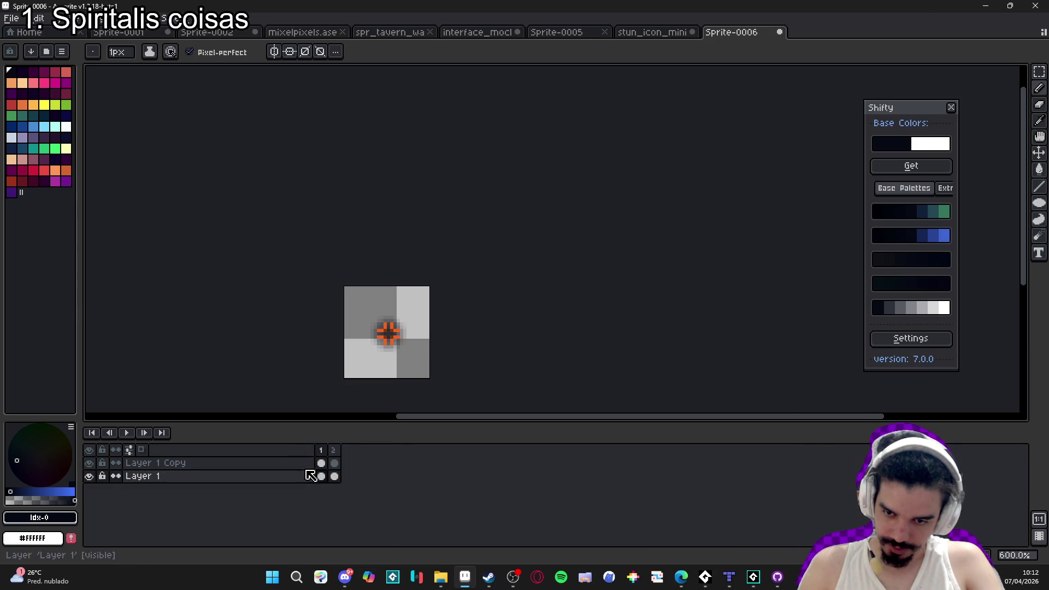
click(188, 465)
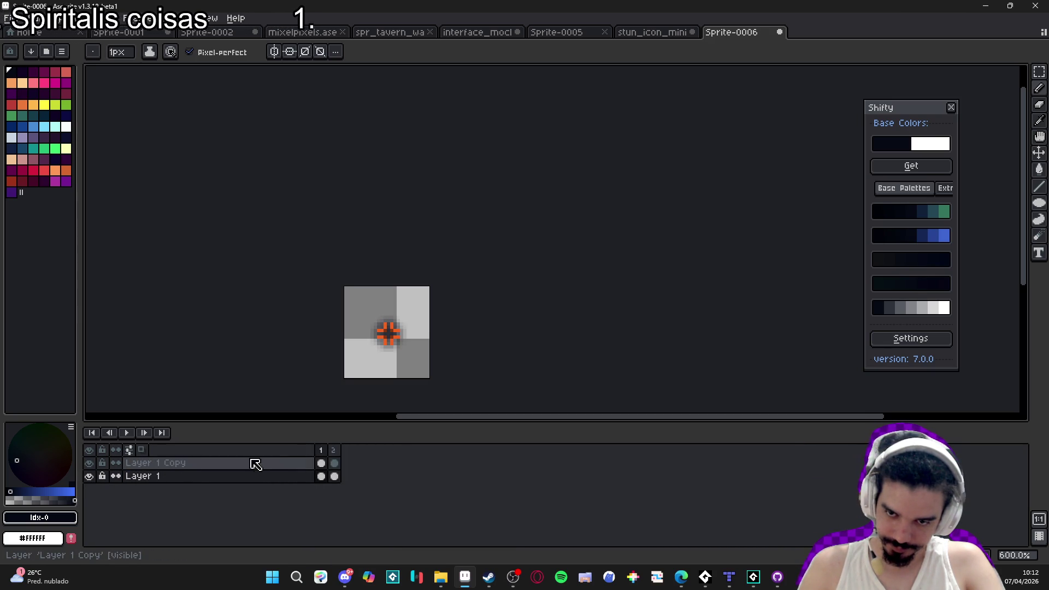
click(336, 451)
click(322, 451)
click(337, 453)
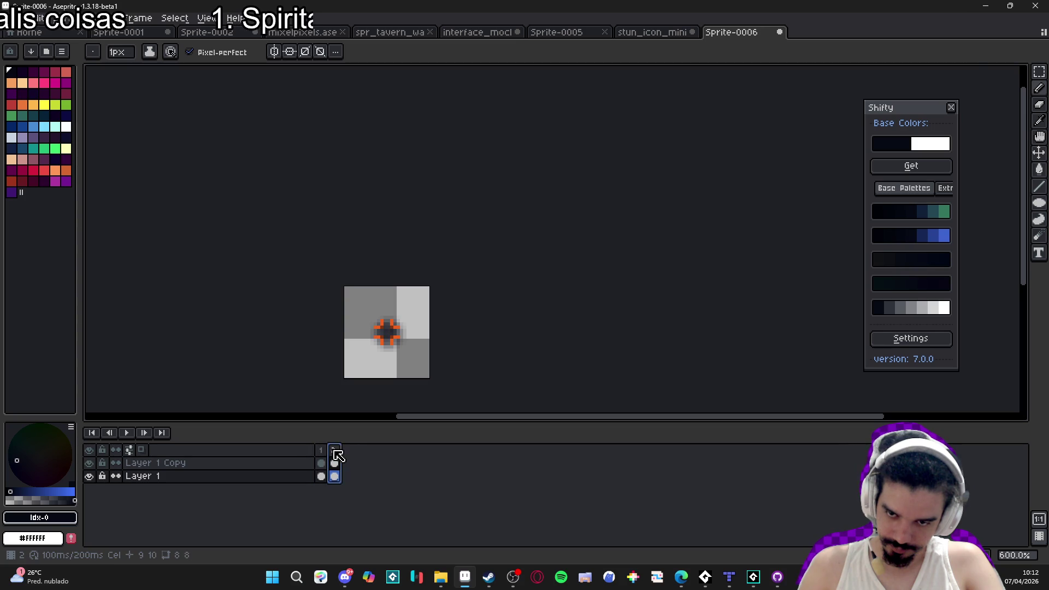
click(322, 450)
click(335, 449)
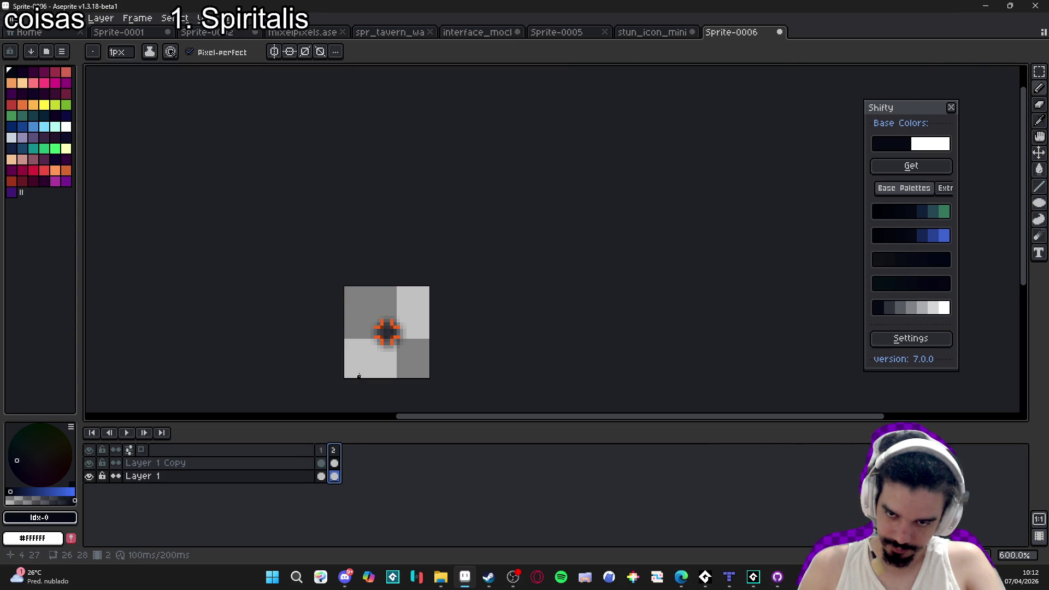
scroll(358, 377, up, 6)
ctrl+click(380, 347)
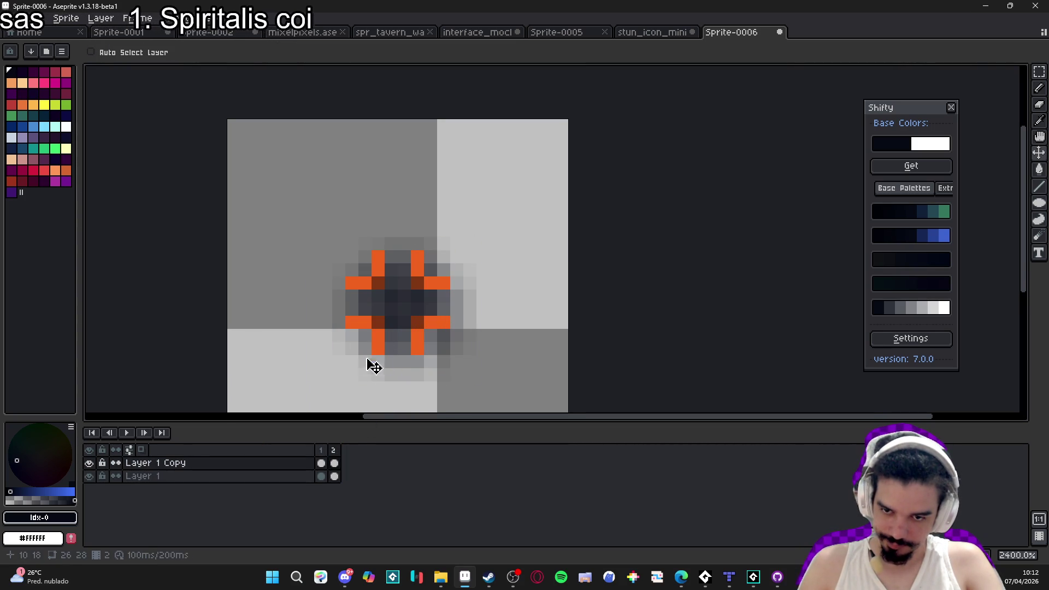
Drag frame 1's orange cross into alignment and play the animation to check.
drag(375, 344, 379, 353)
click(321, 463)
click(335, 463)
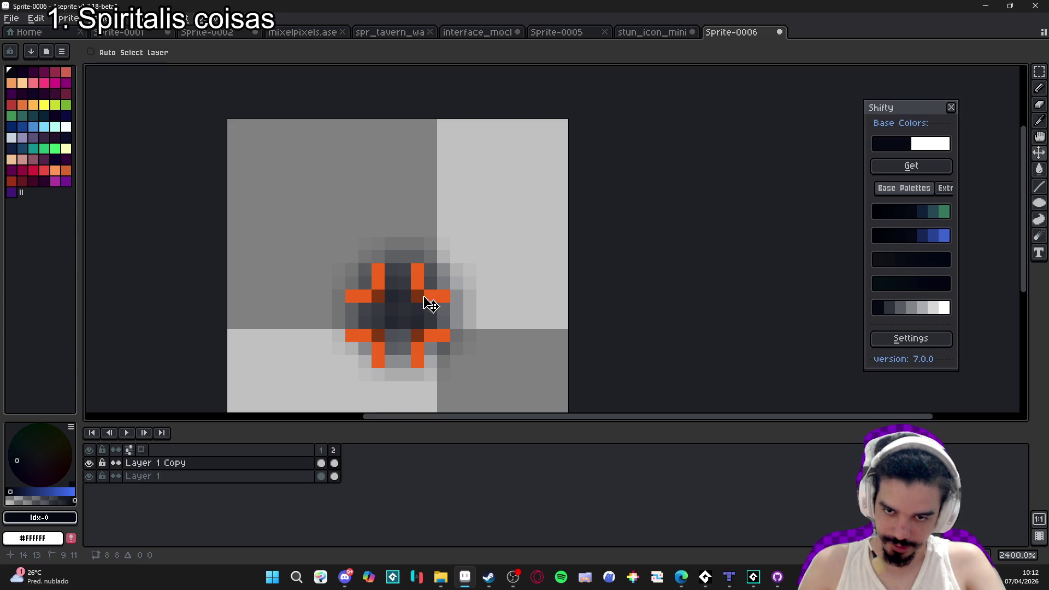
scroll(365, 377, down, 3)
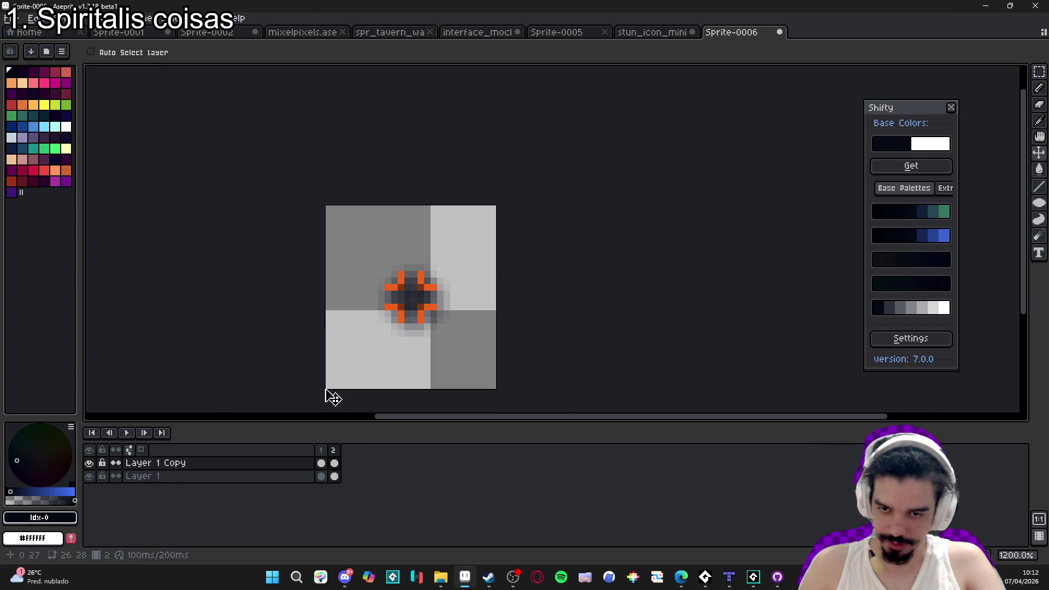
click(126, 432)
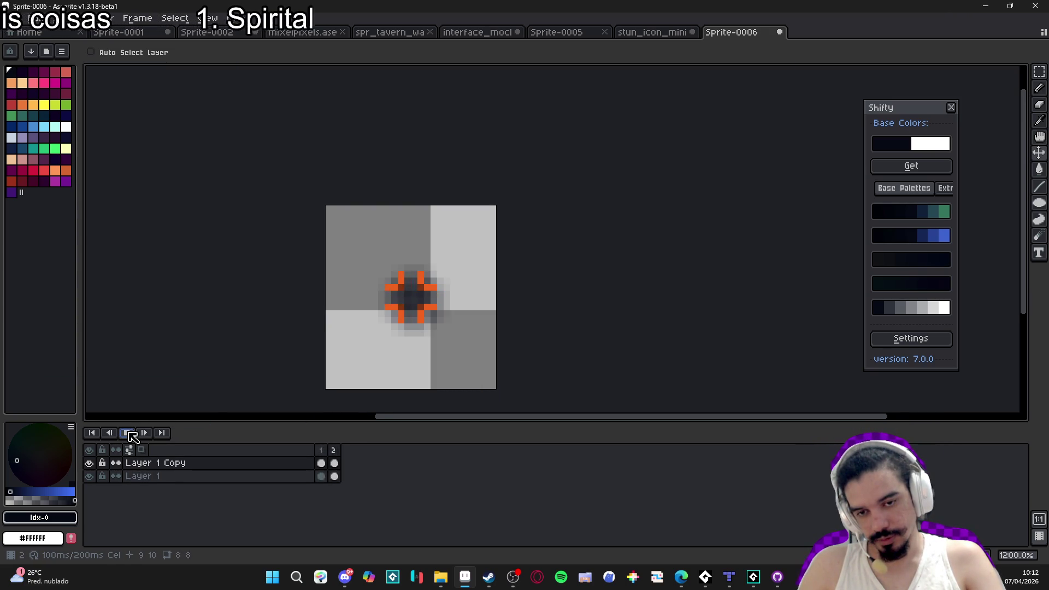
click(130, 433)
Trim the sprite to an 11x11 canvas around the crosshair and open Canvas Size.
scroll(496, 326, down, 3)
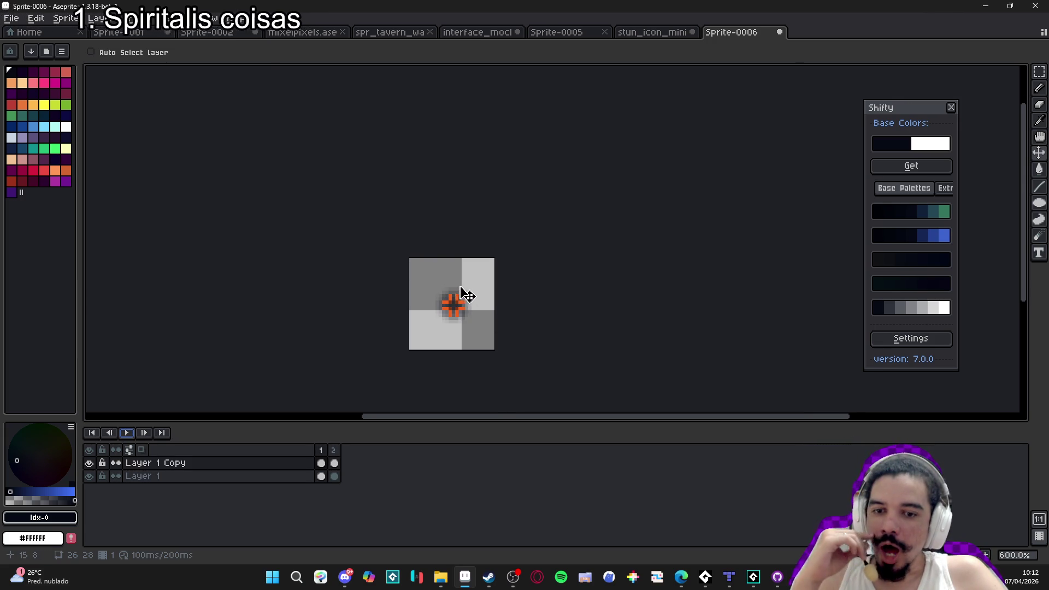
click(81, 21)
click(75, 129)
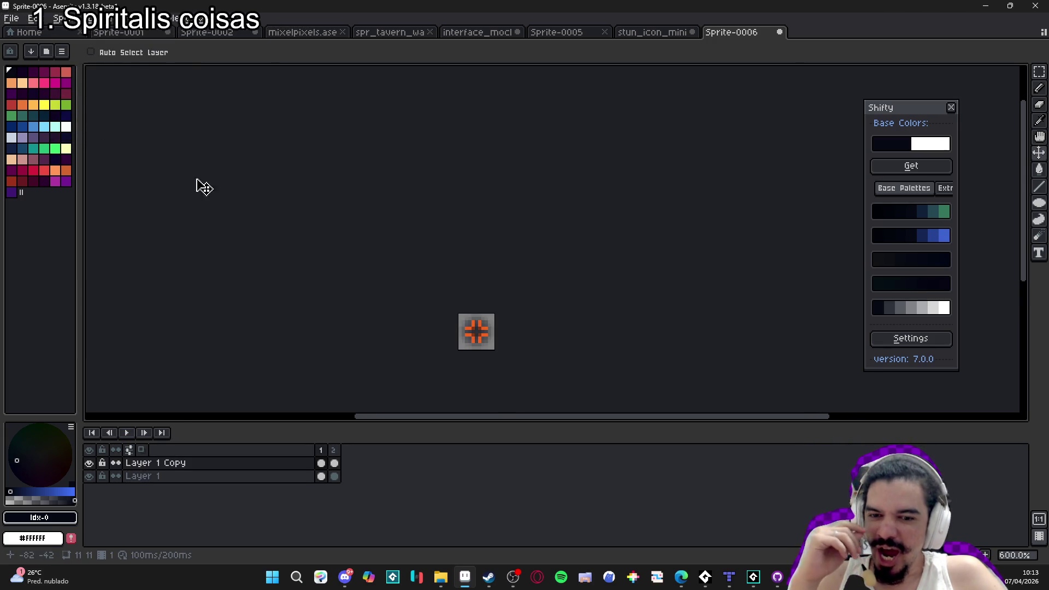
key(ctrl+alt+c)
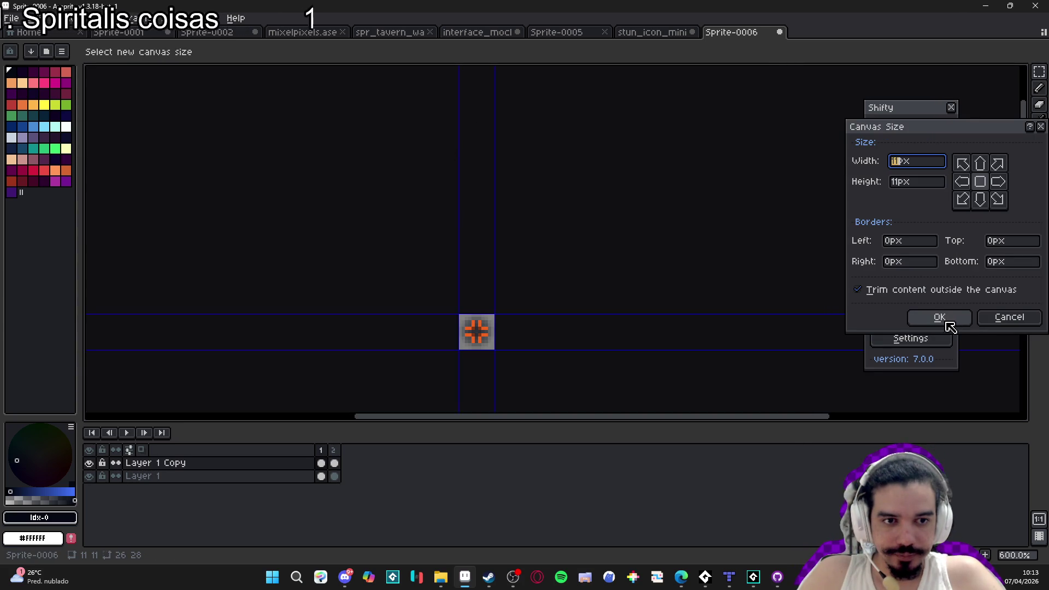
Cancel the Canvas Size and Sprite Size dialogs without changes.
click(1009, 319)
click(73, 23)
click(131, 86)
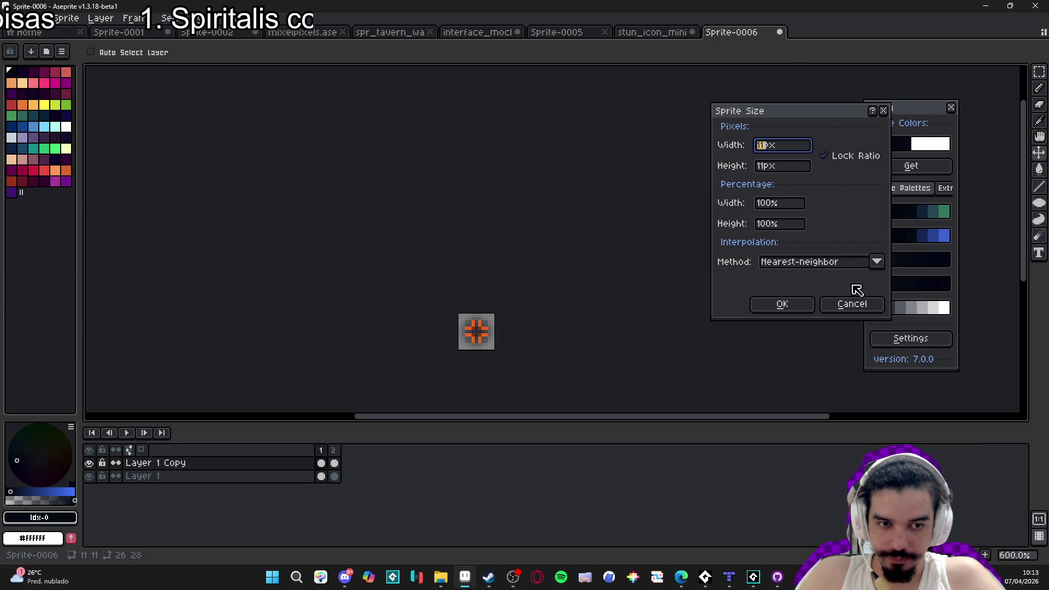
click(853, 304)
Compare stun_icon_mini with Sprite-0006 and play the crosshair animation.
click(656, 33)
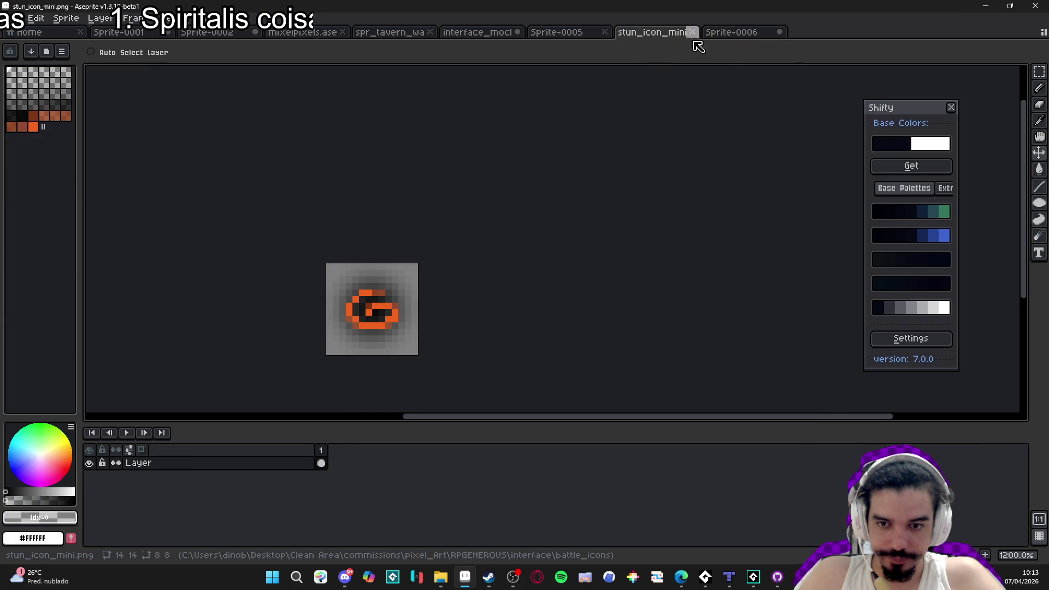
click(751, 33)
click(650, 33)
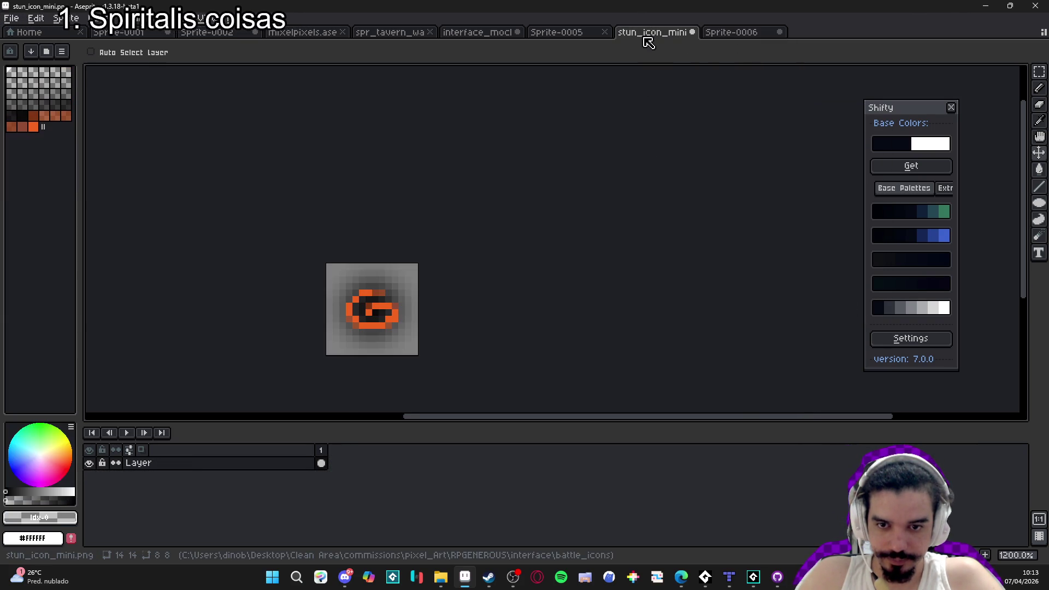
click(736, 33)
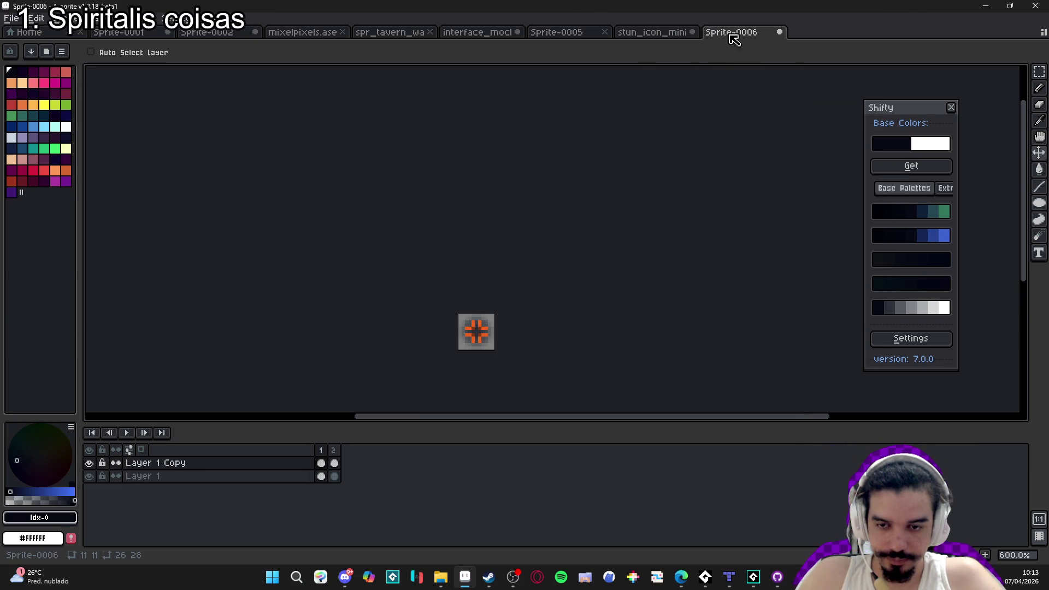
click(127, 432)
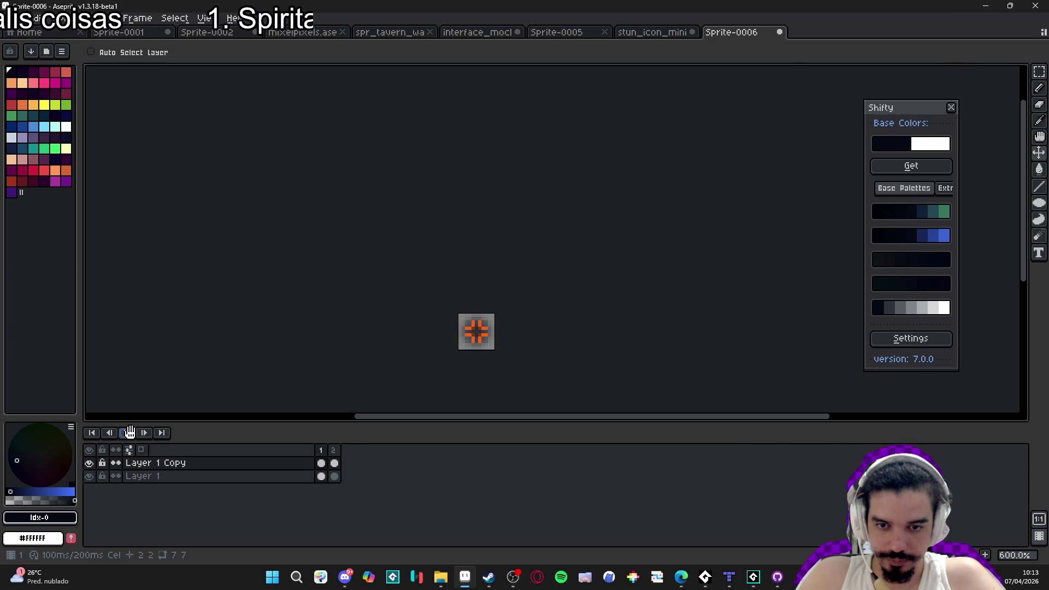
Close stun_icon_mini, choosing Don't Save.
key(ctrl+shift+Tab)
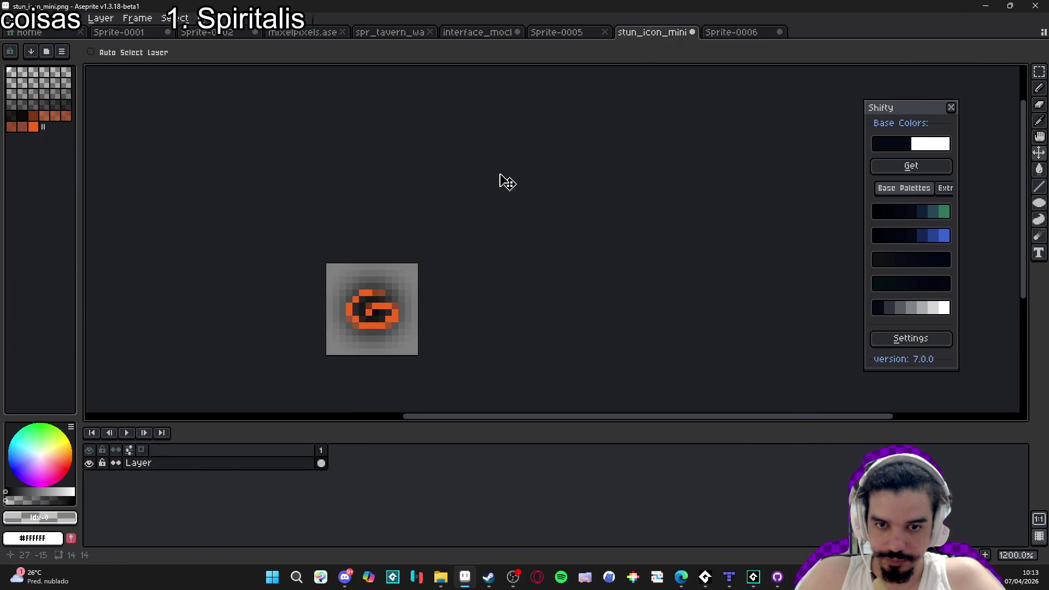
click(692, 32)
click(546, 313)
Browse the battle_icons files and drag spr_deezy_icon into Aseprite to open it.
click(442, 578)
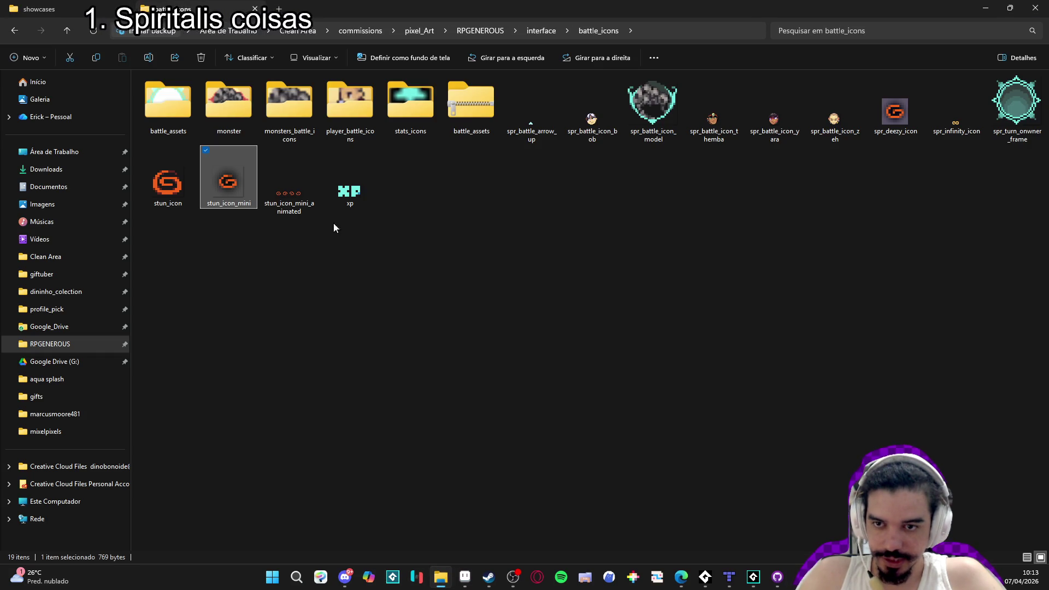
click(299, 198)
click(177, 196)
click(224, 194)
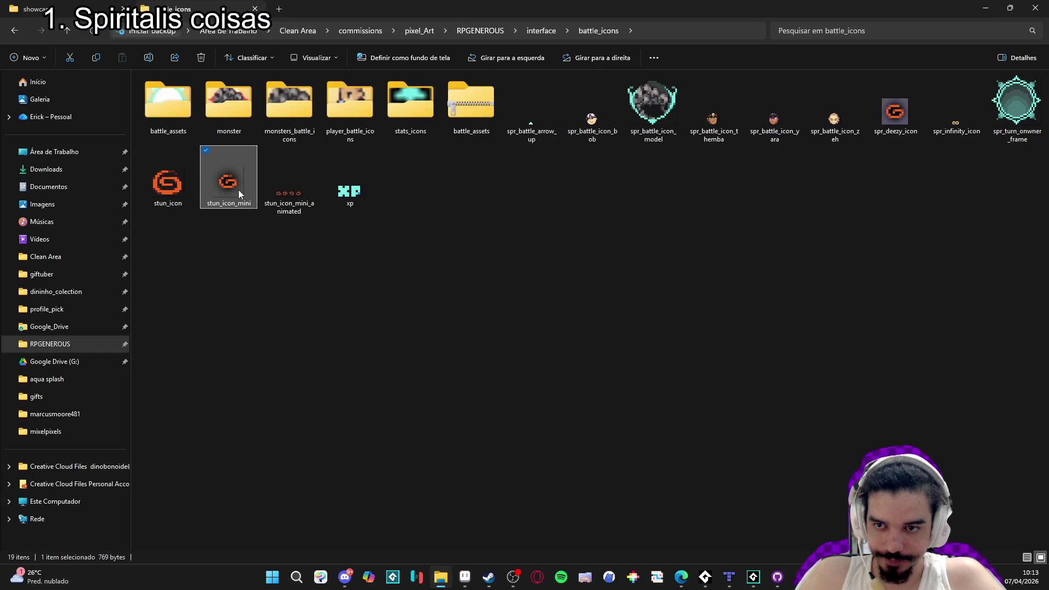
click(302, 200)
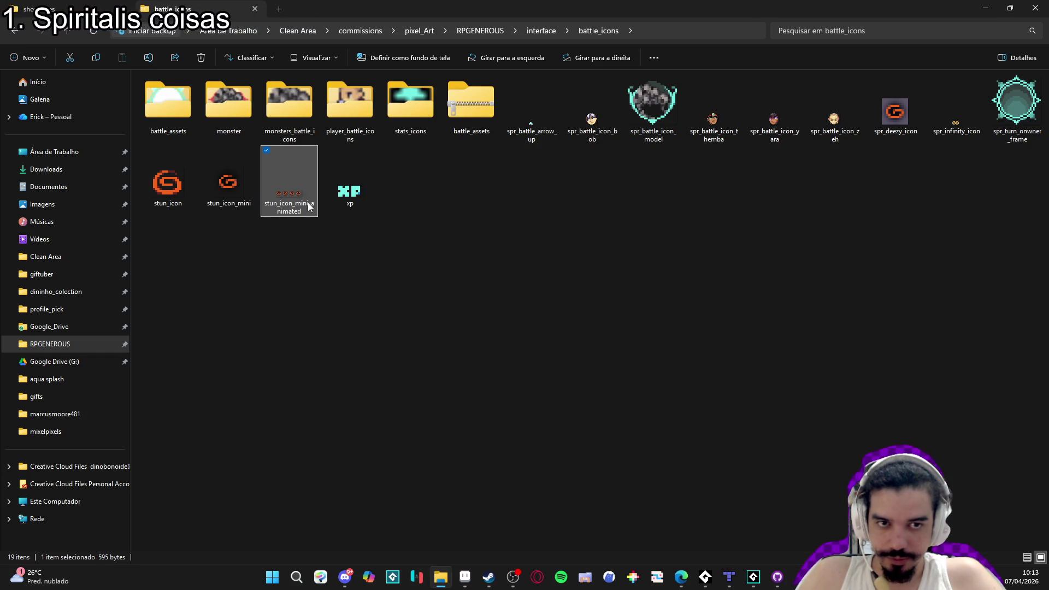
click(902, 114)
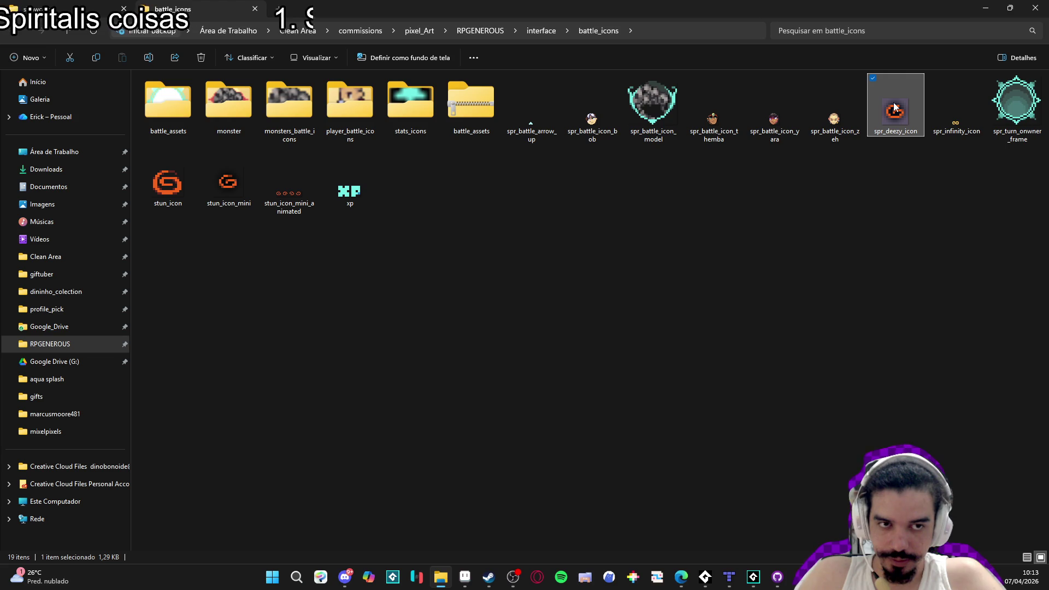
mouse_move(895, 108)
mouse_down()
mouse_move(756, 375)
mouse_move(468, 579)
mouse_move(524, 306)
mouse_move(492, 259)
mouse_up()
scroll(612, 240, up, 2)
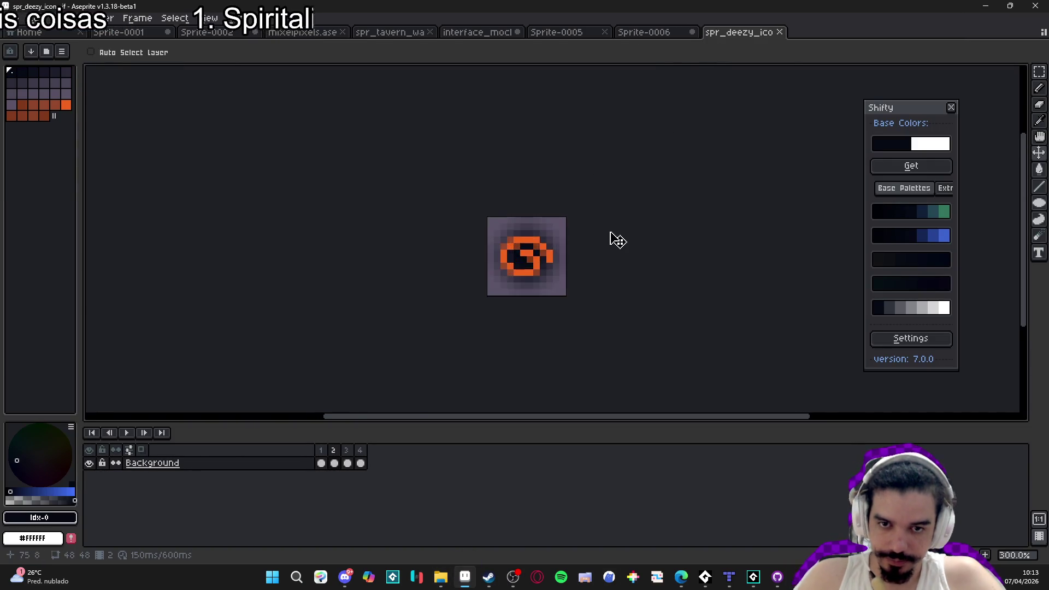
click(167, 18)
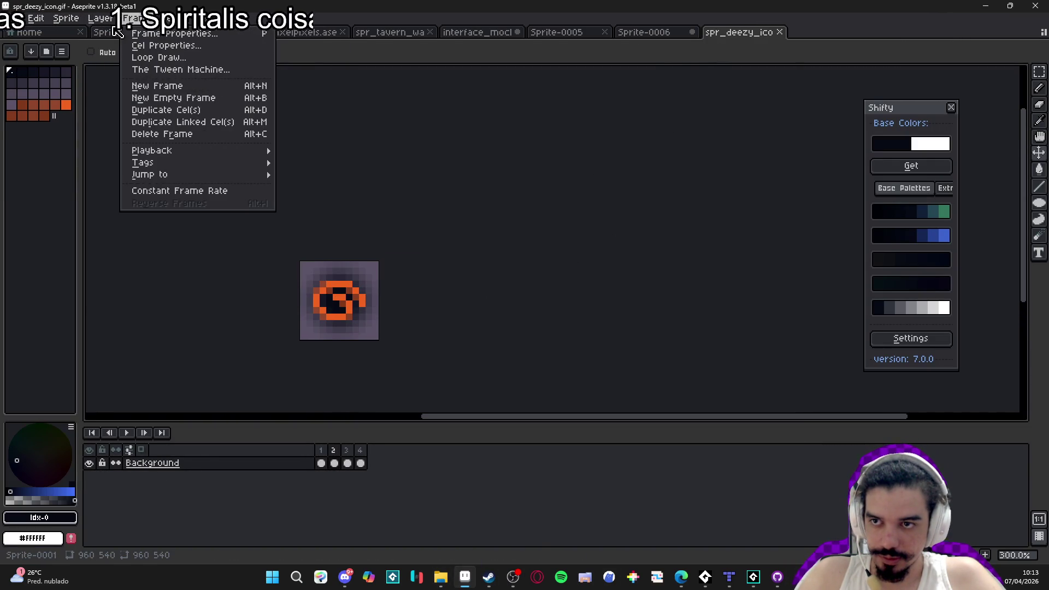
Check spr_deezy_icon's frame duration, then return to Sprite-0006.
click(146, 191)
click(571, 311)
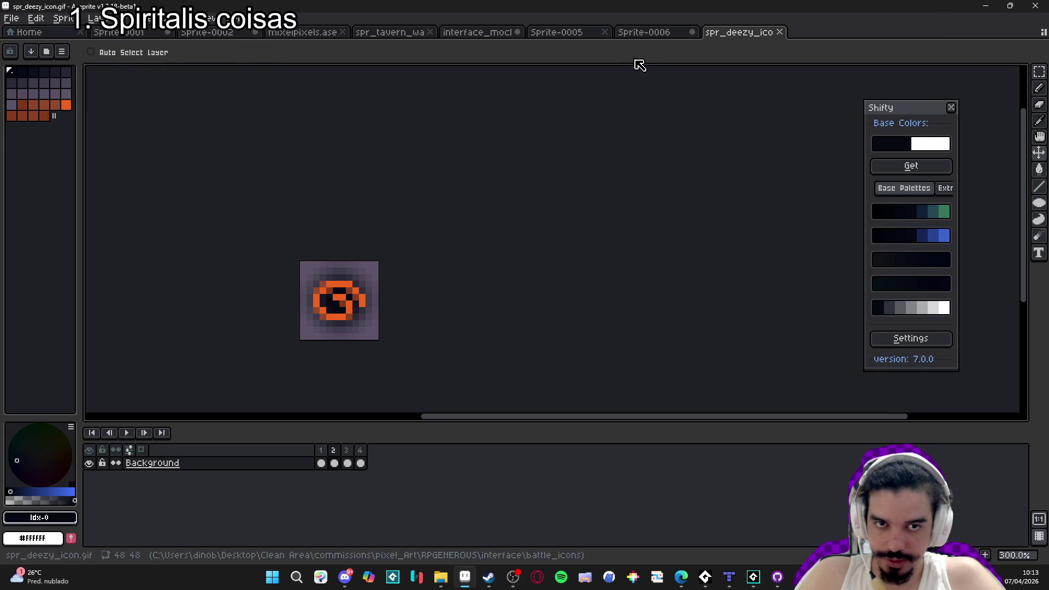
click(644, 34)
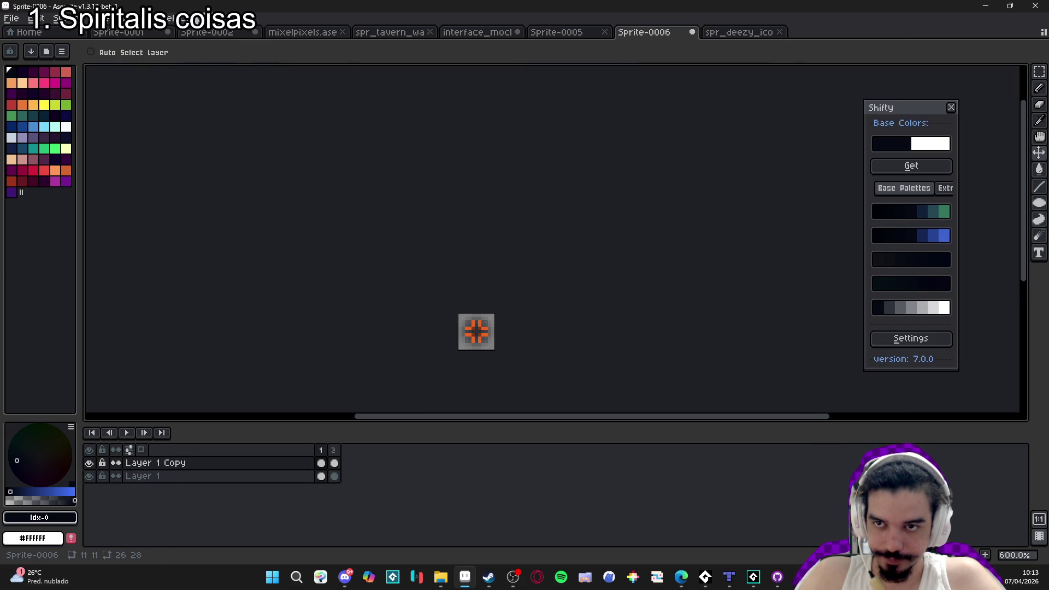
Set both crosshair frames to 150 ms and play the animation to check.
click(204, 18)
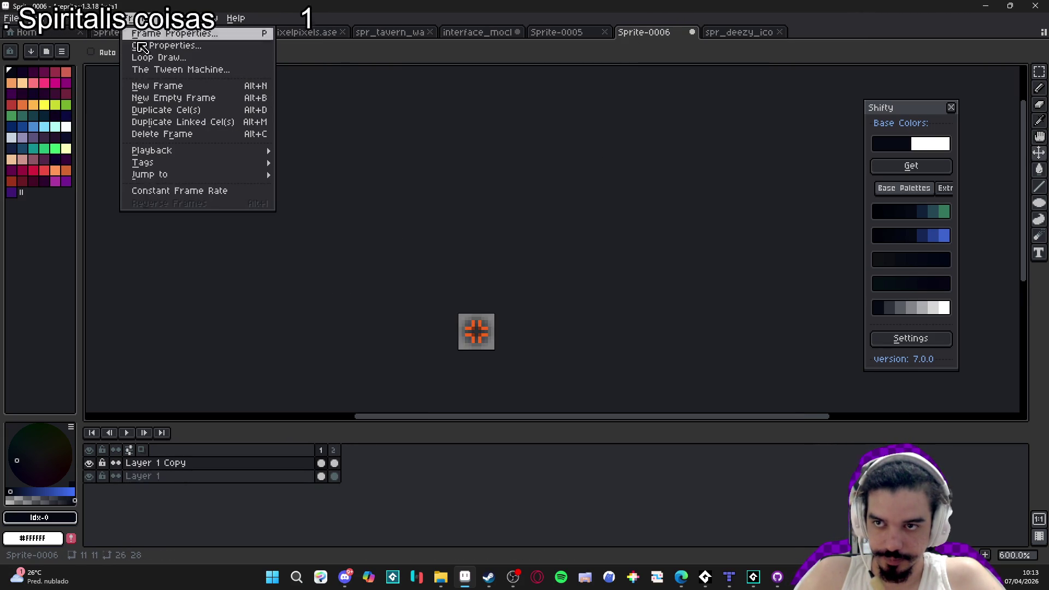
click(194, 190)
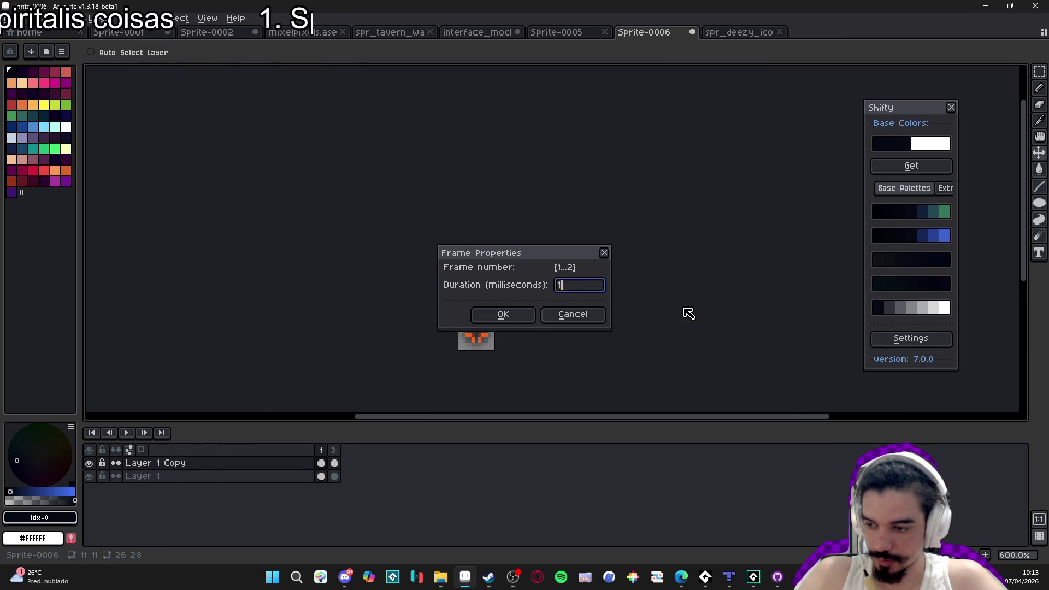
text(150)
key(Return)
click(125, 431)
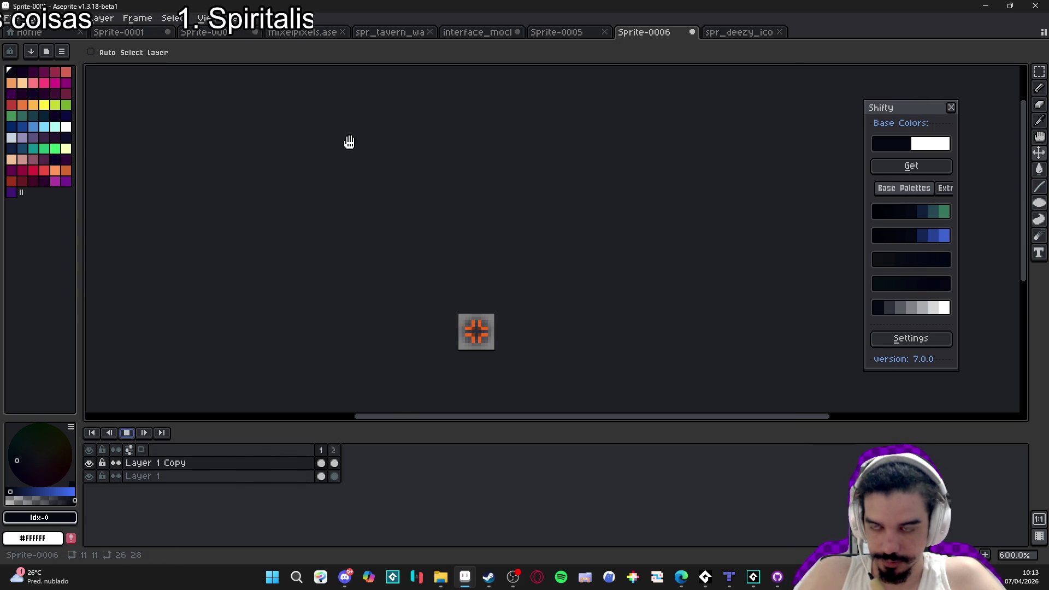
click(129, 433)
Add a new frame to the animation, trying and cancelling a blur filter.
drag(463, 297, 459, 291)
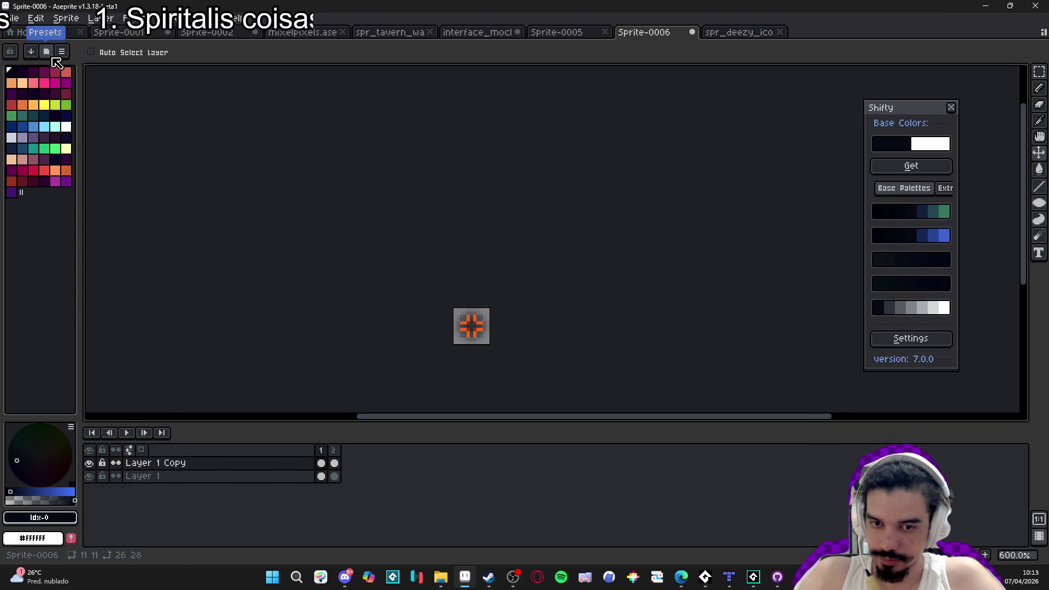
click(334, 463)
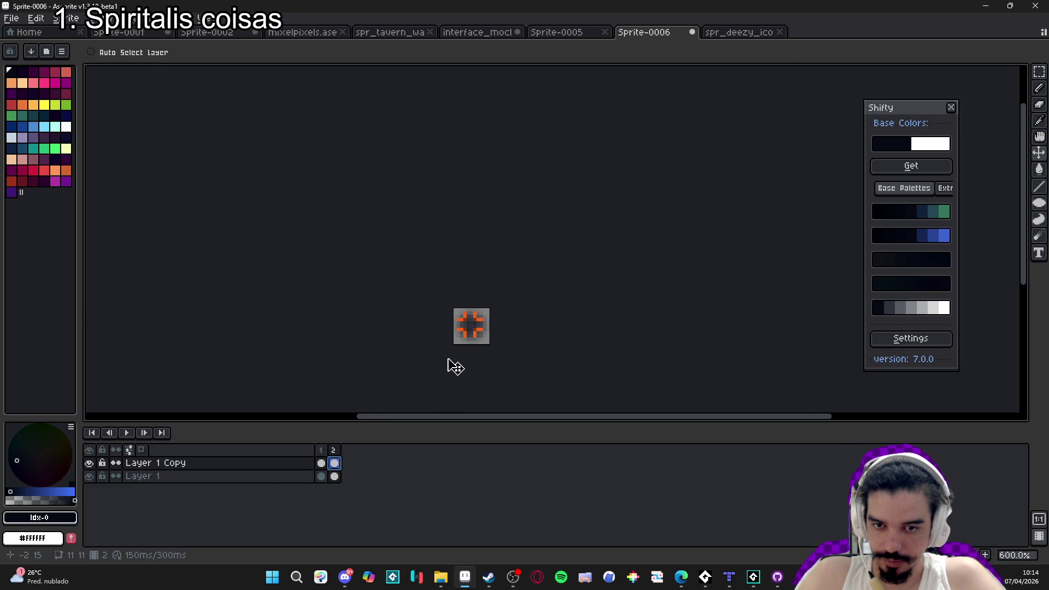
scroll(481, 337, up, 2)
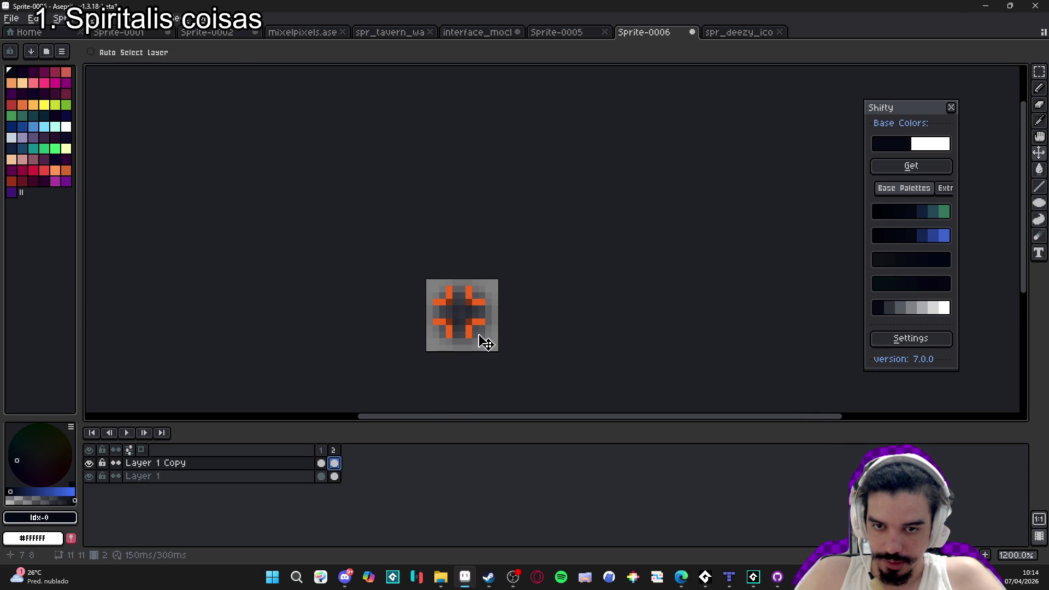
click(321, 464)
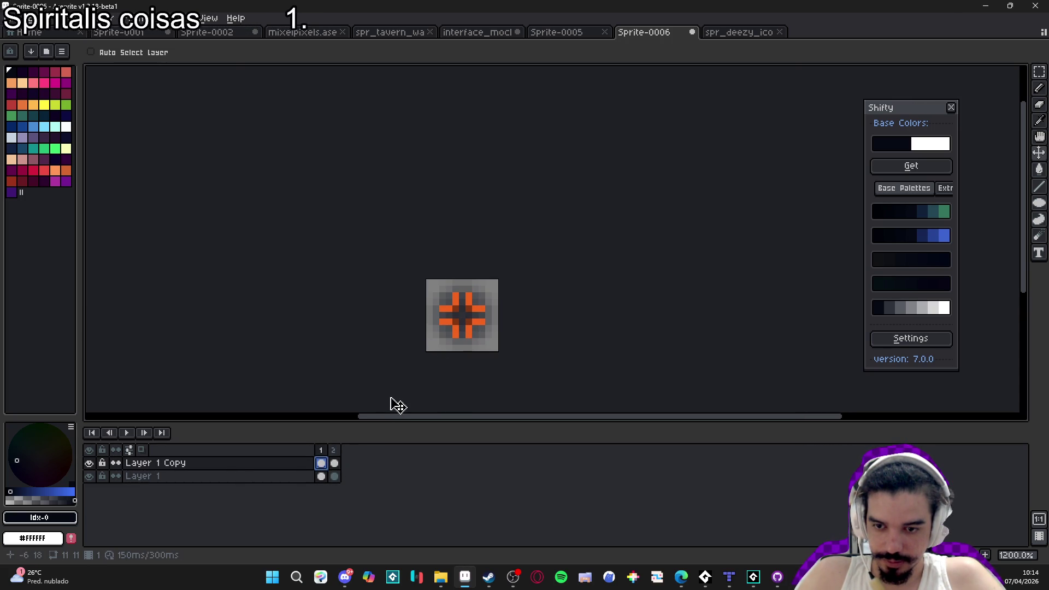
key(alt+n)
mouse_move(922, 136)
mouse_down()
mouse_move(922, 165)
mouse_move(939, 193)
mouse_up()
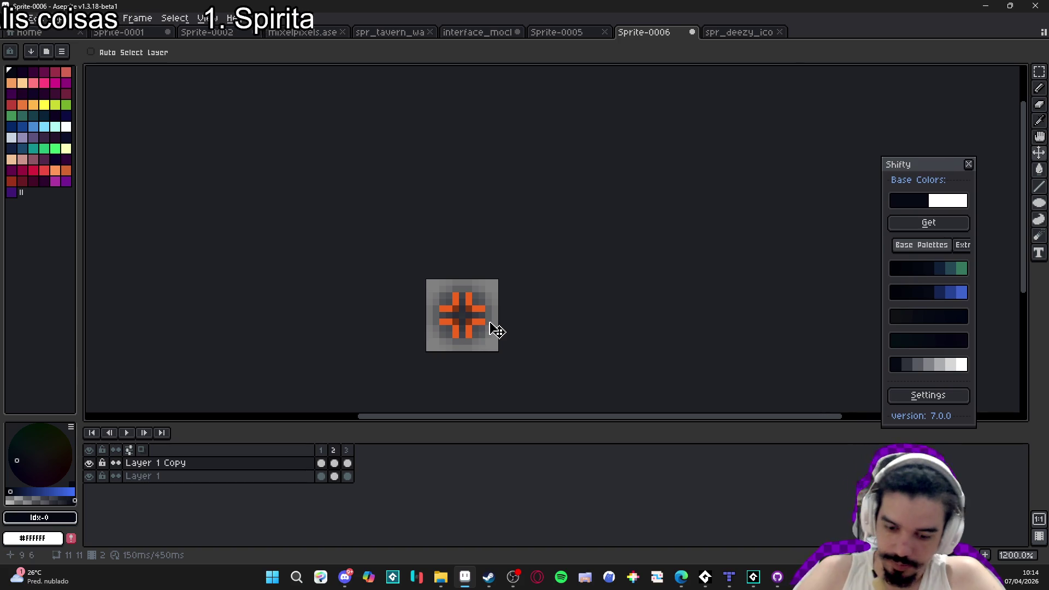
key(F9)
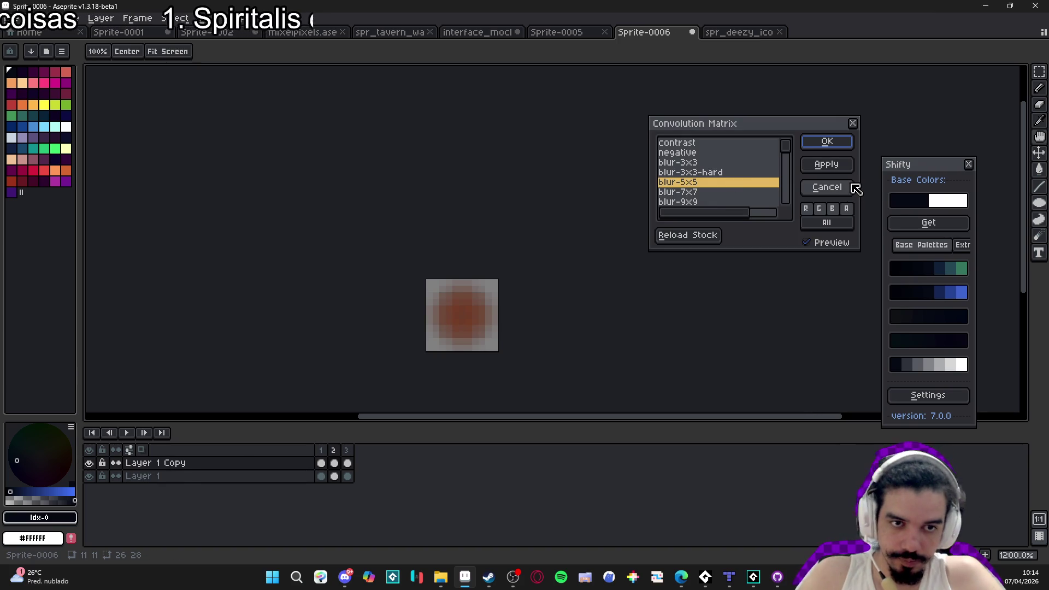
click(835, 192)
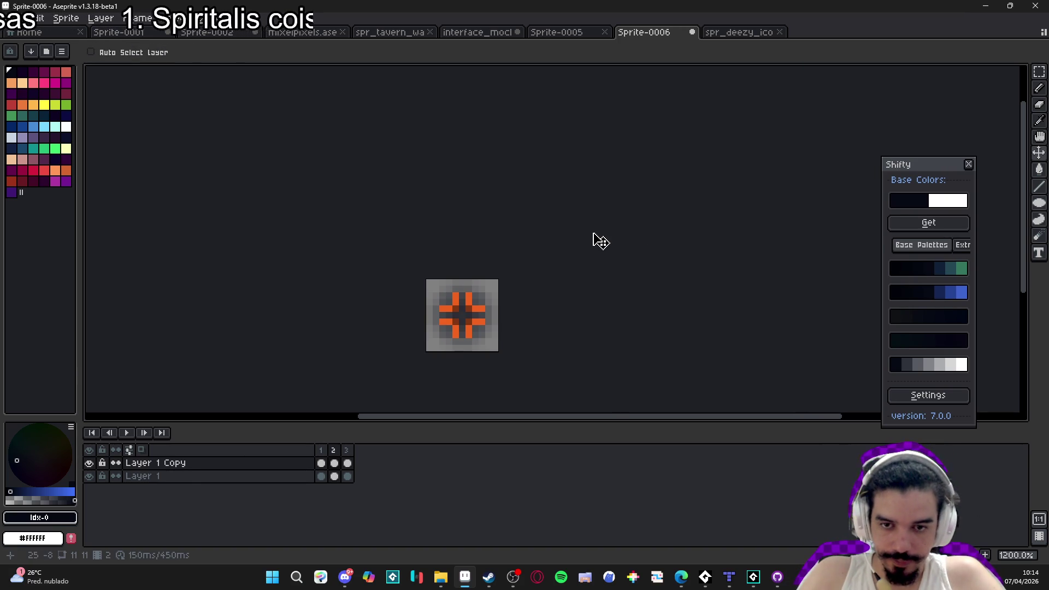
Open the sprite preview window, centre the icon and shrink the window.
key(F7)
scroll(831, 230, up, 5)
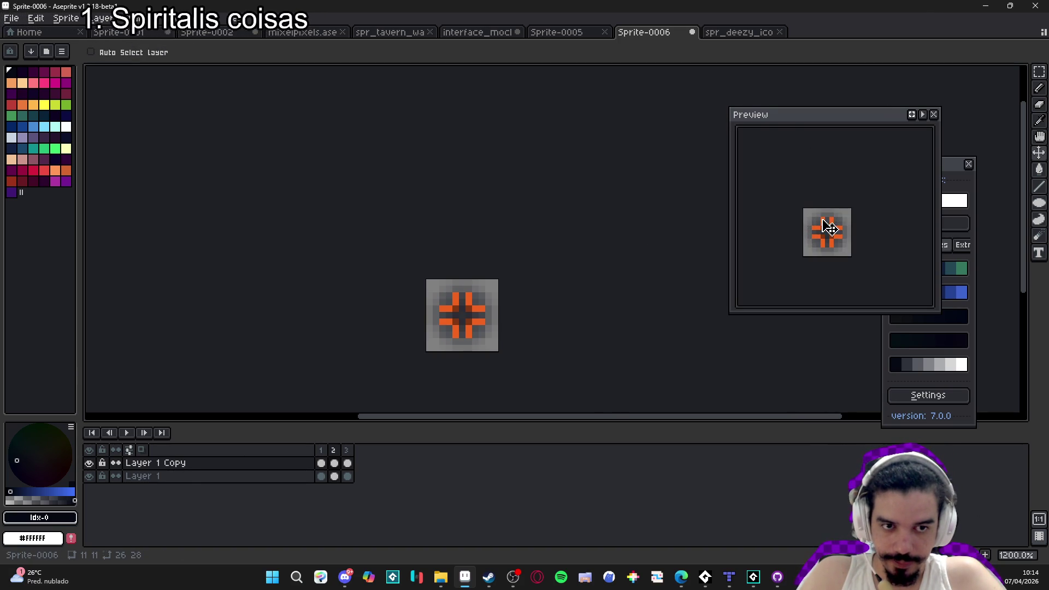
scroll(829, 249, down, 1)
mouse_move(829, 249)
mouse_down()
mouse_move(794, 213)
mouse_move(814, 218)
mouse_up()
mouse_move(938, 307)
mouse_down()
mouse_move(904, 287)
mouse_move(803, 183)
mouse_move(816, 189)
mouse_up()
drag(803, 120, 797, 92)
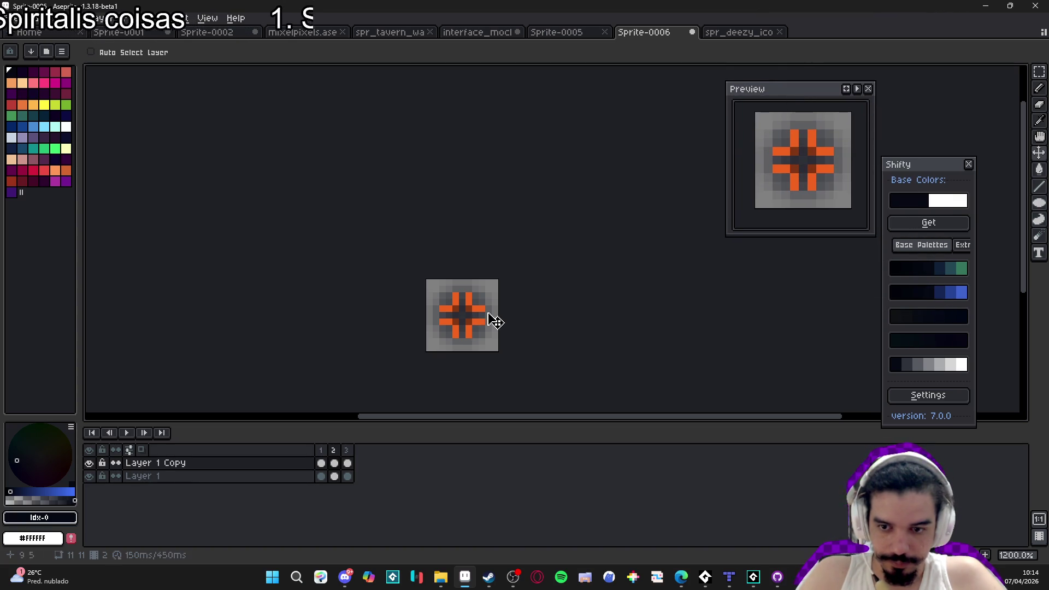
Nudge the upper-left and upper-right orange blocks one pixel outward, undoing a stray white pixel.
click(322, 463)
key(Return)
scroll(431, 315, up, 3)
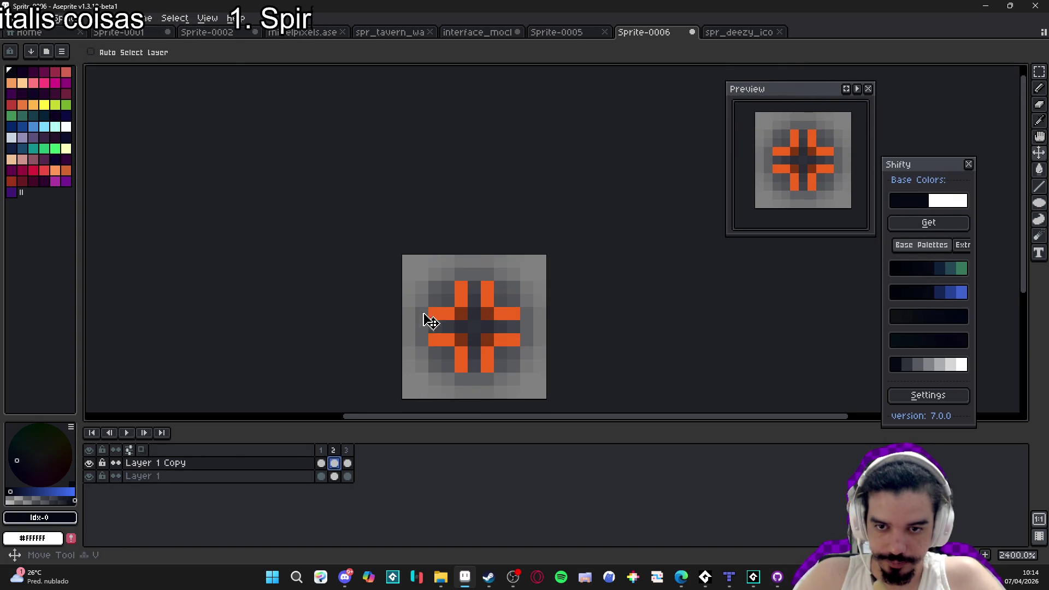
key(m)
mouse_move(470, 323)
mouse_down()
mouse_move(426, 266)
mouse_move(470, 323)
mouse_move(438, 309)
mouse_move(534, 273)
mouse_up()
click(474, 326)
click(487, 339)
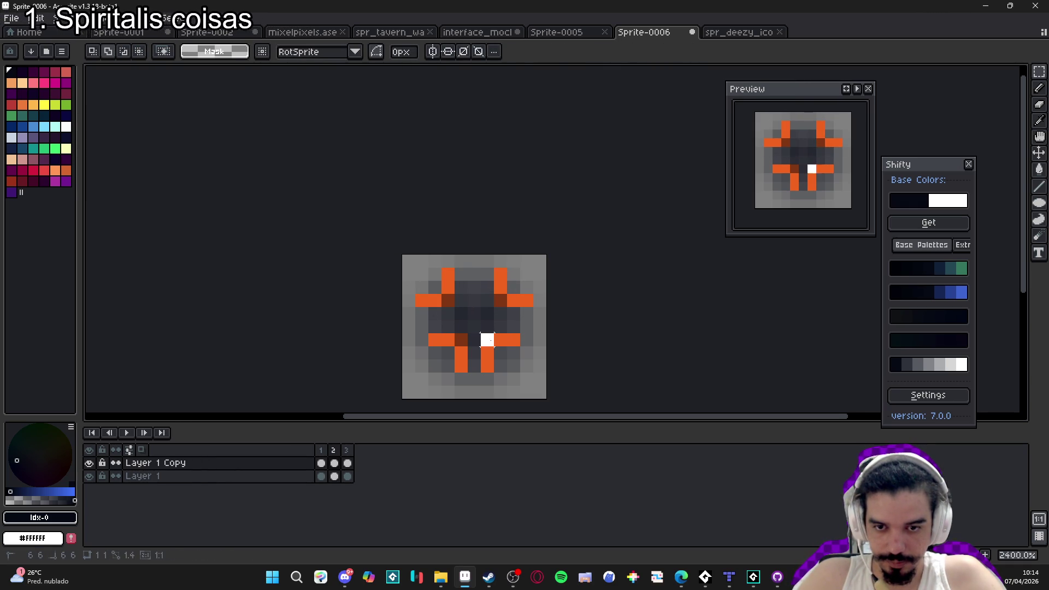
key(ctrl+z)
Nudge the lower-right and lower-left blocks one pixel outward, then delete frame 3.
drag(481, 334, 524, 378)
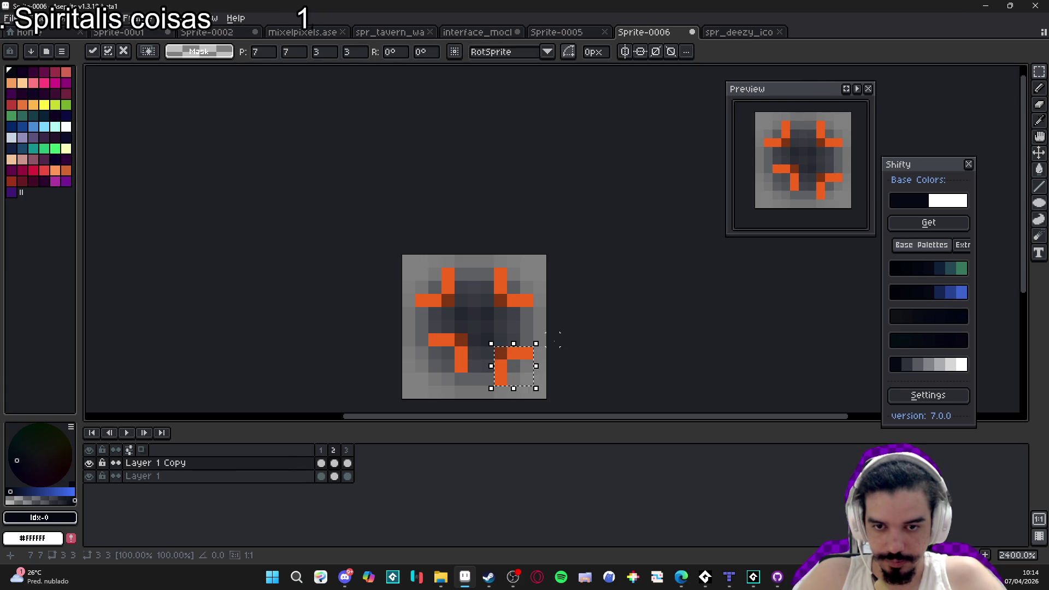
click(419, 379)
mouse_move(460, 353)
mouse_down()
mouse_move(461, 365)
mouse_move(436, 338)
mouse_move(427, 363)
mouse_up()
click(631, 210)
scroll(485, 337, down, 3)
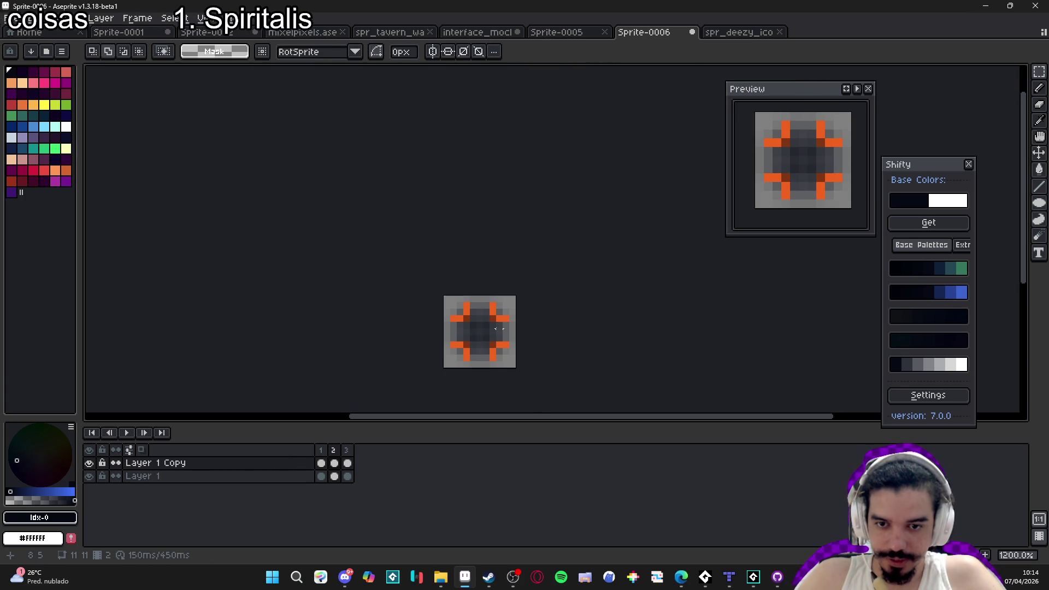
click(354, 455)
key(Delete)
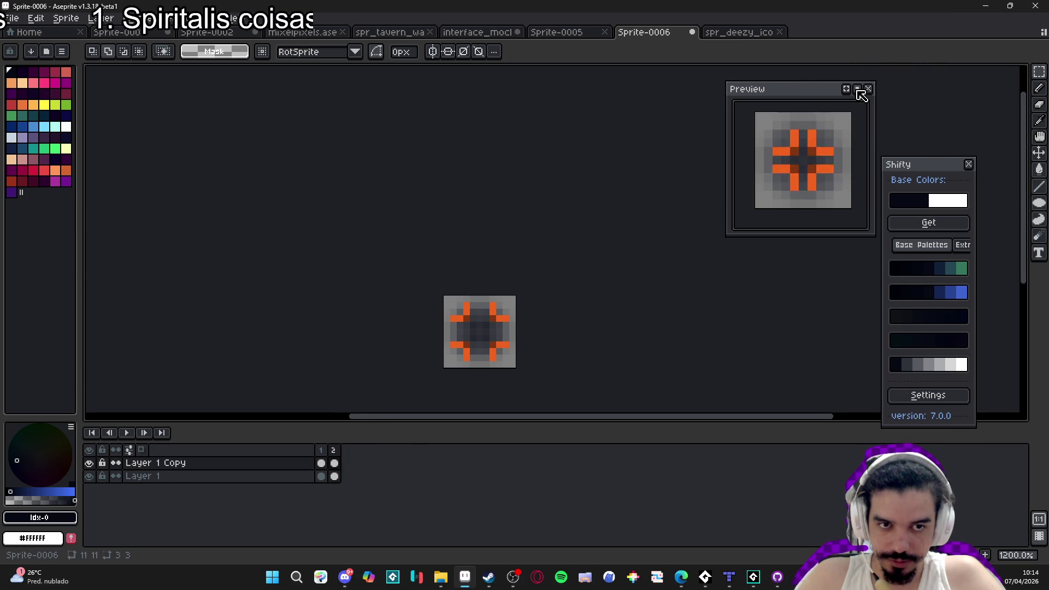
Play the two-frame loop to check it, then open and cancel Canvas Size.
click(127, 433)
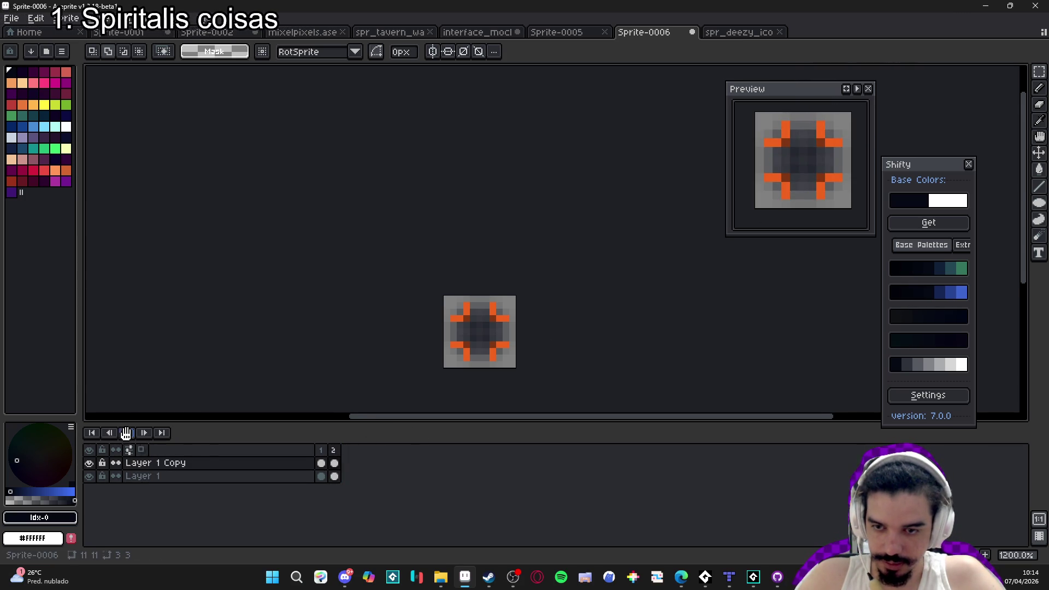
scroll(333, 291, down, 2)
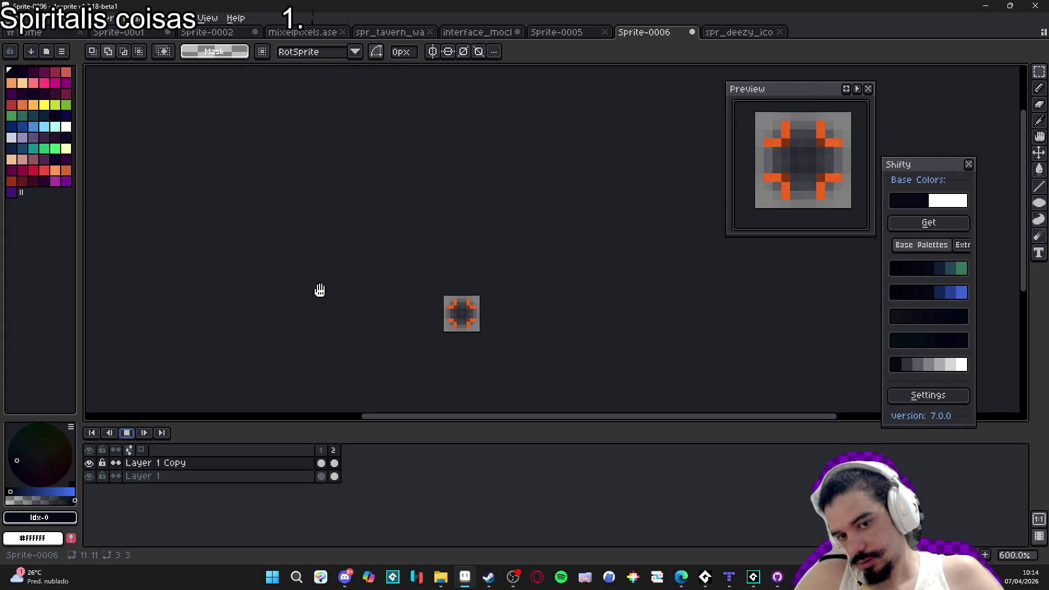
click(126, 433)
key(ctrl+alt+c)
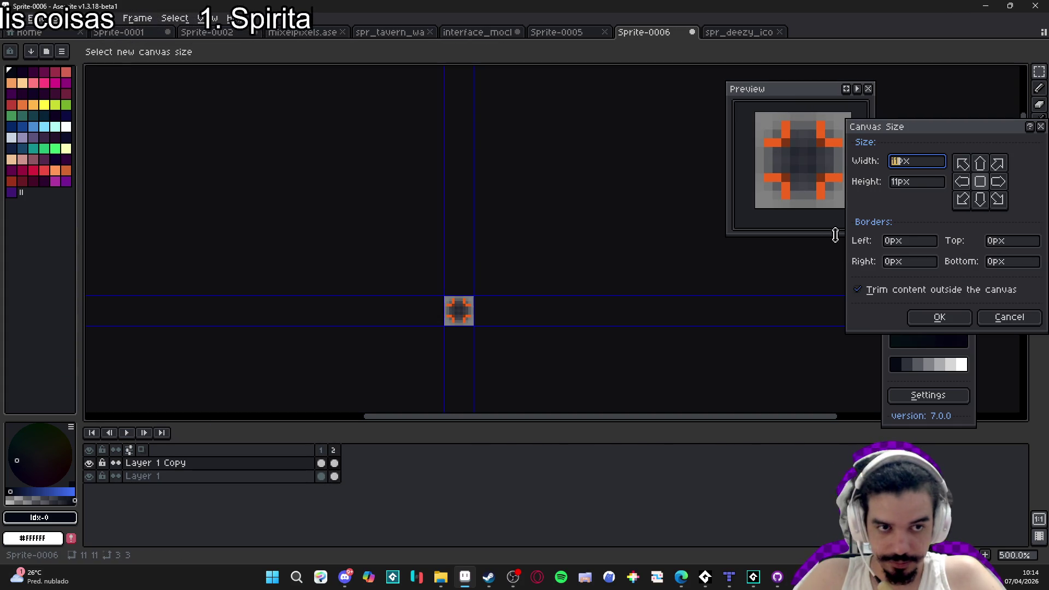
click(1009, 317)
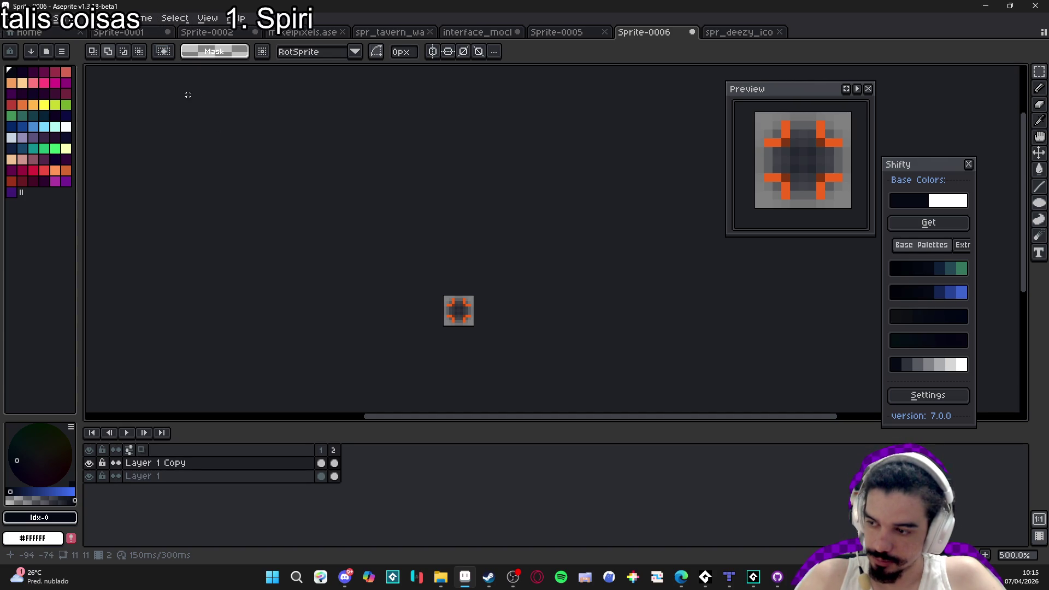
click(21, 18)
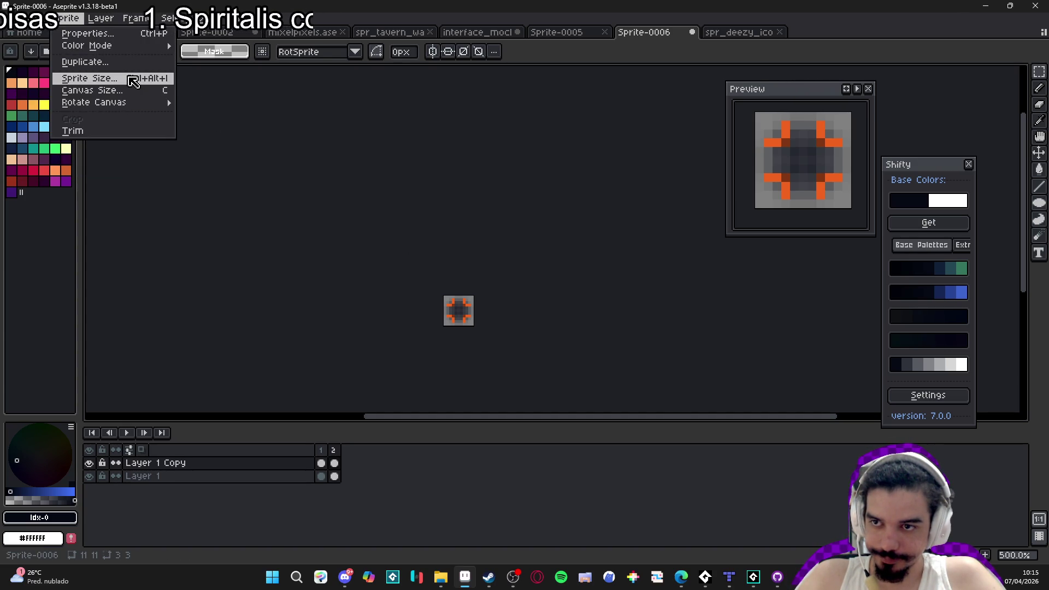
Save As into battle_icons, editing the stun_icon_mini.png name into spr_icon_taunt.png.
click(57, 86)
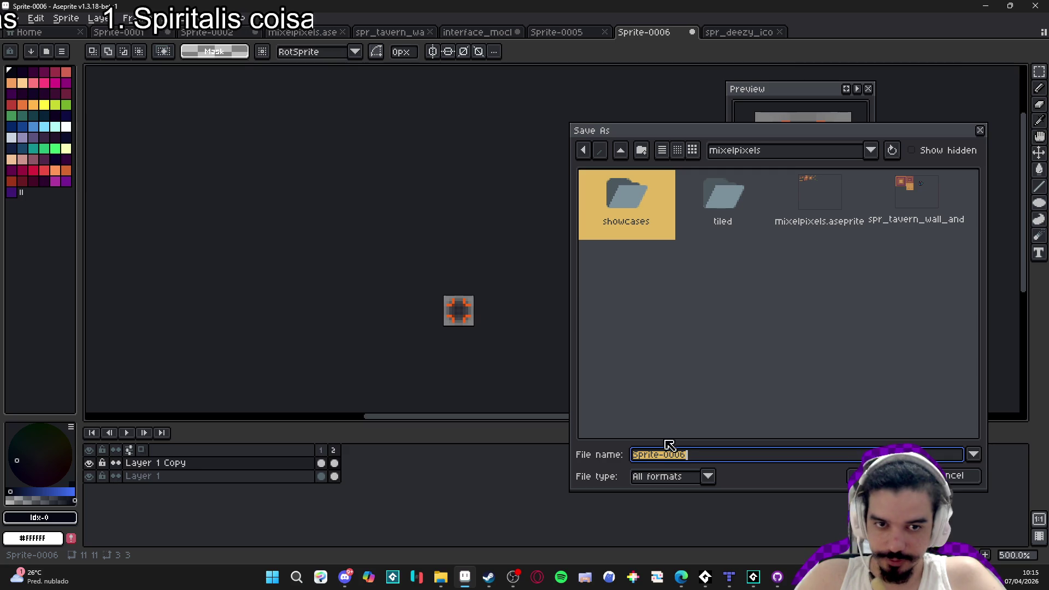
click(747, 155)
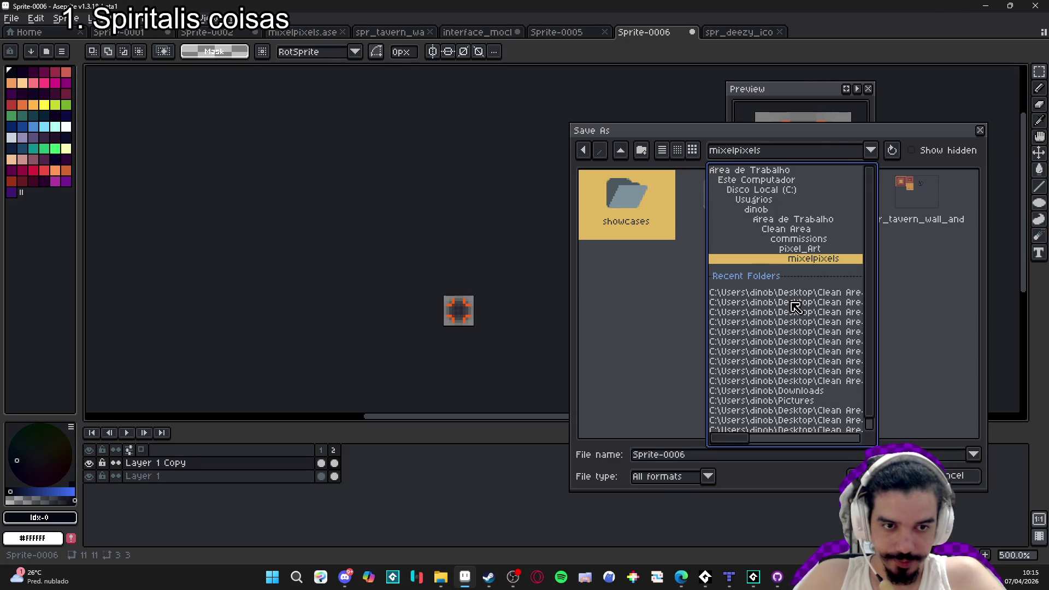
click(795, 302)
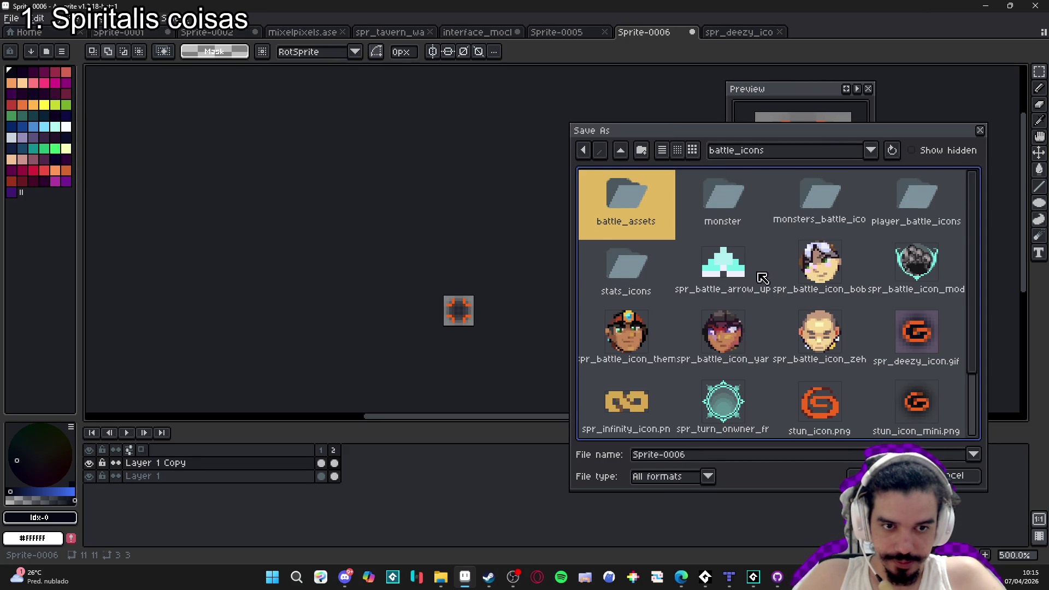
scroll(680, 207, down, 2)
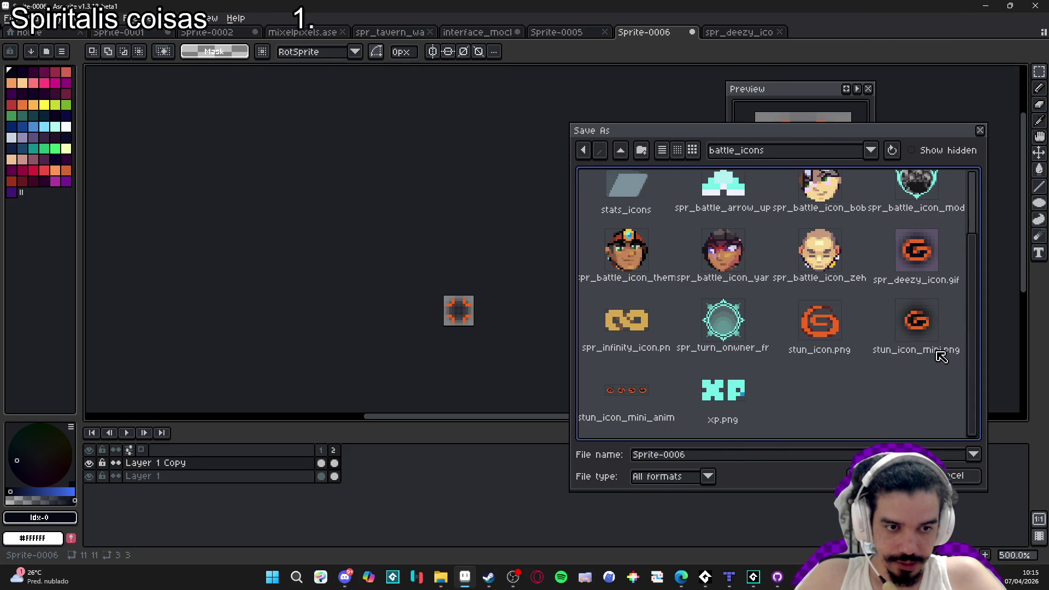
click(918, 327)
double_click(693, 454)
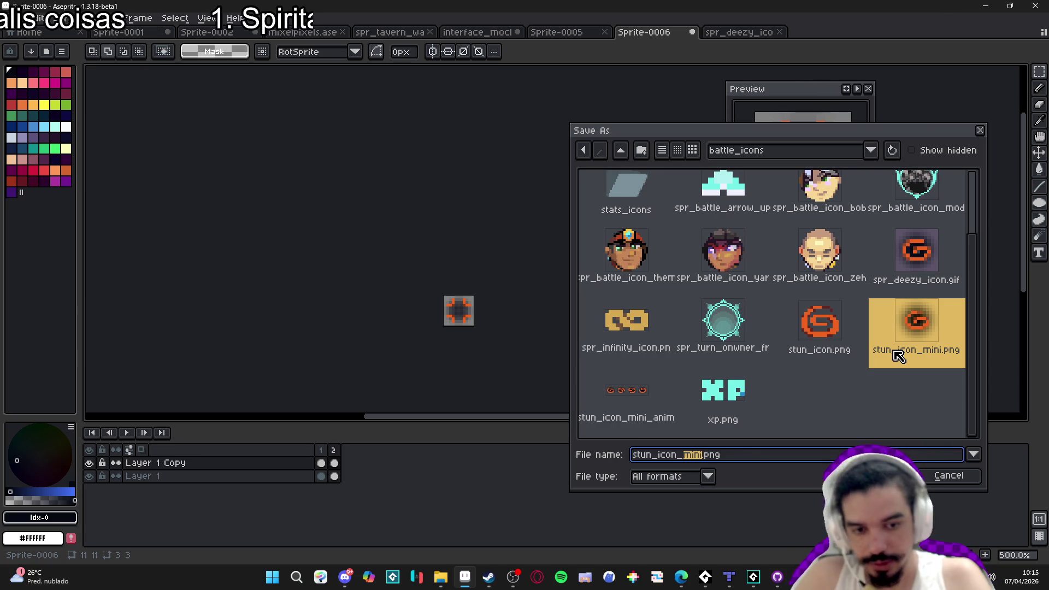
text(tanu)
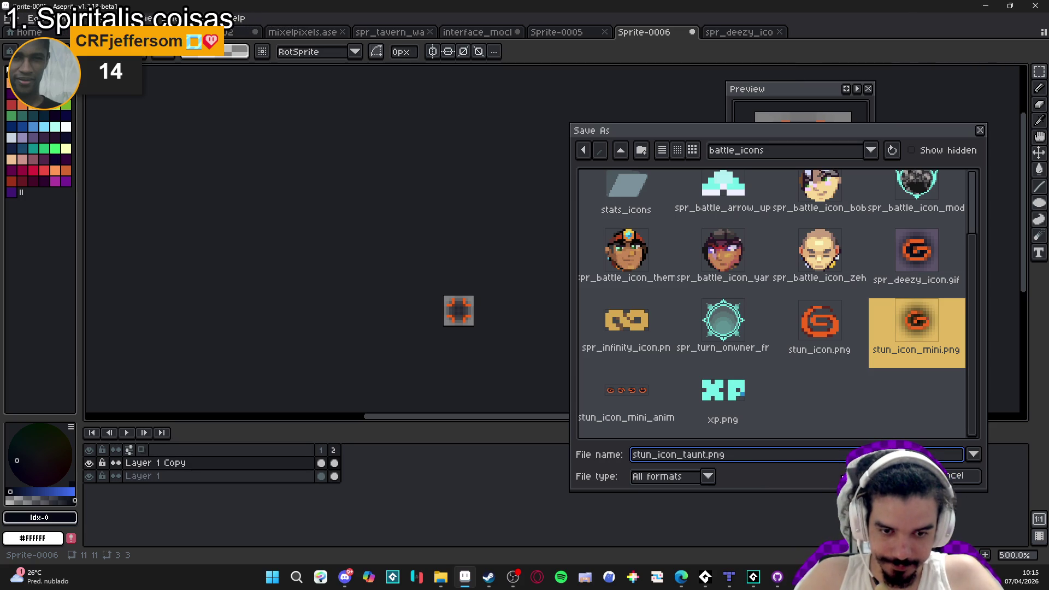
drag(648, 456, 606, 460)
text(spr)
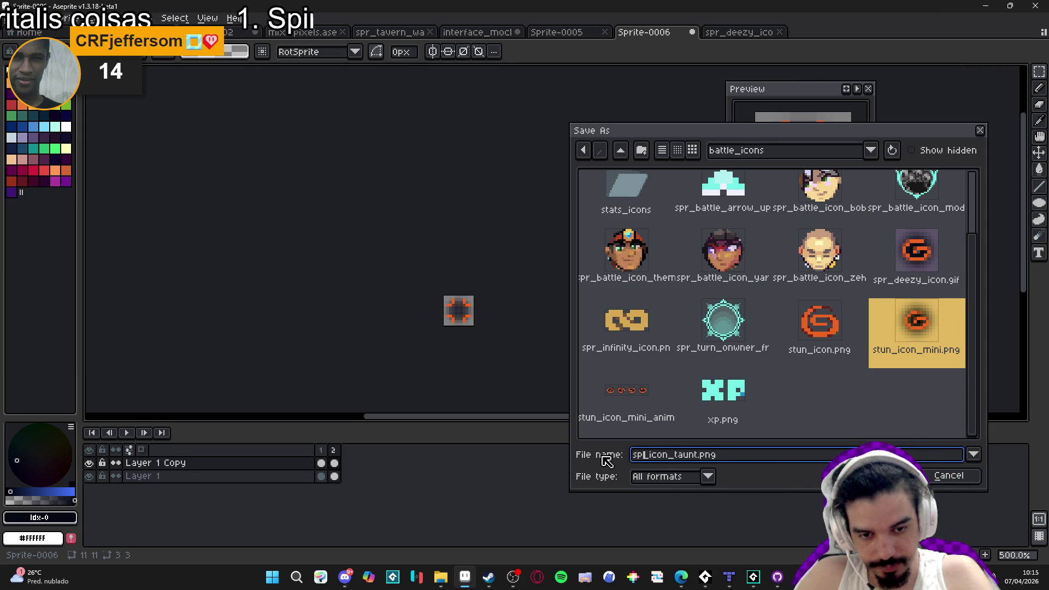
key(Return)
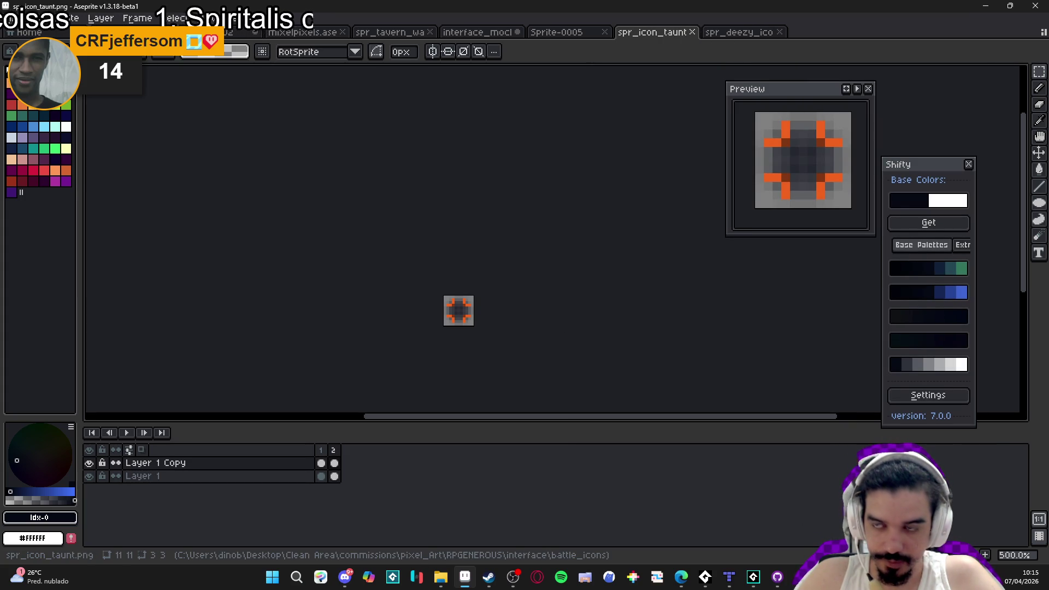
Open Export Sprite Sheet and enable Output File on the Output tab.
click(444, 577)
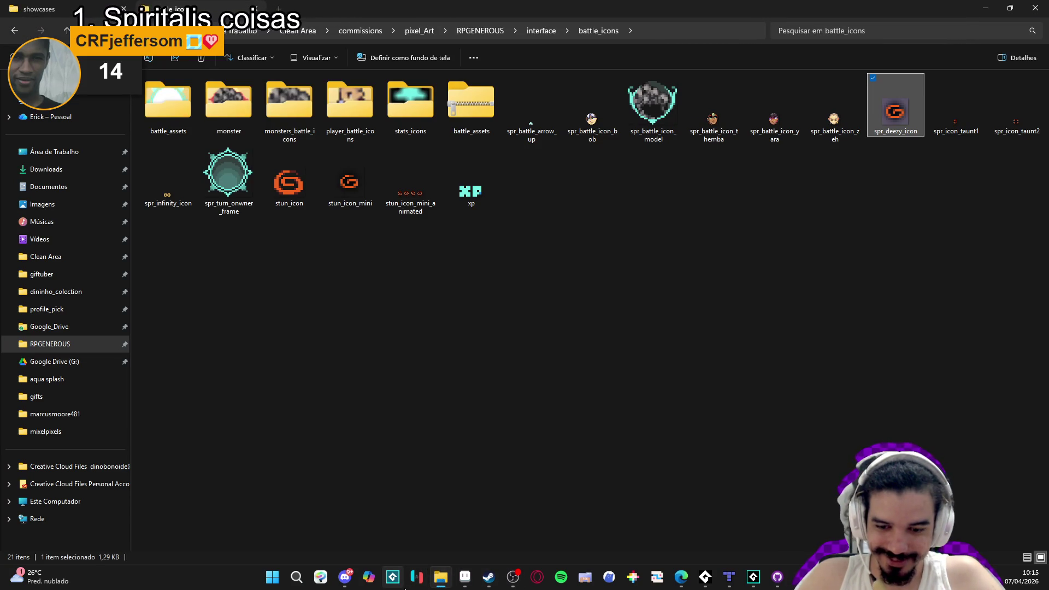
click(465, 577)
key(ctrl+e)
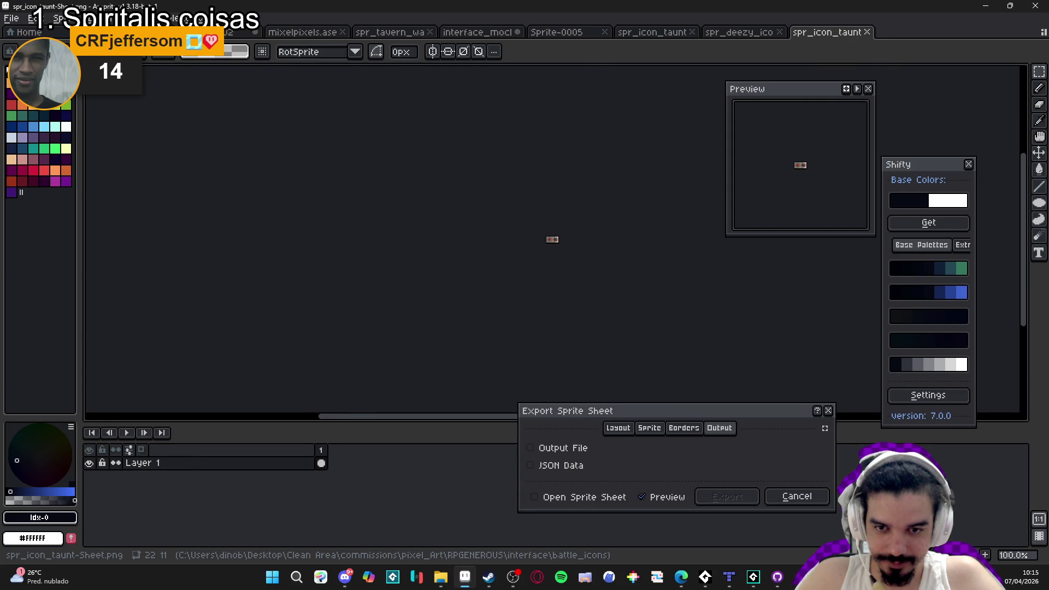
click(684, 428)
click(719, 428)
click(596, 455)
Browse the sprite sheet output location to the battle_icons folder.
click(821, 449)
click(746, 444)
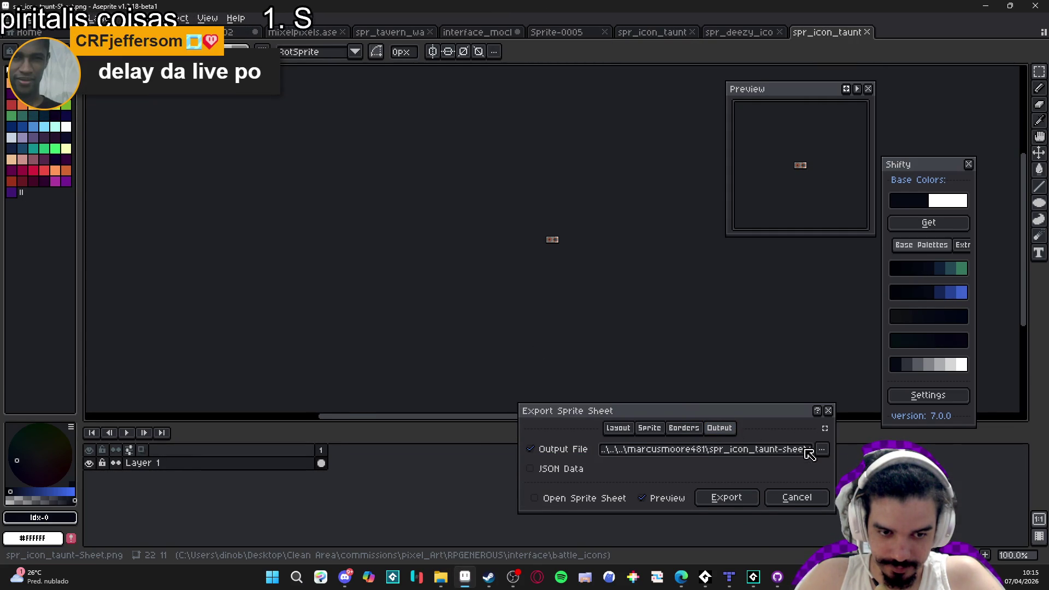
click(822, 449)
click(672, 322)
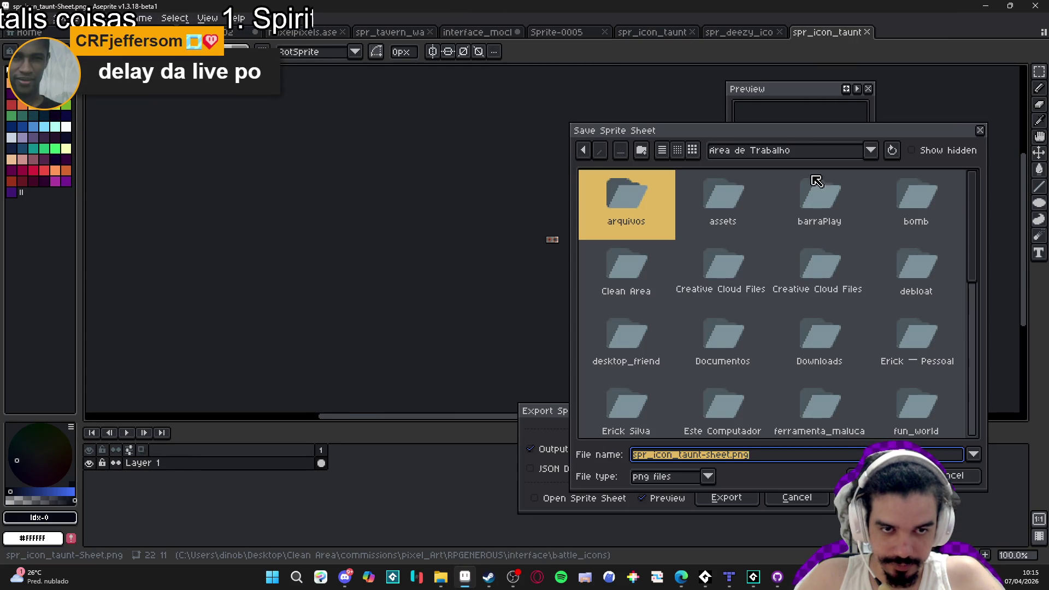
click(820, 152)
click(831, 210)
scroll(831, 333, down, 1)
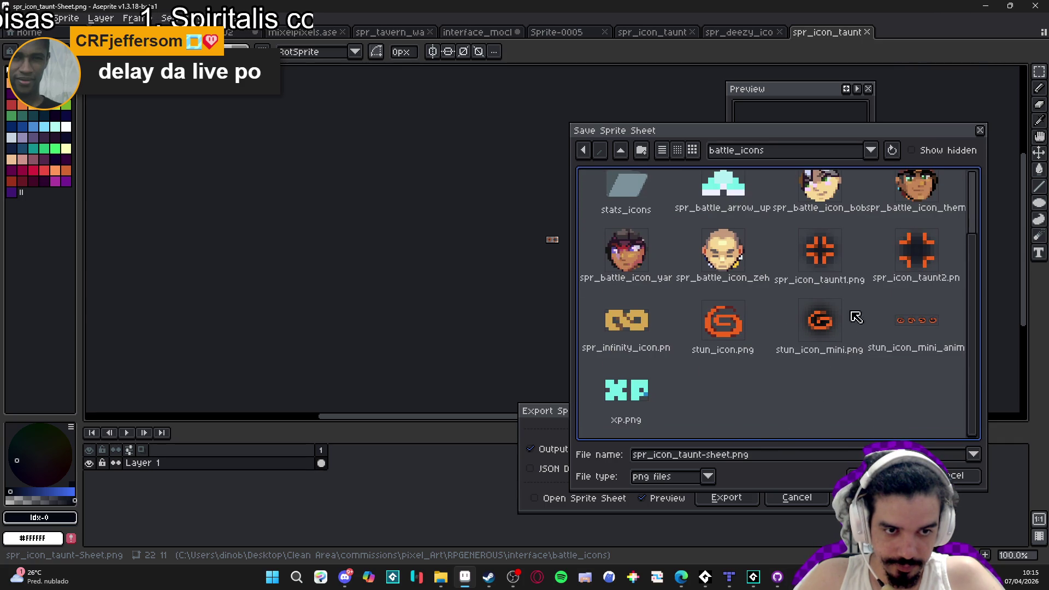
click(820, 256)
Set the output name to spr_icon_taunt.png and export the sprite sheet.
click(702, 455)
key(BackSpace)
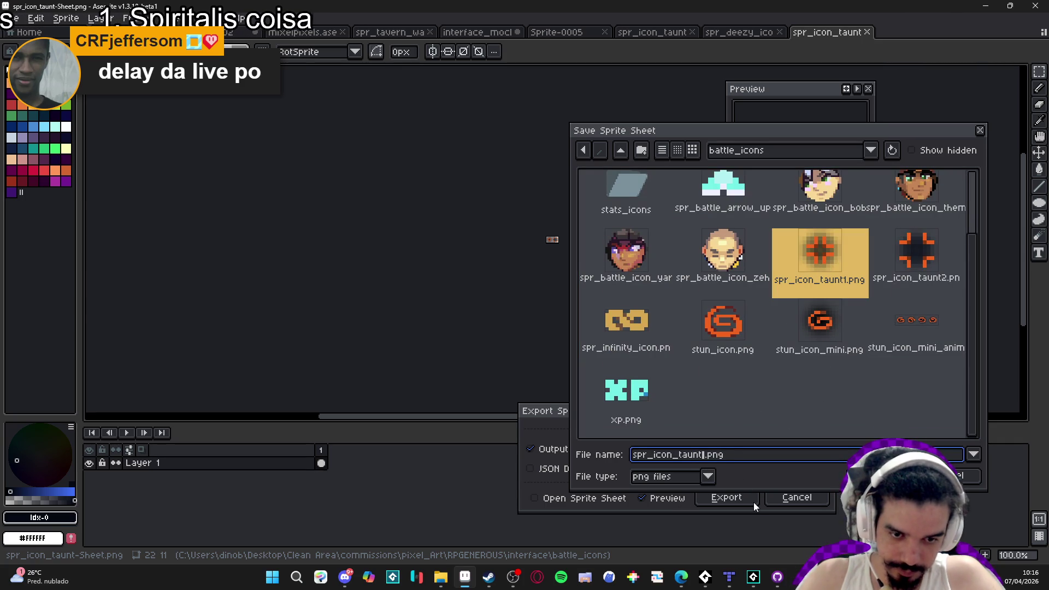
key(Return)
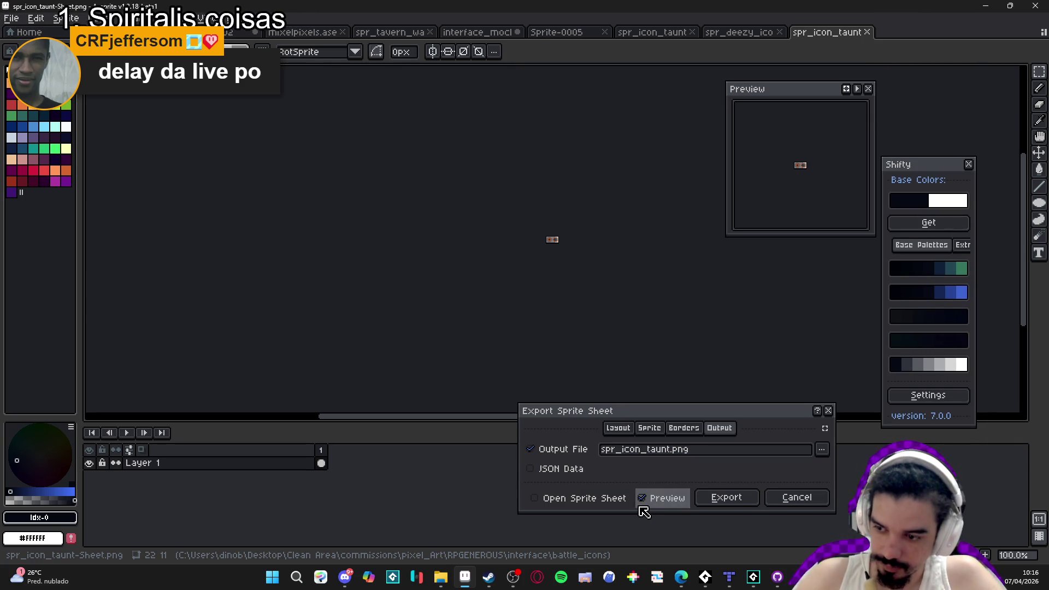
click(744, 499)
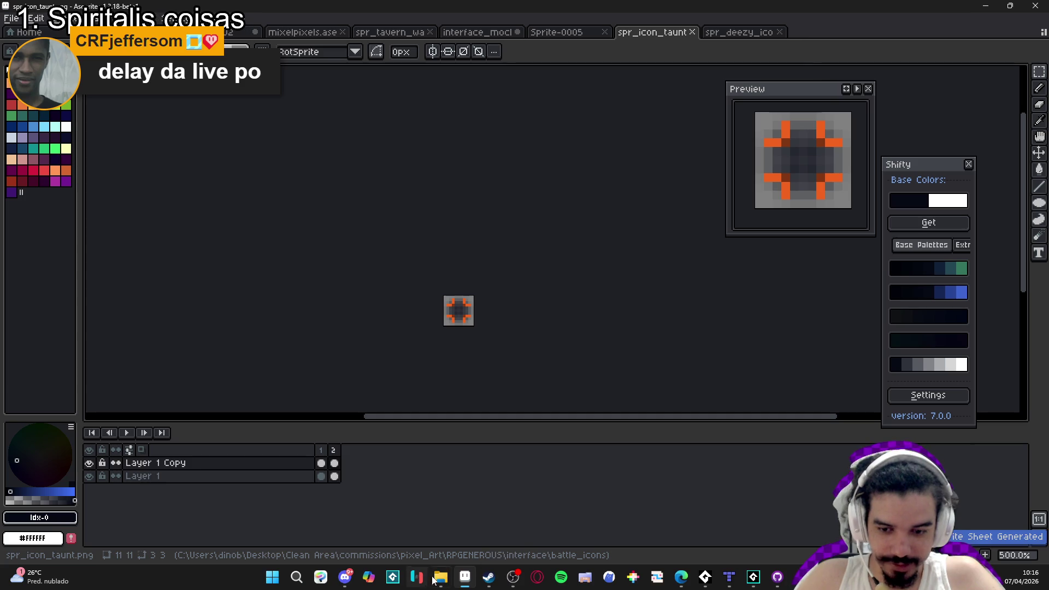
click(441, 577)
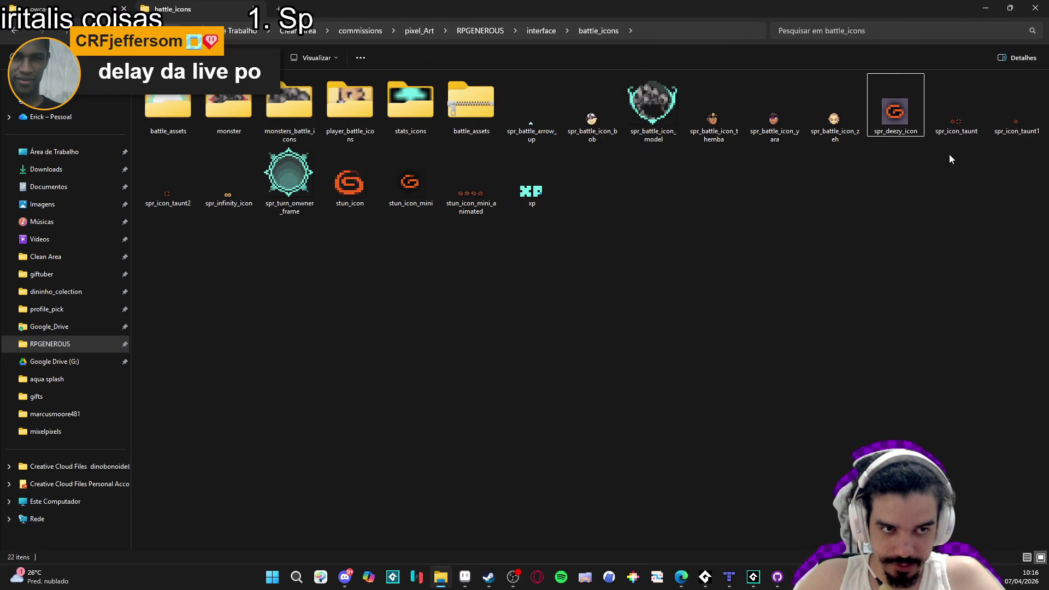
Delete the leftover spr_icon_taunt1 and spr_icon_taunt2 files, leaving 20 items in battle_icons.
click(1017, 115)
key(Delete)
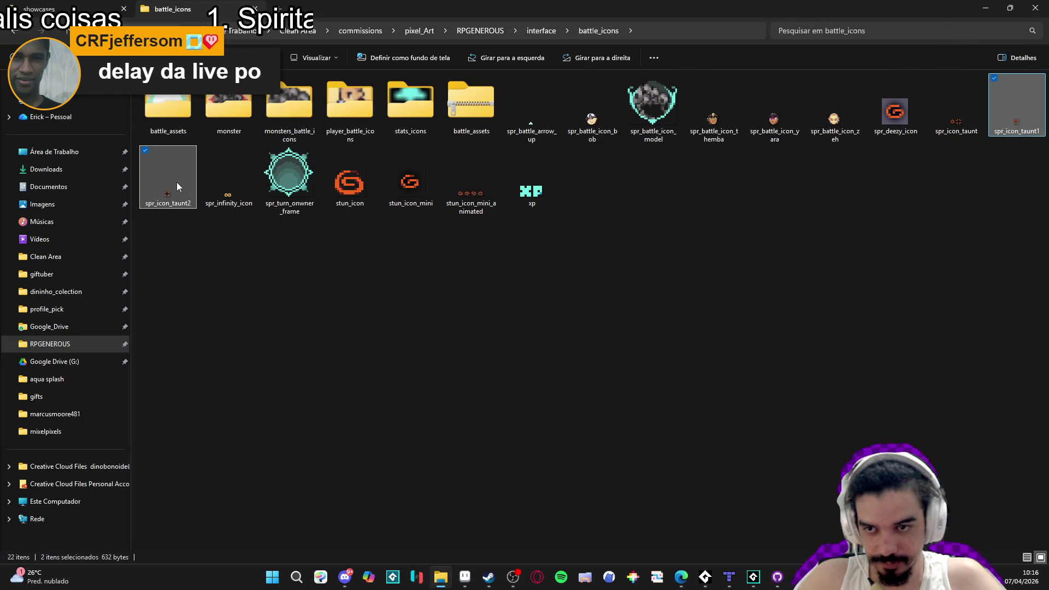
key(Delete)
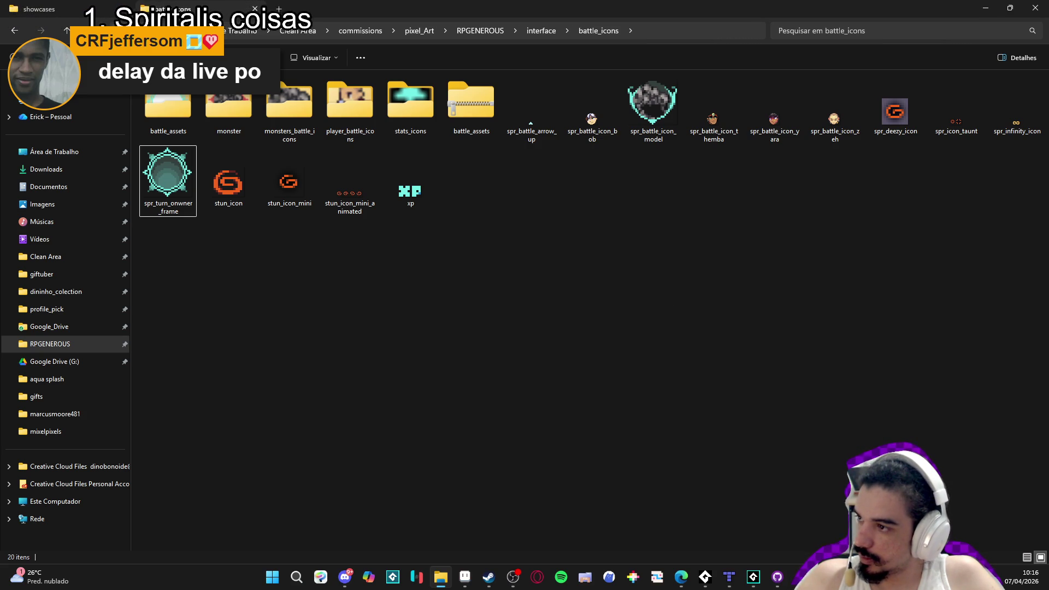
key(alt+Tab)
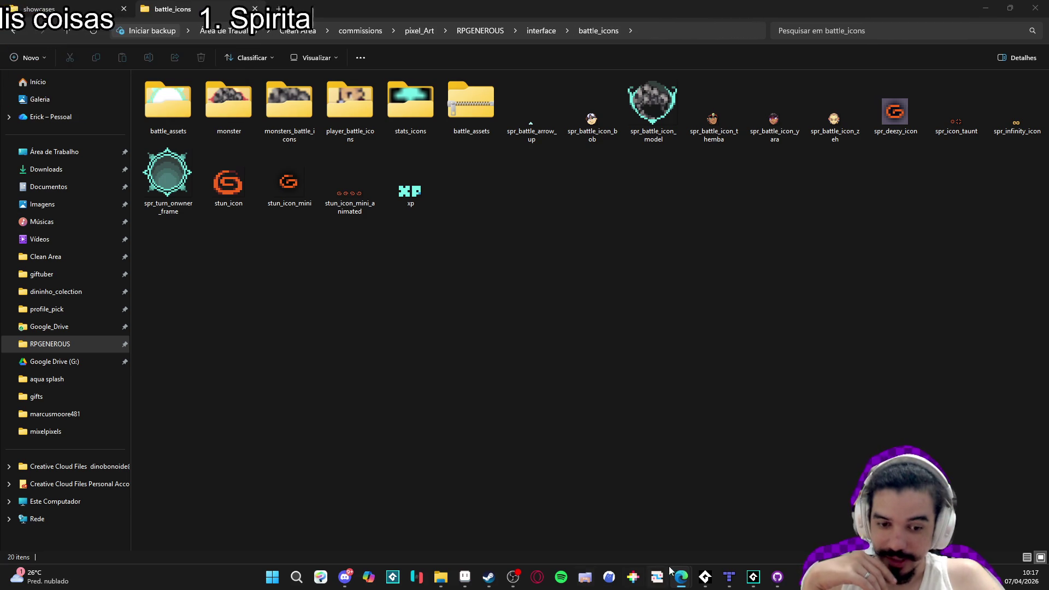
Minimize the battle_icons File Explorer window and bring the GameMaker project back to the front.
mouse_move(681, 577)
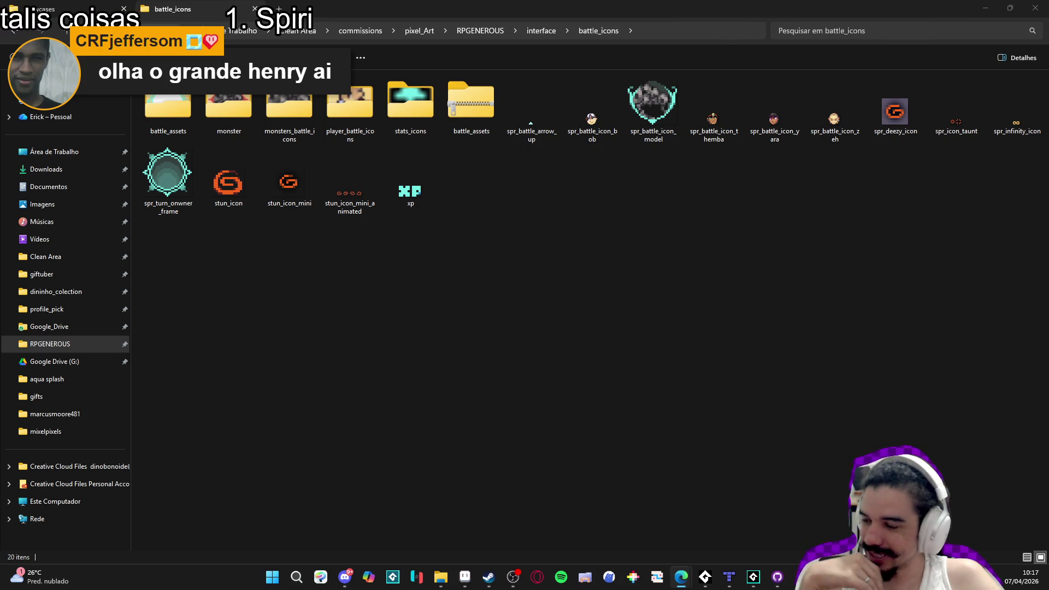
click(980, 11)
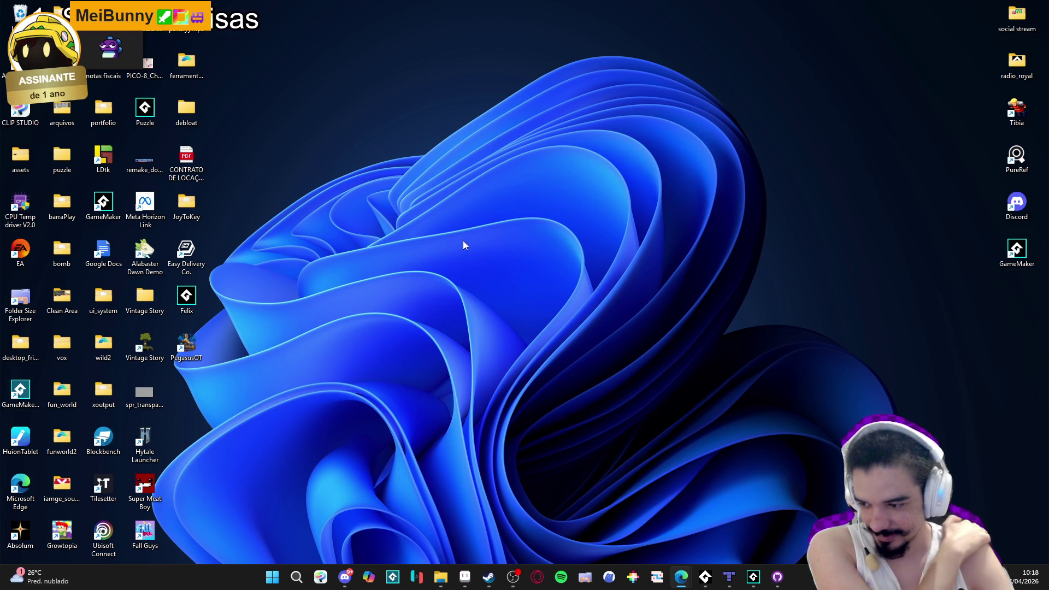
click(754, 578)
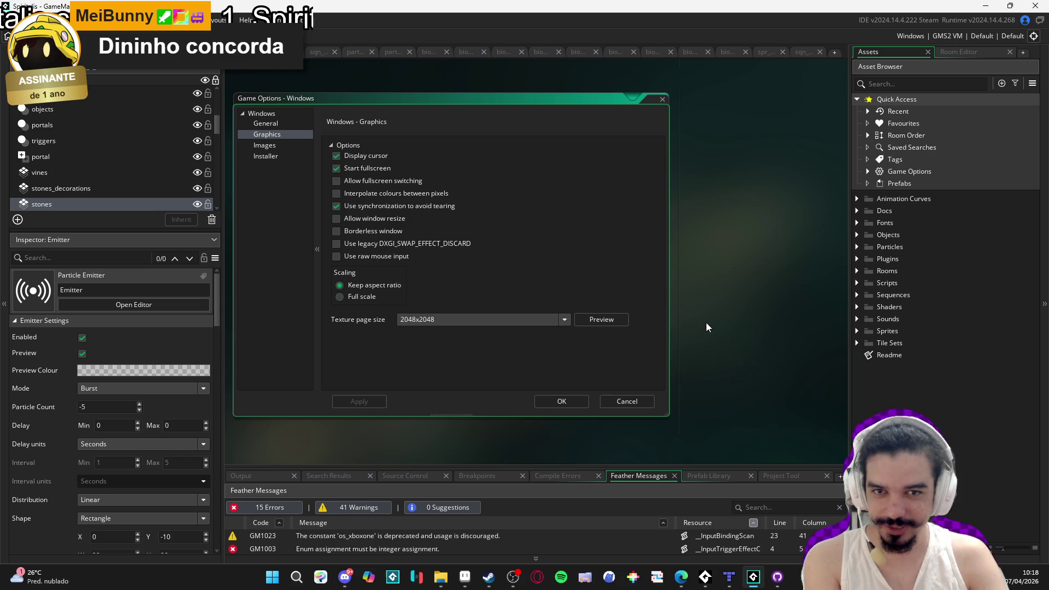
Cancel Game Options and close the sqn_dissipating_part and particle emitter editors.
click(662, 100)
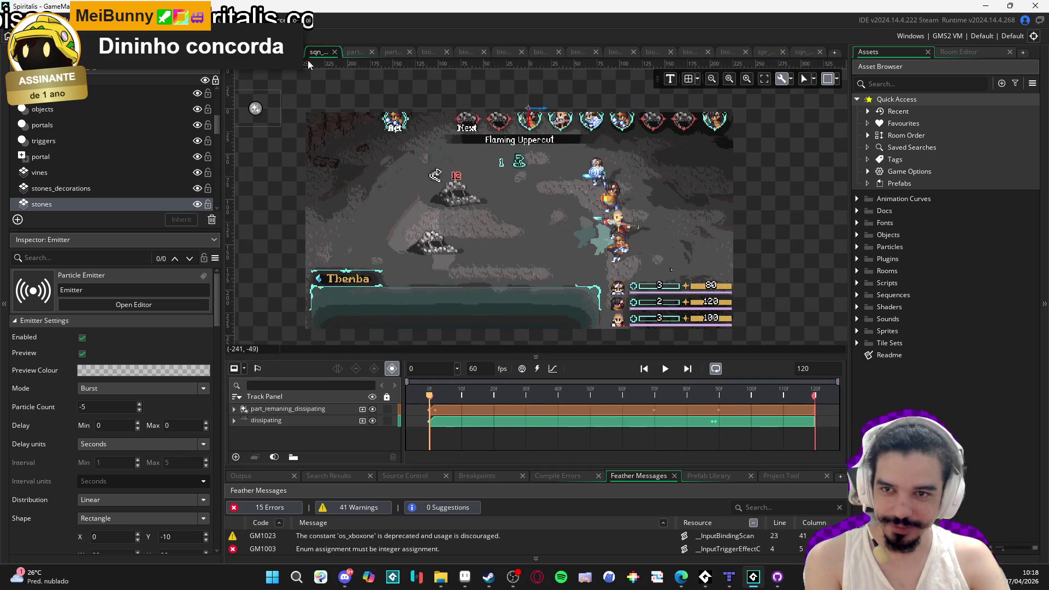
middle_click(314, 61)
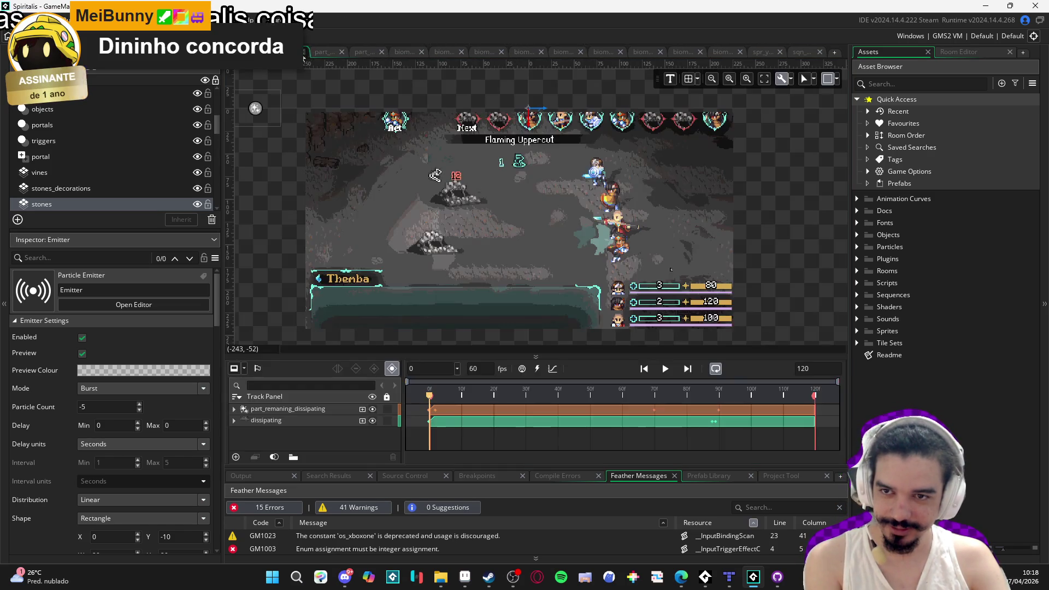
middle_click(303, 57)
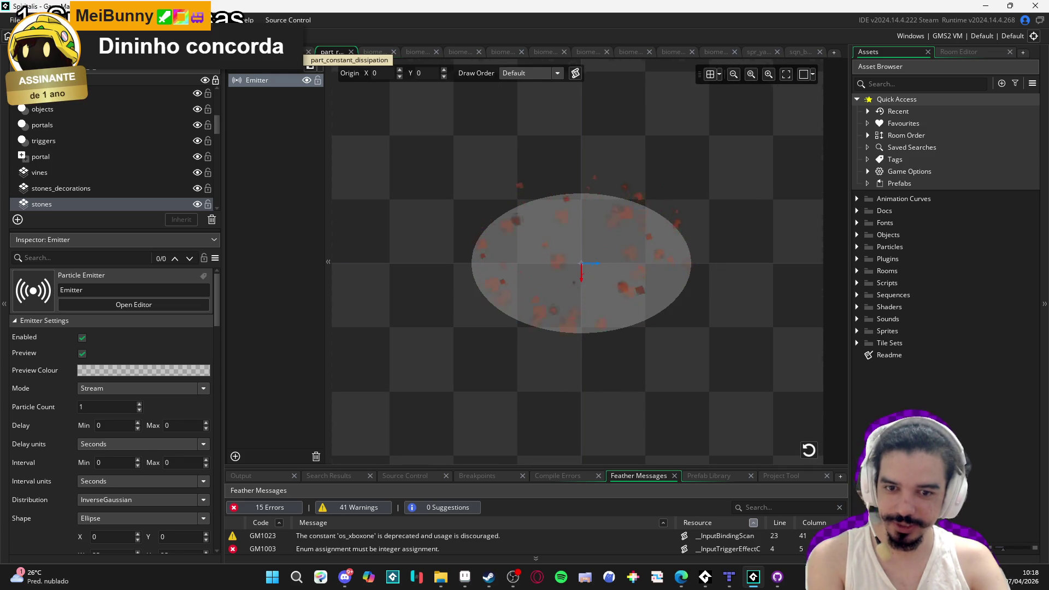
middle_click(332, 57)
Close the biome_0 room editors from main, throne and training through lodging, crystalibrary and bridge.
click(331, 54)
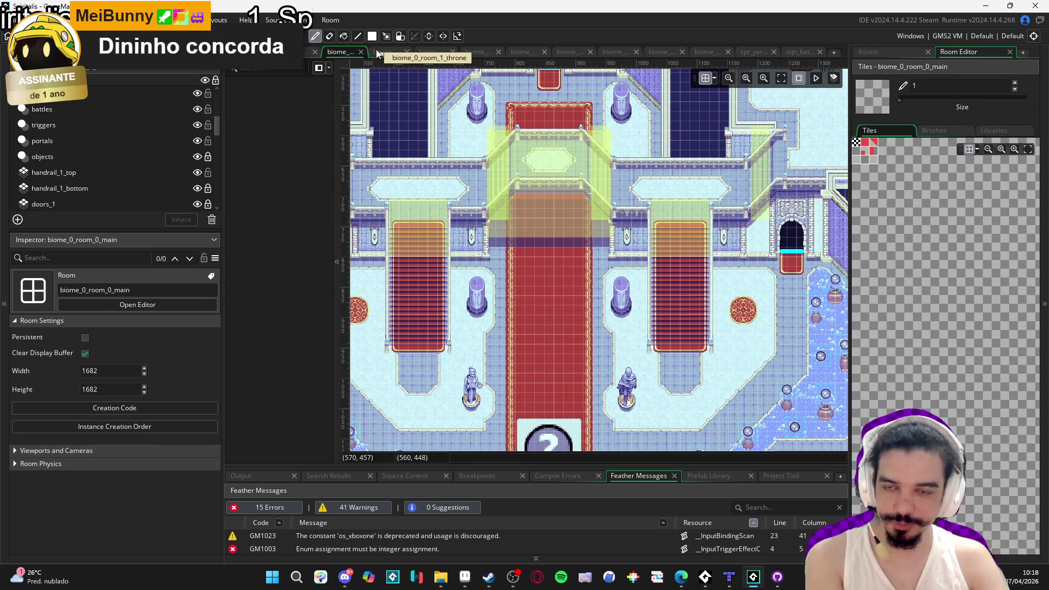
click(400, 53)
click(430, 52)
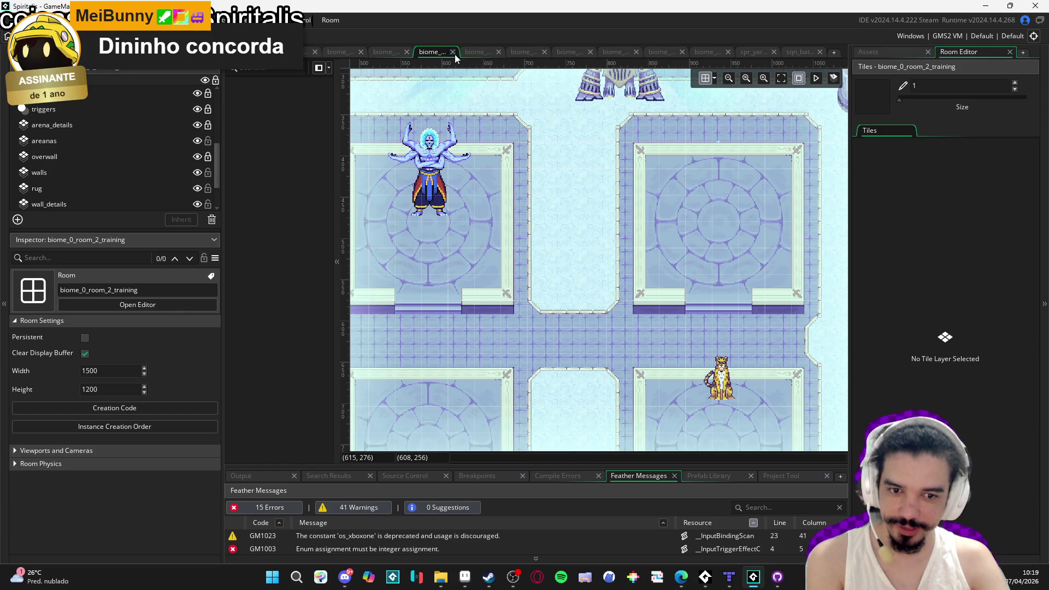
click(453, 53)
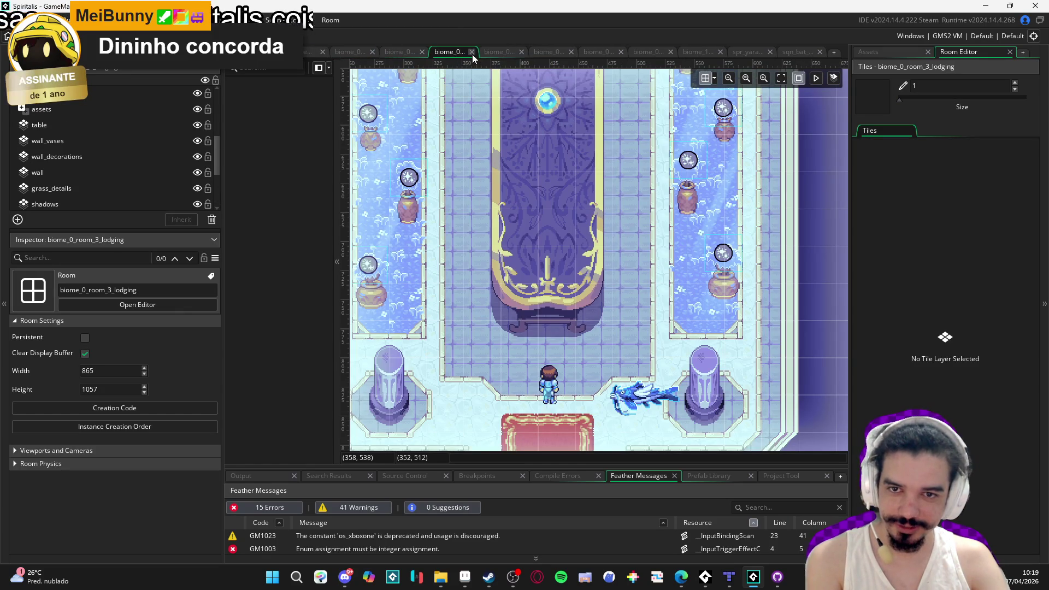
click(472, 53)
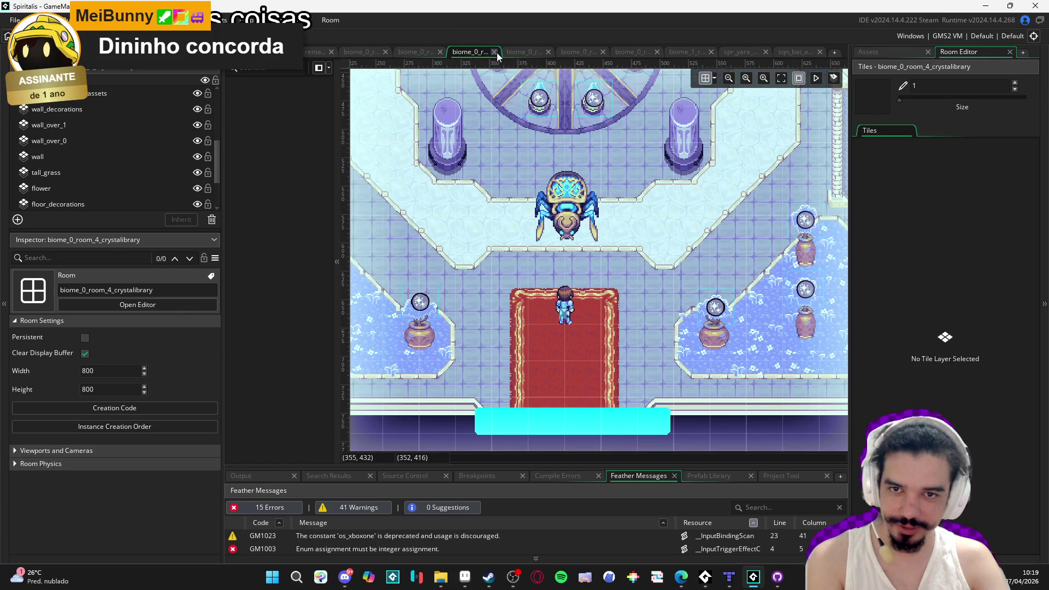
click(495, 52)
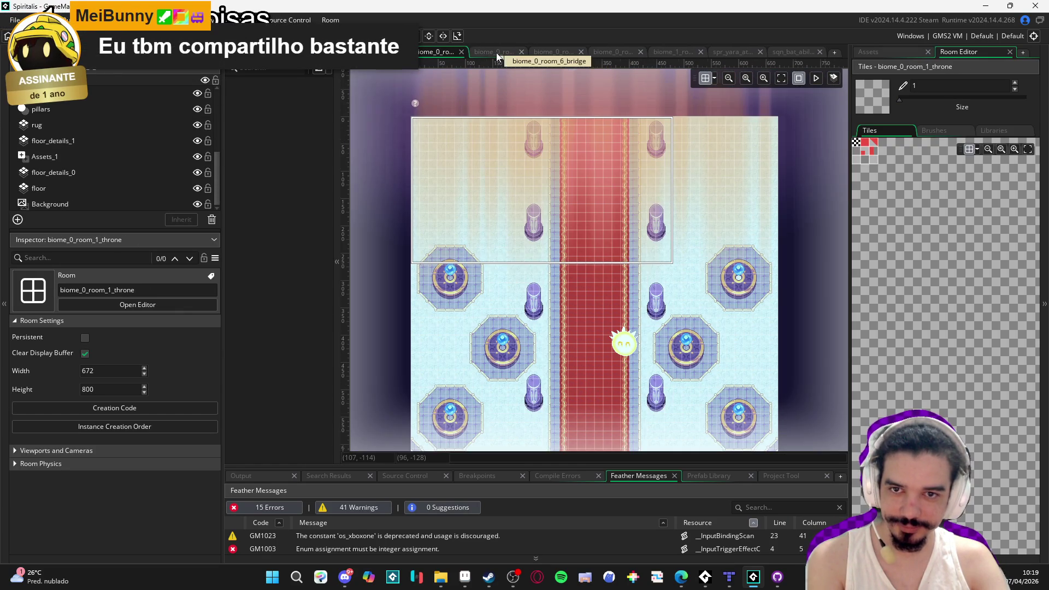
click(496, 53)
click(522, 49)
Close the remaining antebridge and mirror room tabs, ending on the battle ability sequence editor.
click(522, 50)
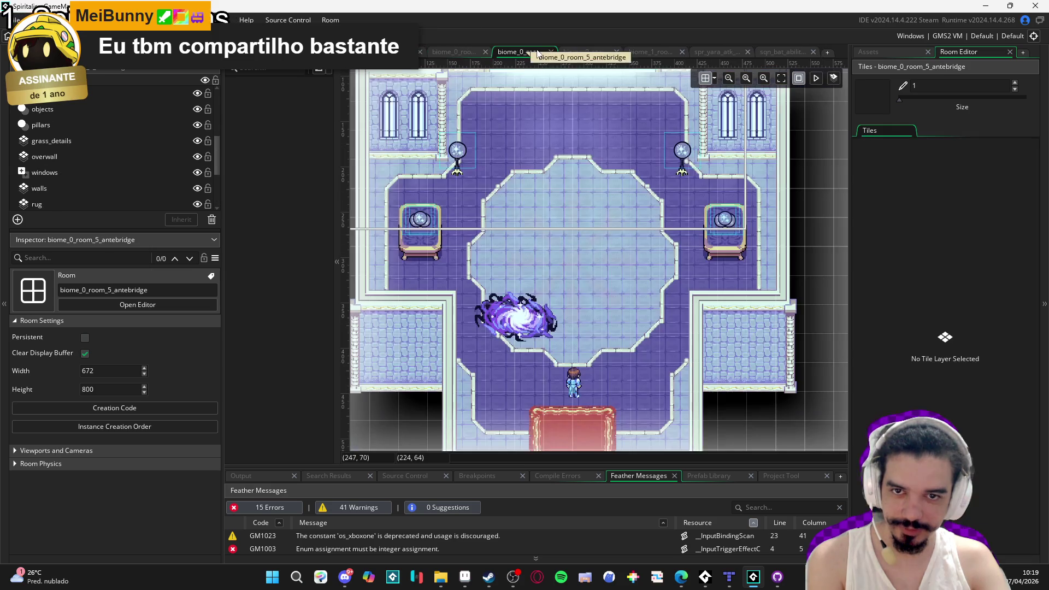
click(551, 51)
click(534, 55)
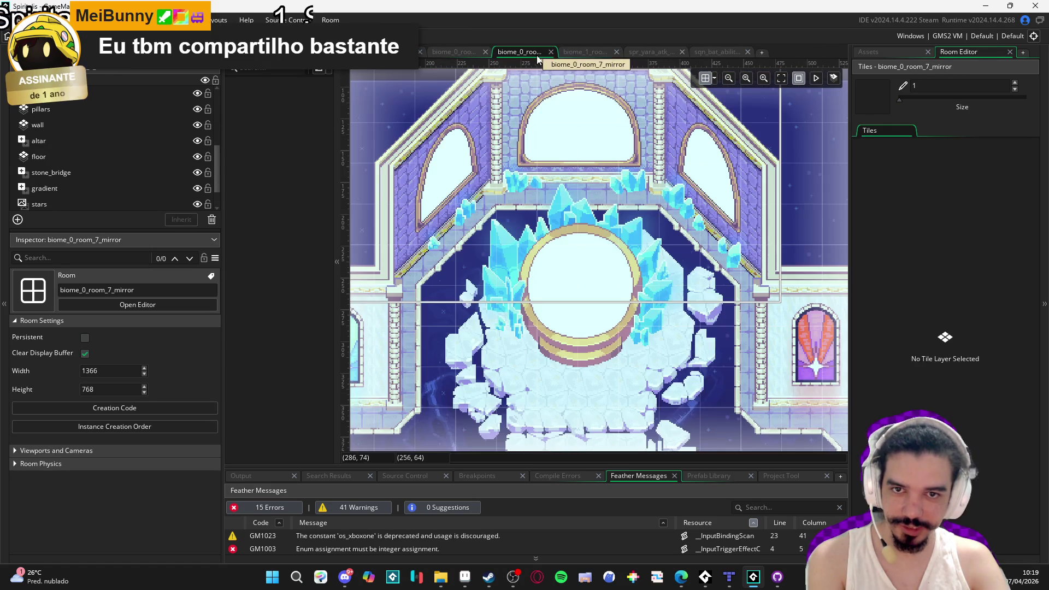
click(551, 50)
click(547, 50)
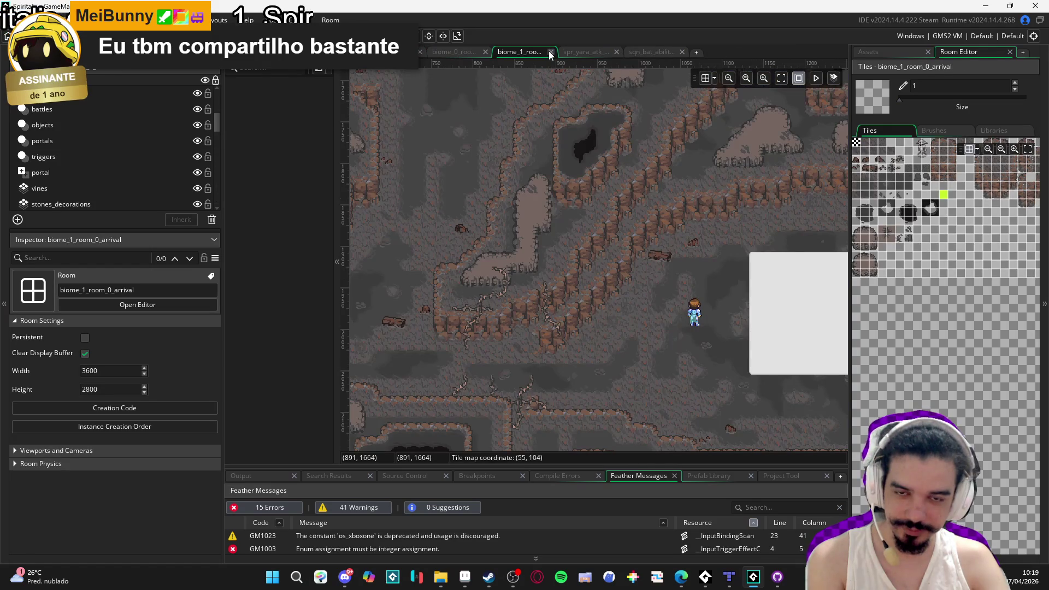
click(573, 51)
click(629, 51)
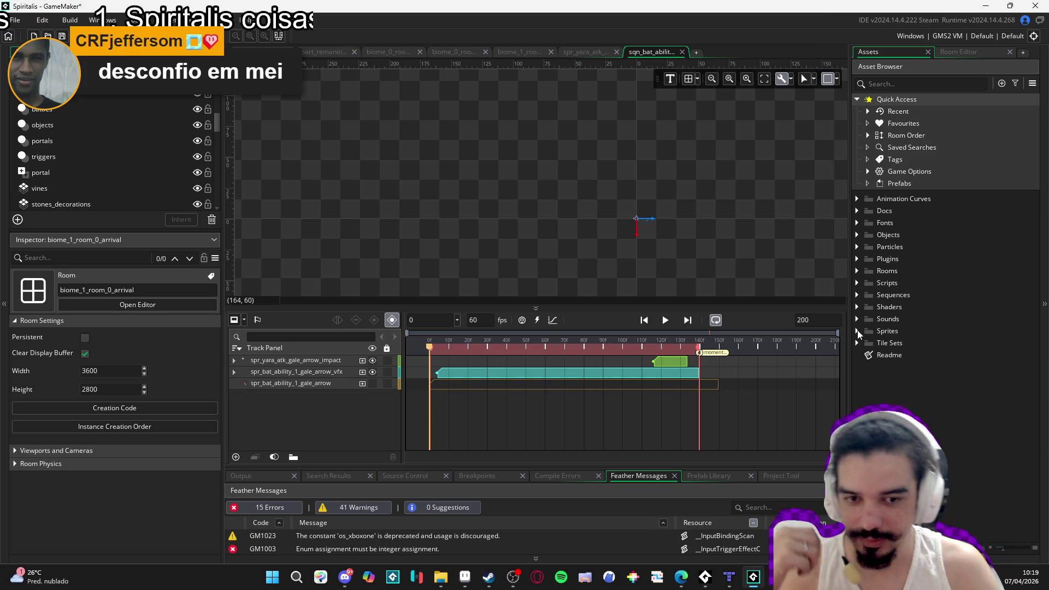
Browse the Sequences > Battle folder in the Asset Browser, then build and run Spiritalis with F5.
mouse_move(640, 258)
mouse_down()
mouse_move(592, 229)
mouse_move(460, 201)
mouse_move(518, 248)
mouse_up()
click(857, 294)
click(857, 295)
click(858, 295)
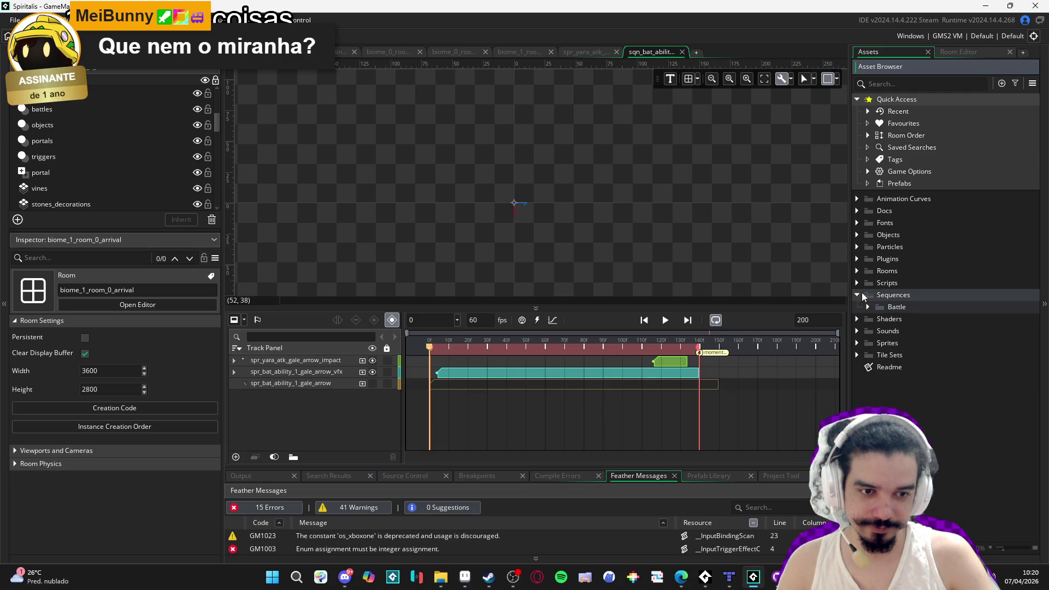
click(868, 307)
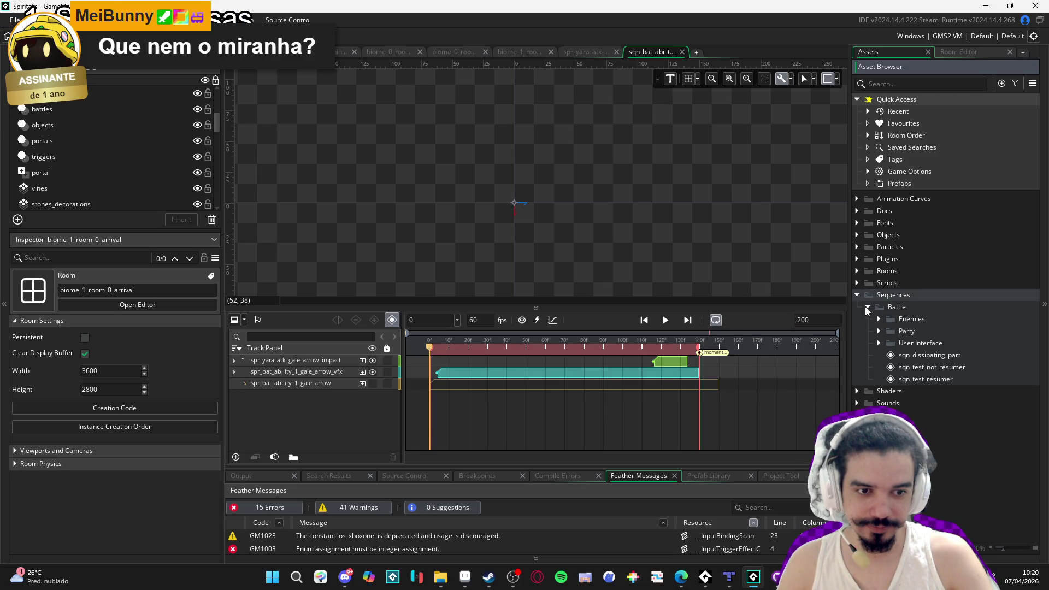
click(856, 295)
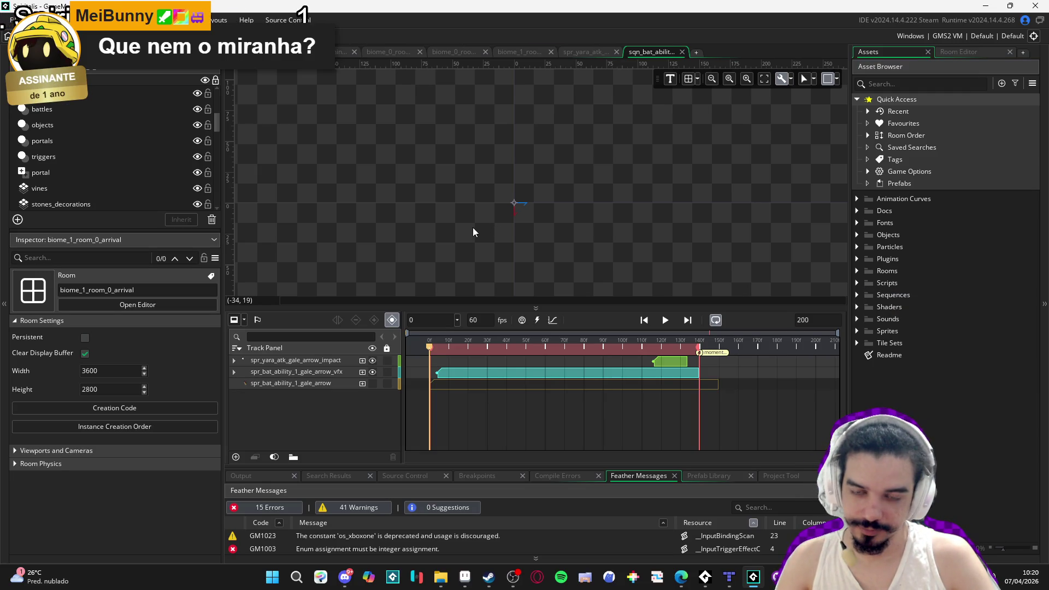
key(F5)
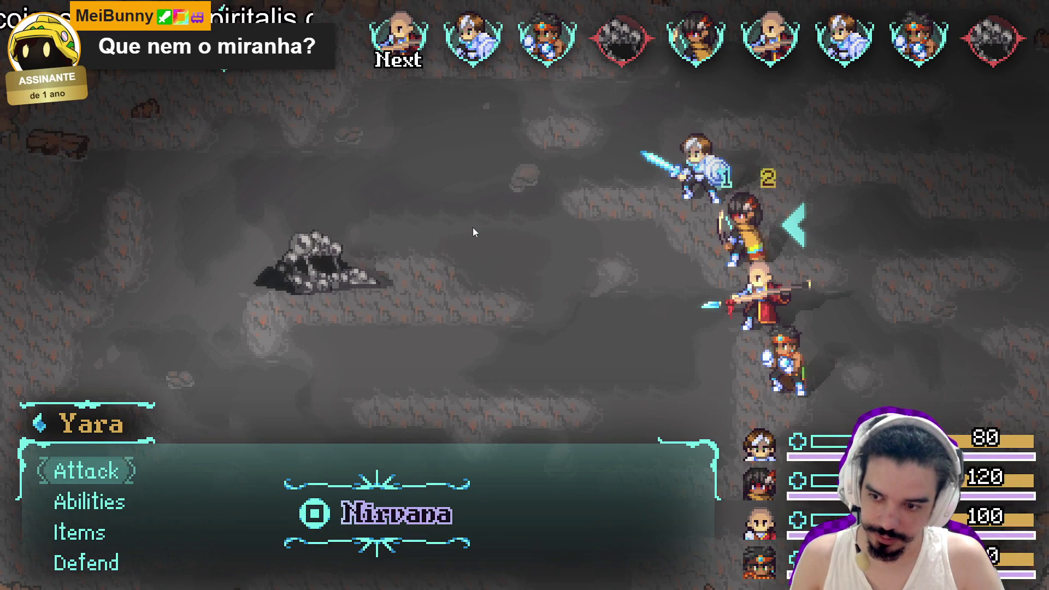
Choose Abilities in the battle menu, then acquire the spoils for Combat Experience 10 and Spiritual Energy 1002.
key(Down)
key(Down)
key(Up)
key(Return)
key(Return)
key(Return)
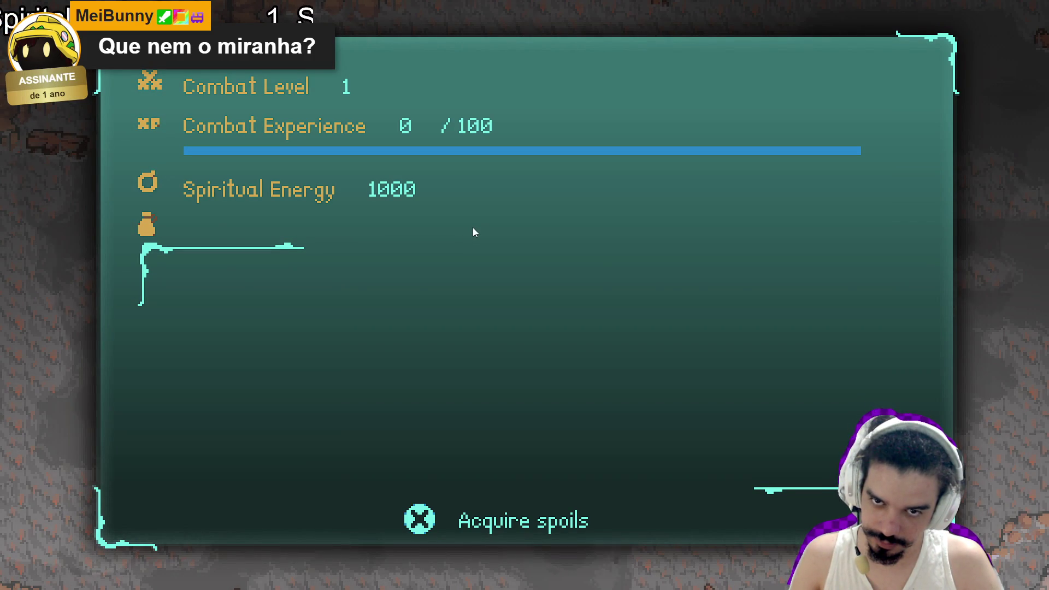
key(Return)
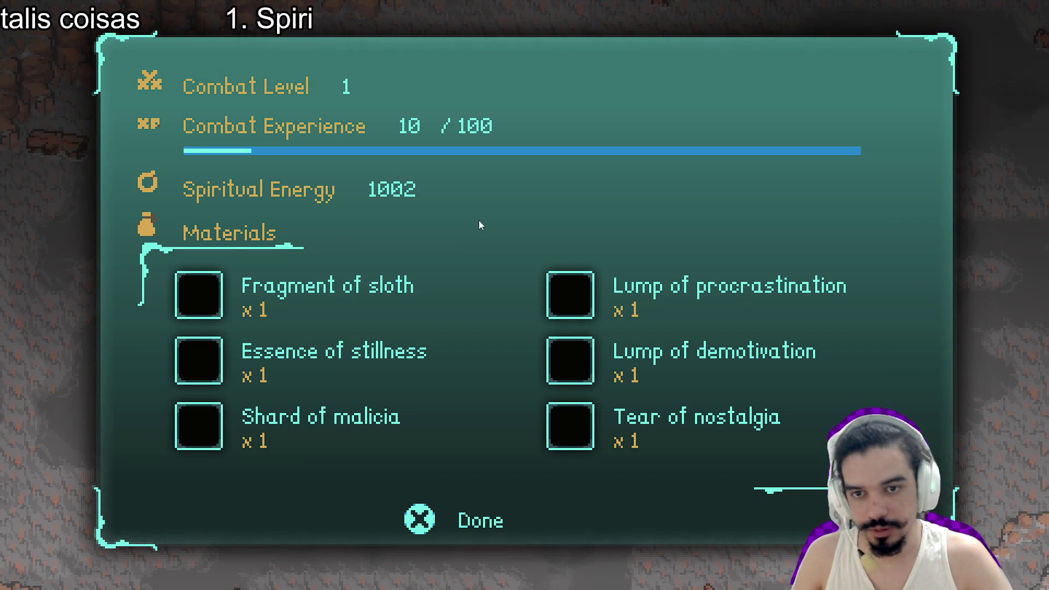
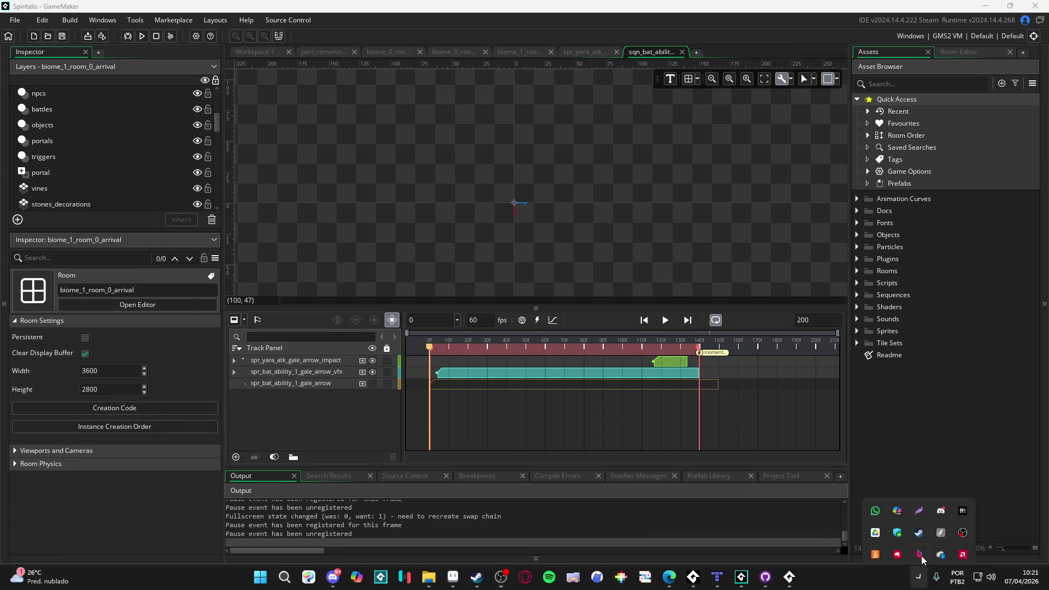
Check the screenshot tool's capture shortcut settings, then try a region capture and cancel it.
right_click(922, 557)
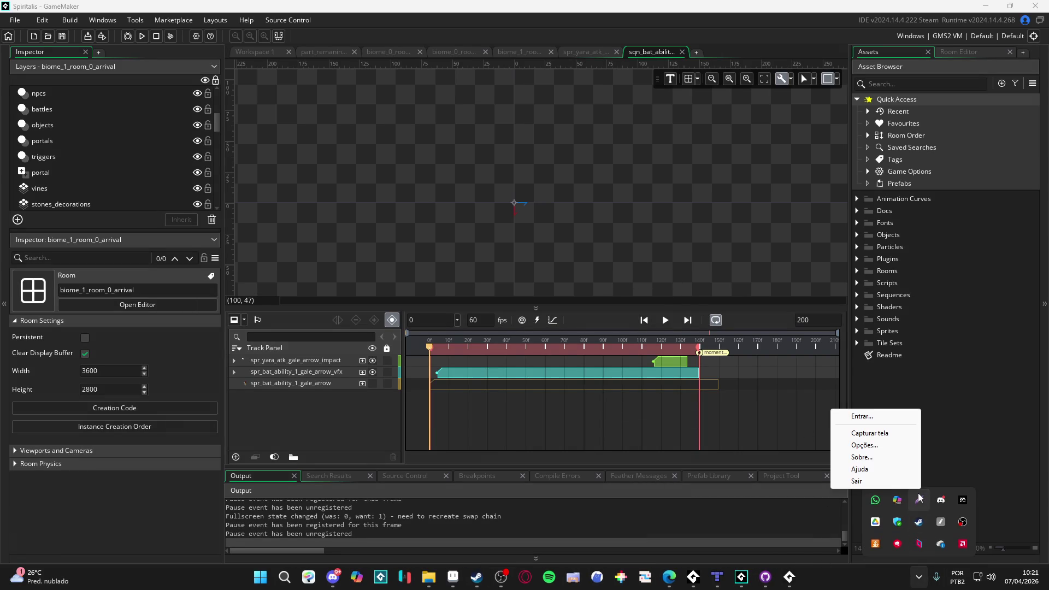
click(844, 437)
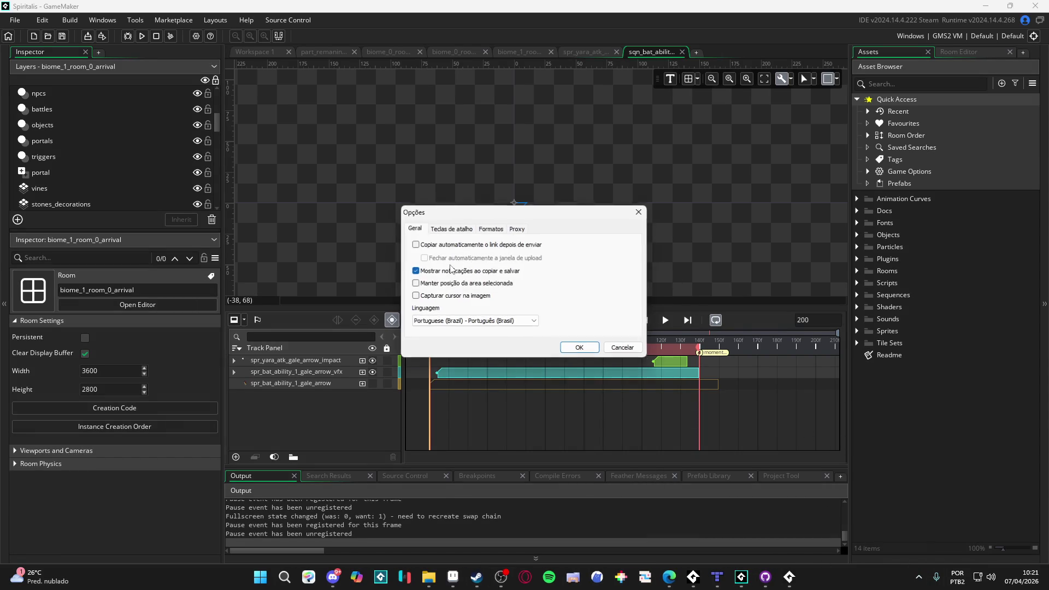
click(451, 227)
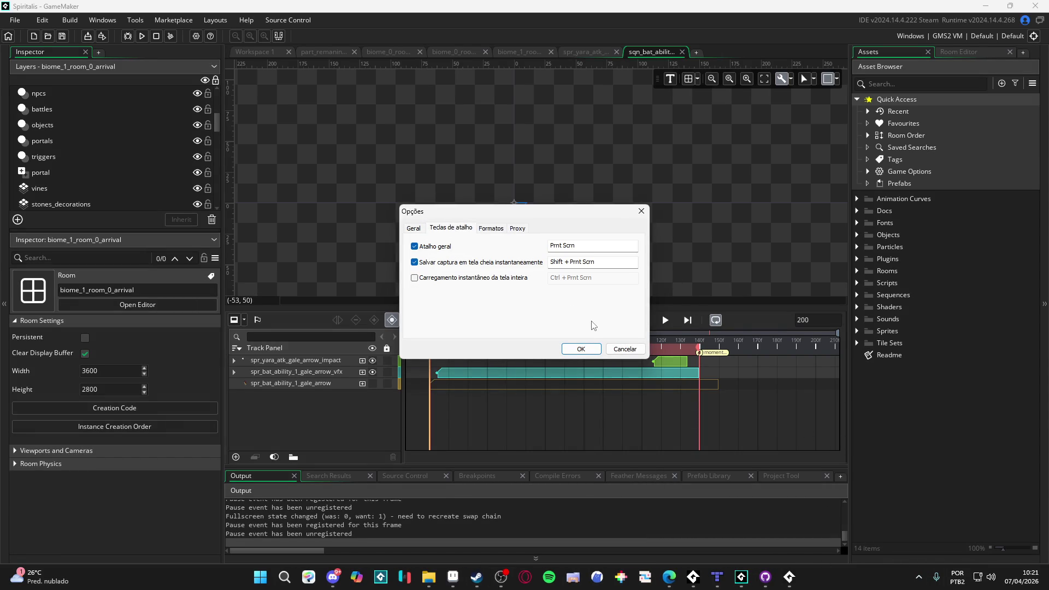
click(581, 349)
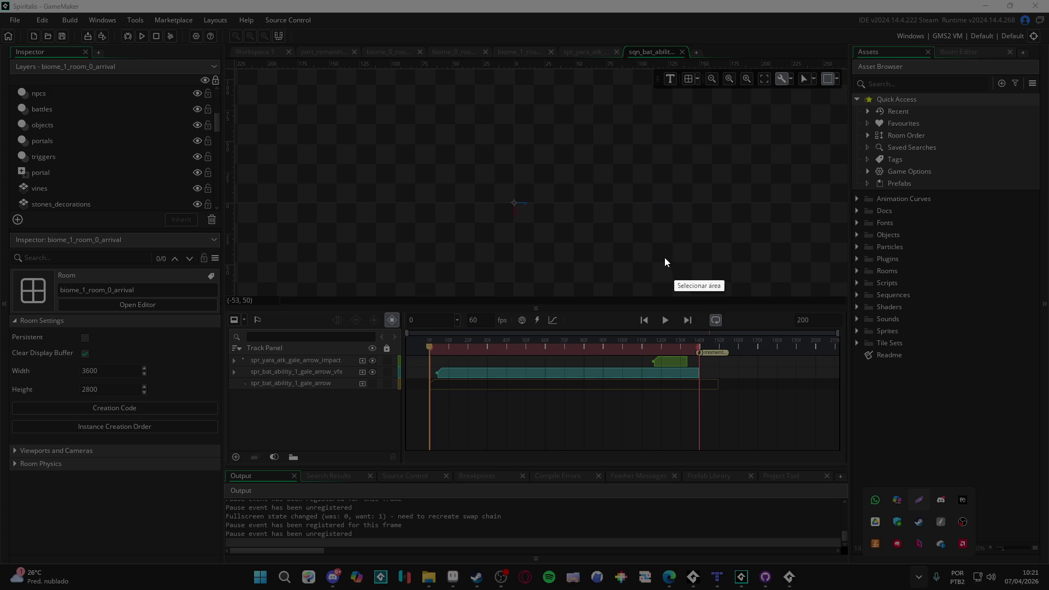
drag(637, 244, 676, 277)
key(Escape)
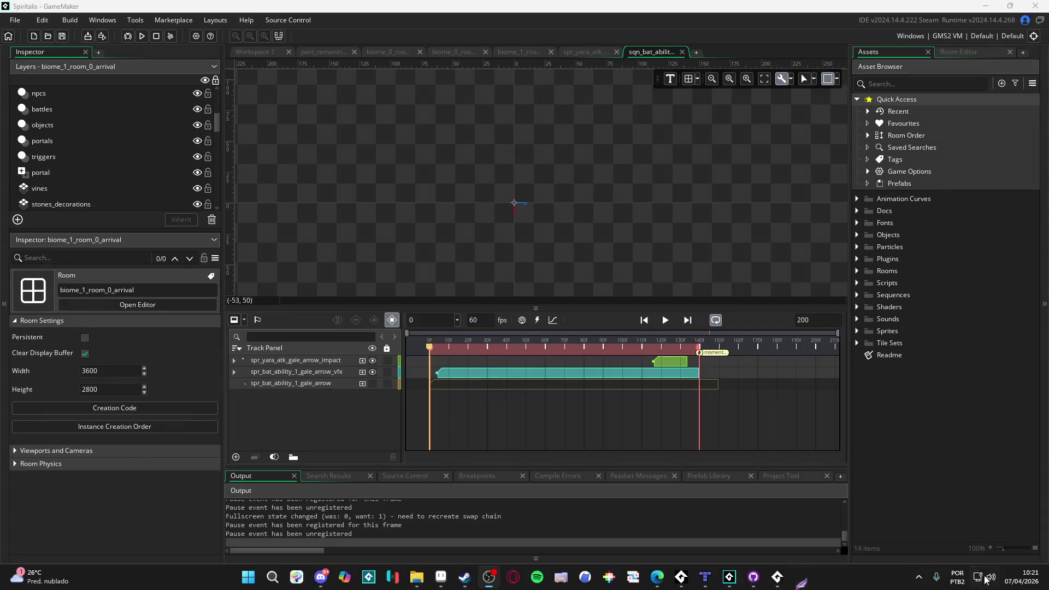
Review the screenshot tool's shortcut, image format and proxy settings, and close without saving.
click(918, 577)
right_click(920, 501)
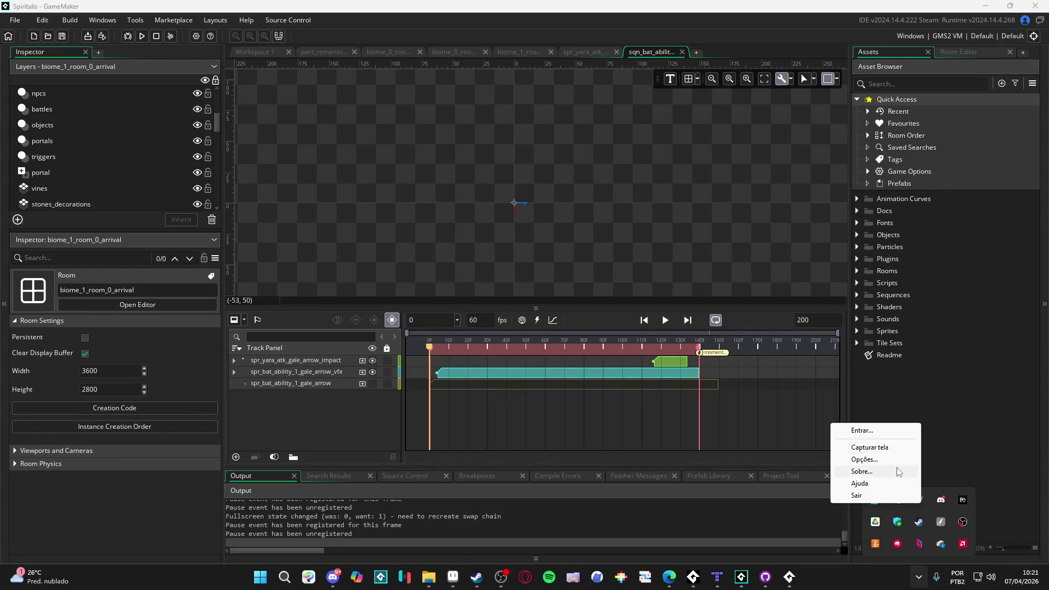
click(874, 459)
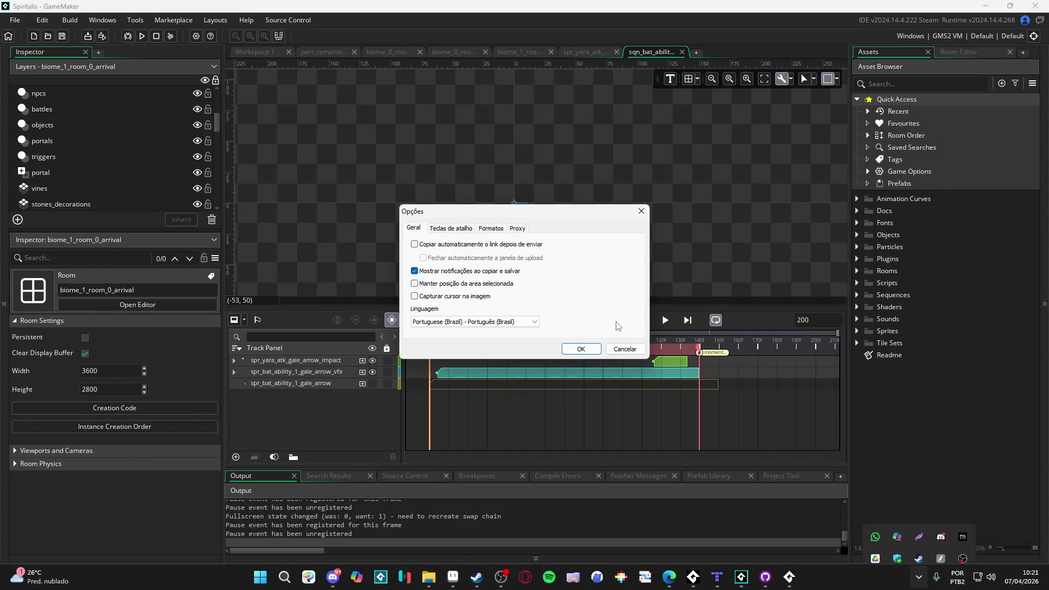
click(472, 232)
click(491, 230)
click(515, 230)
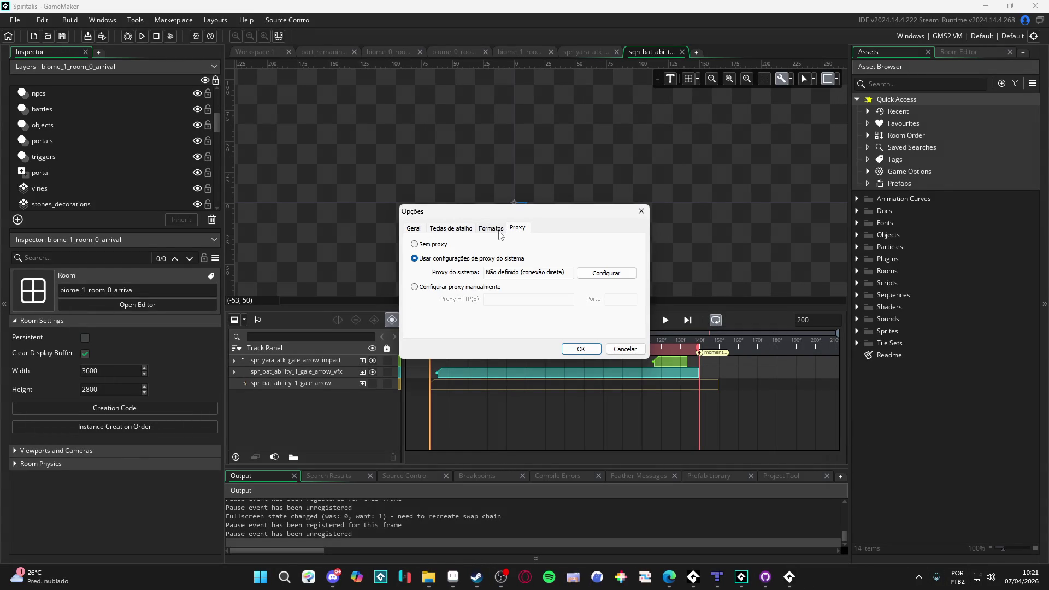
click(413, 227)
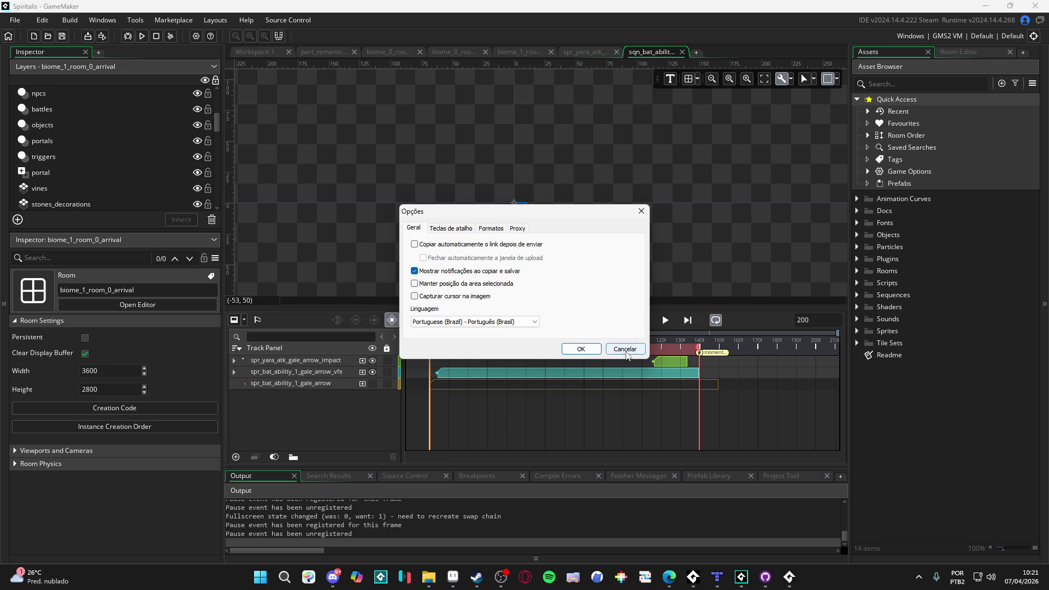
click(451, 228)
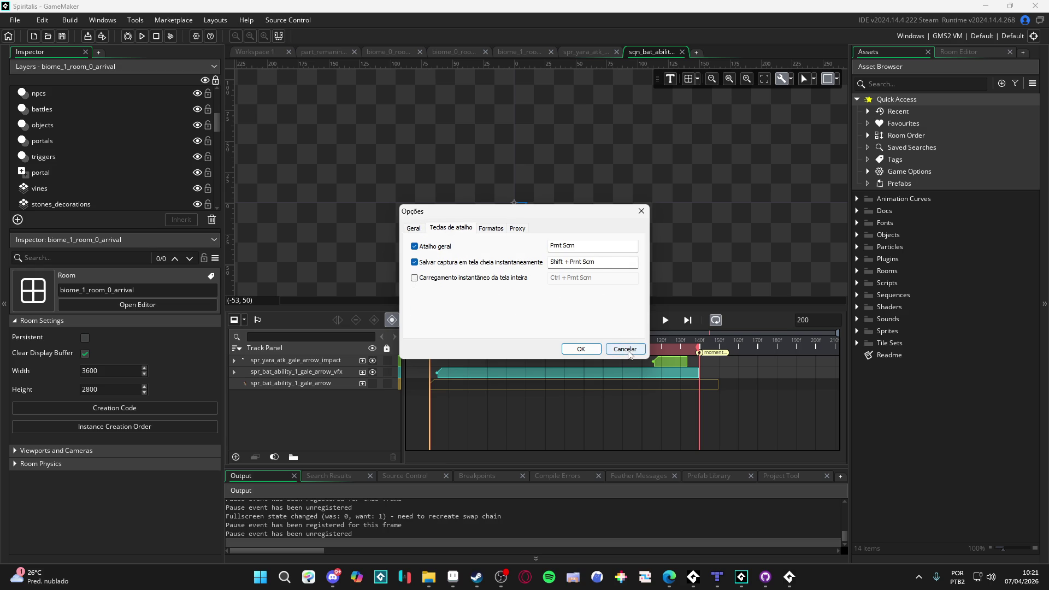
click(628, 351)
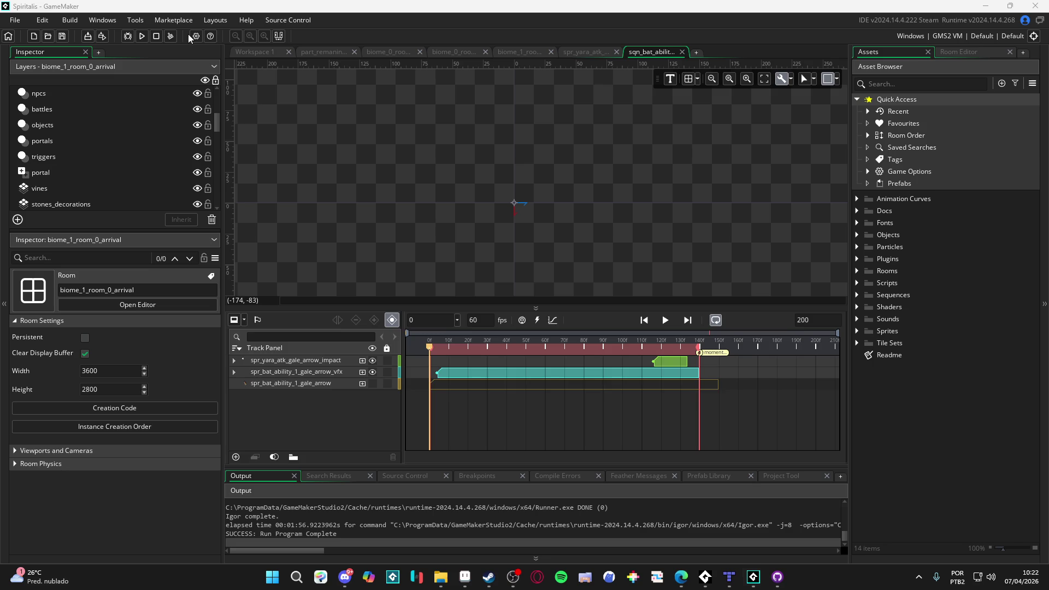
Review the Windows graphics settings in Game Options, then build and run the game with F5.
click(196, 36)
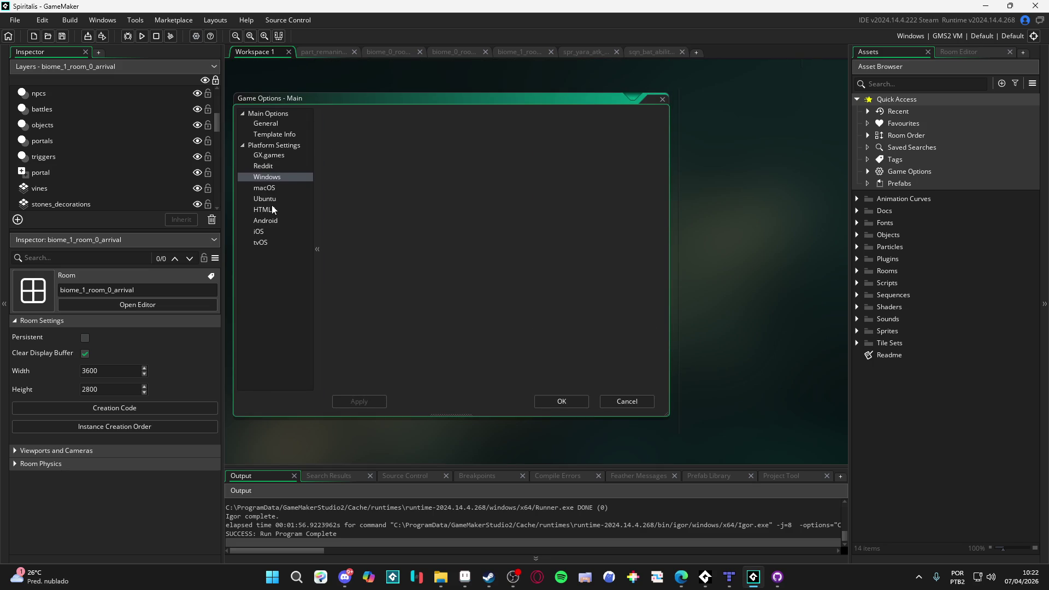
double_click(276, 178)
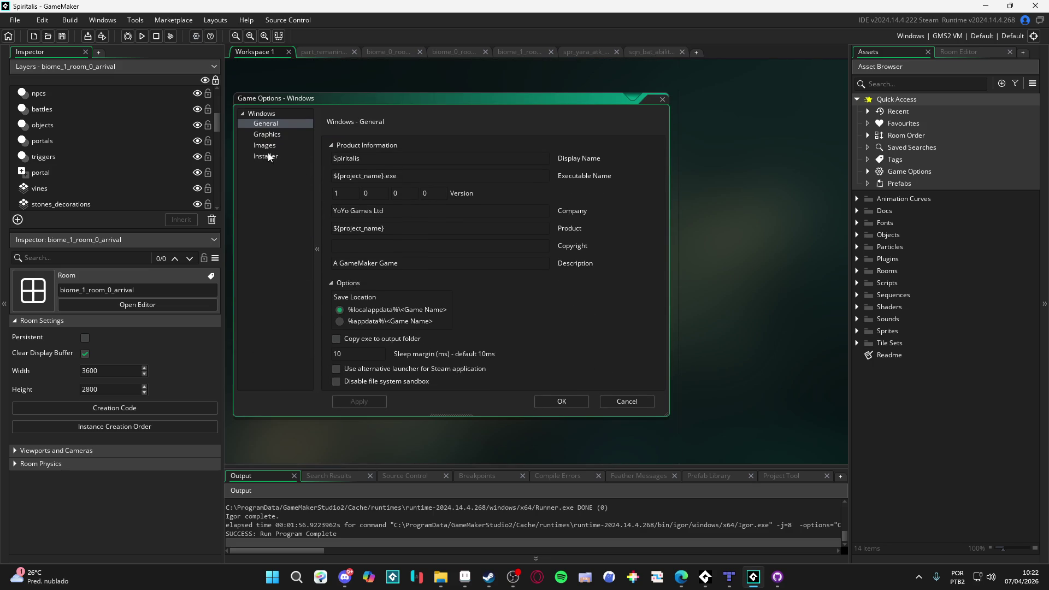
click(268, 135)
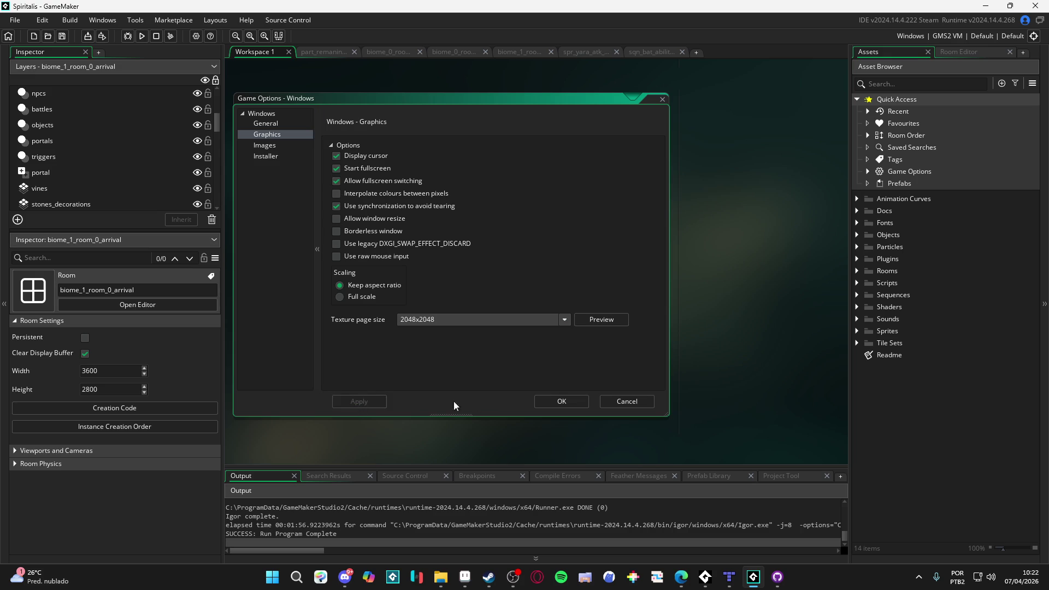
click(557, 401)
key(F5)
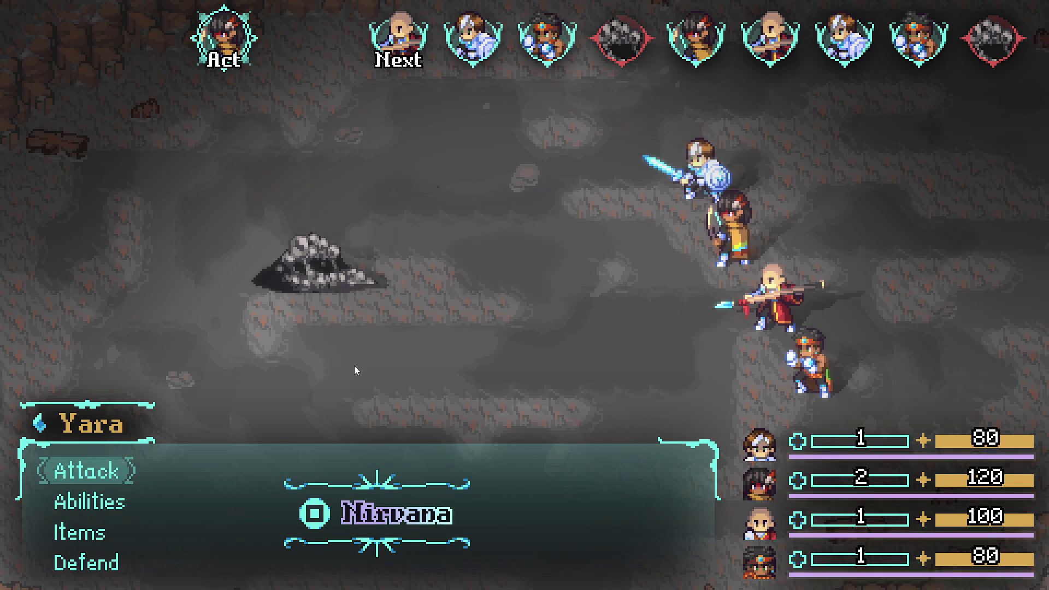
Have Yara defend and Zhe Wu cast Abyssal Bog on the Sloth Blob, then capture the spoils panel.
key(Down)
key(Down)
key(Down)
key(Return)
key(Down)
key(Down)
key(Up)
key(Return)
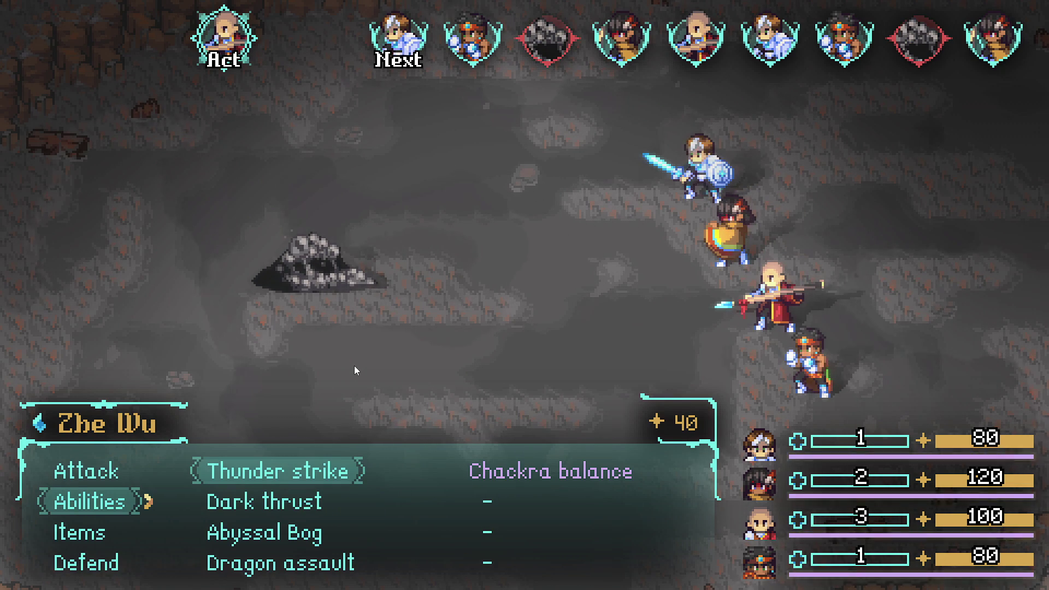
key(Down)
key(Down)
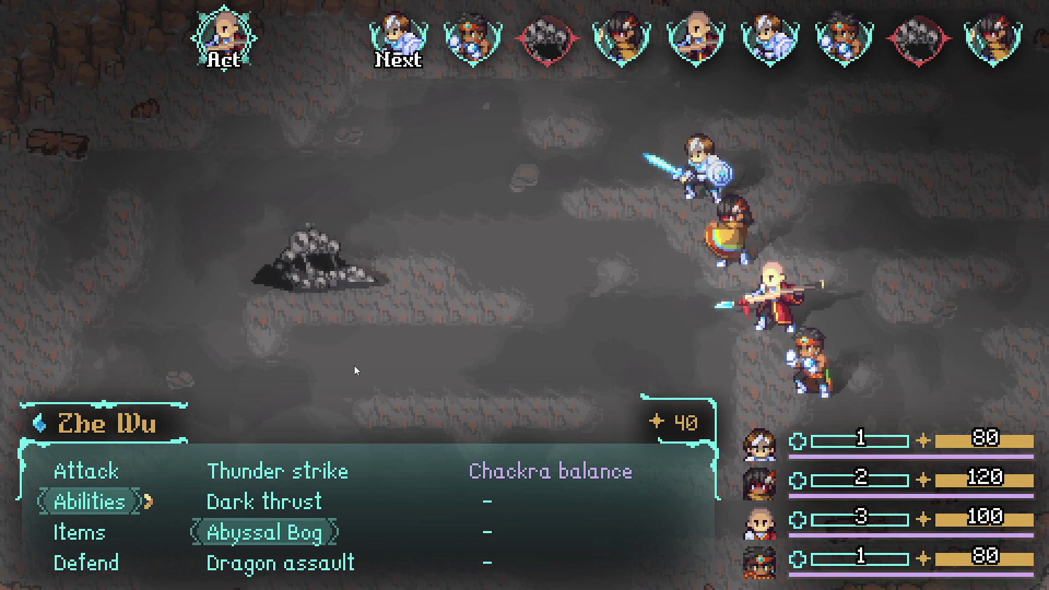
key(Return)
key(Return)
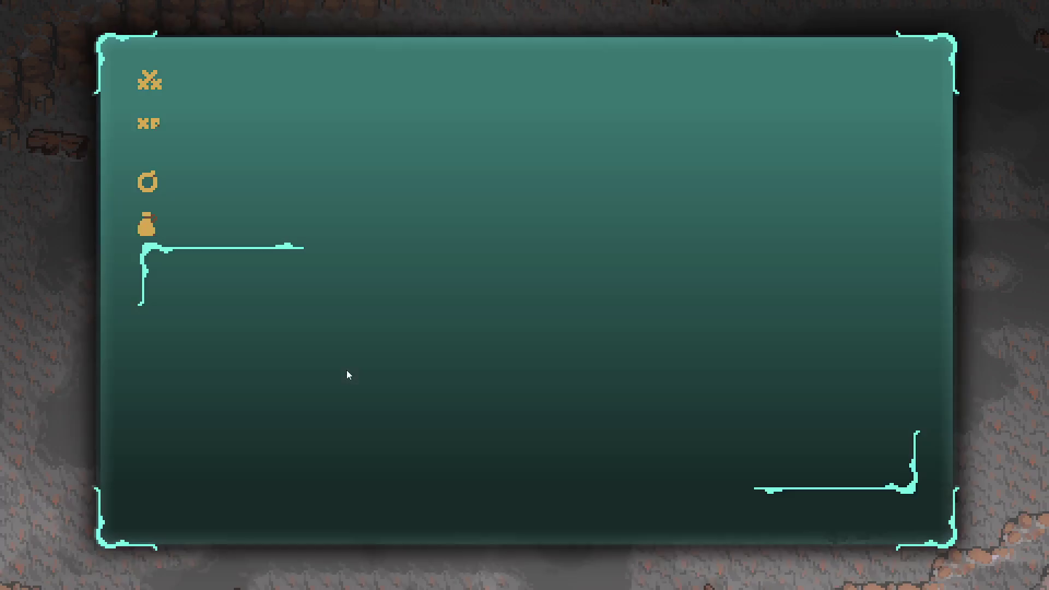
key(Return)
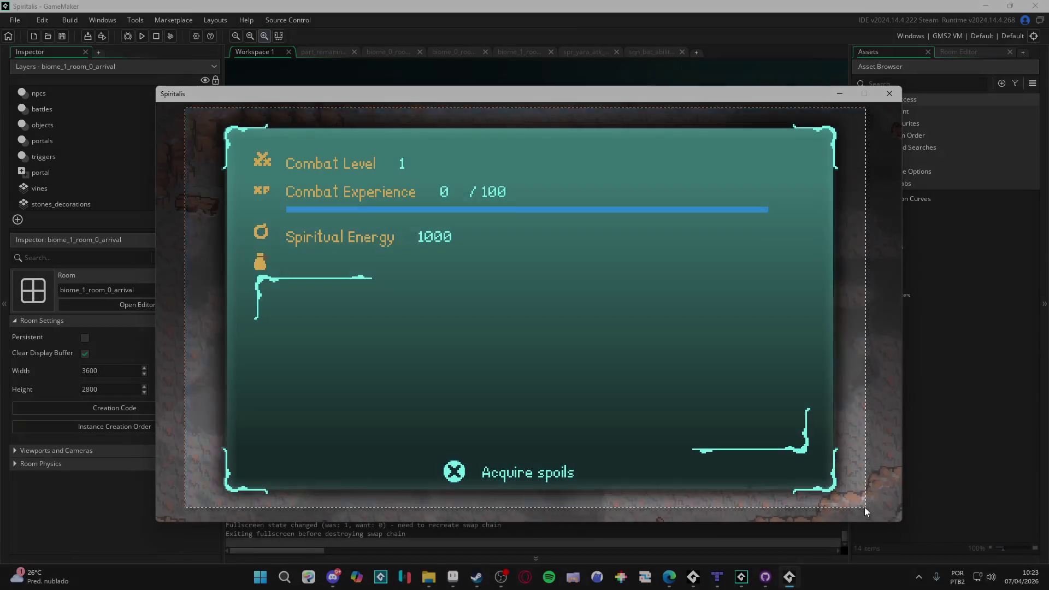
drag(865, 510, 865, 511)
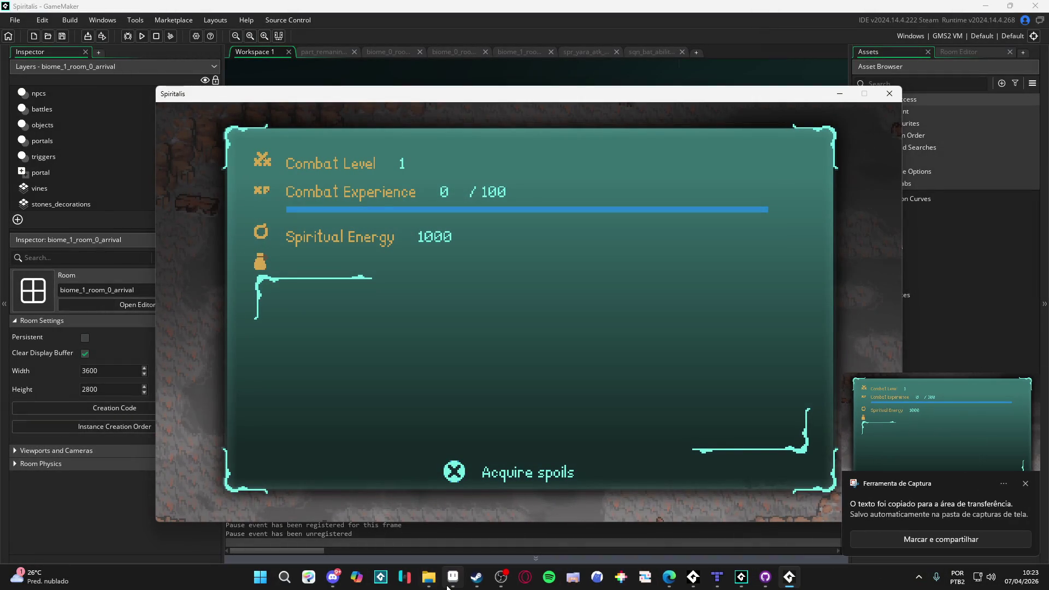
In Aseprite, close the spr_icon_taunt, spr_deezy_icon and Sprite-0005 sprites and hide the pixel grid.
click(452, 576)
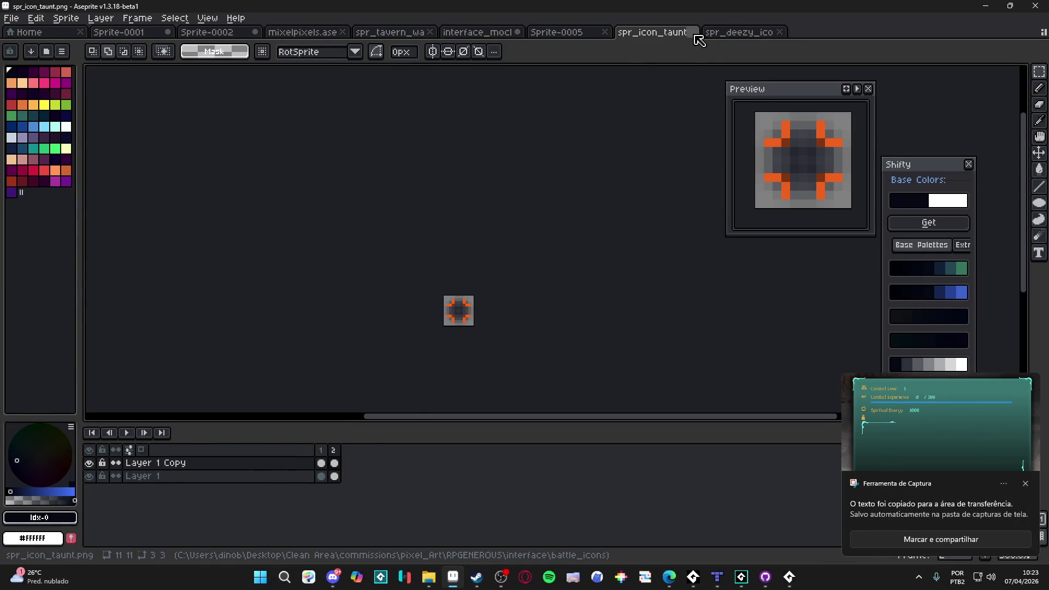
click(692, 32)
click(692, 32)
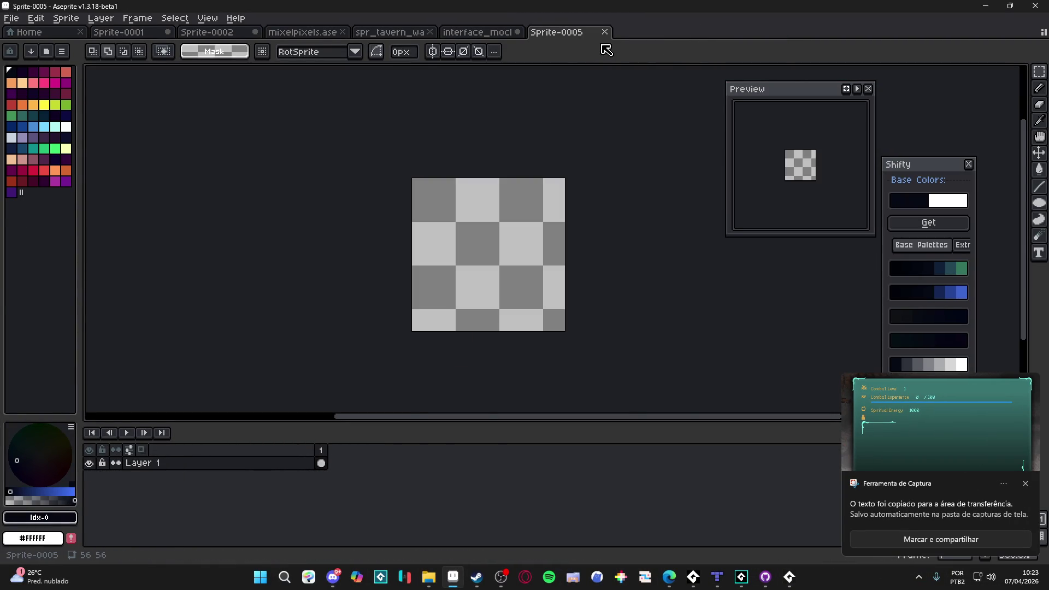
click(605, 31)
scroll(328, 218, right, 4)
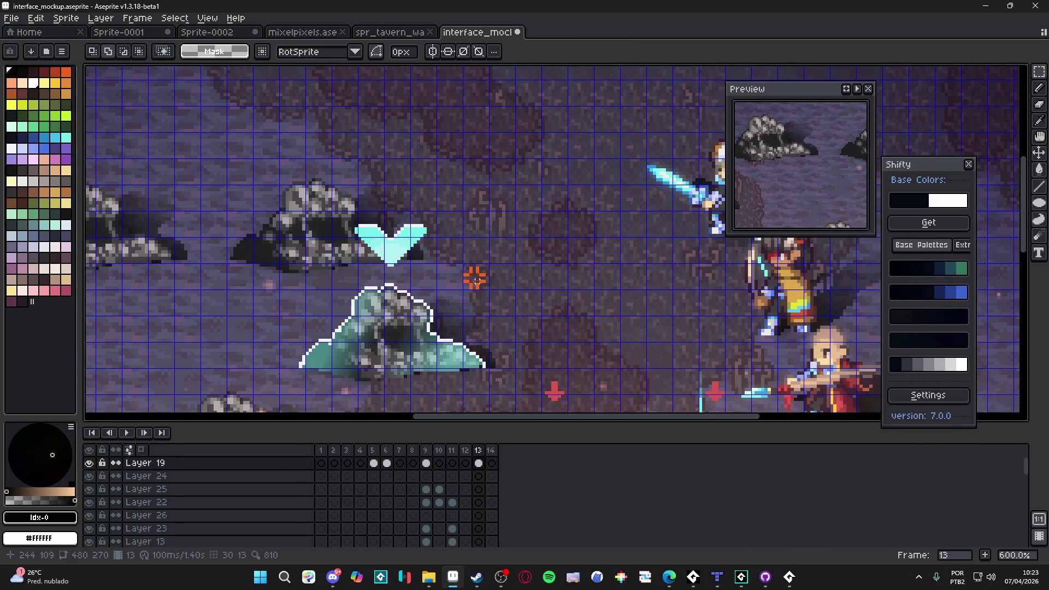
key(ctrl+apostrophe)
scroll(378, 263, up, 2)
scroll(378, 263, right, 2)
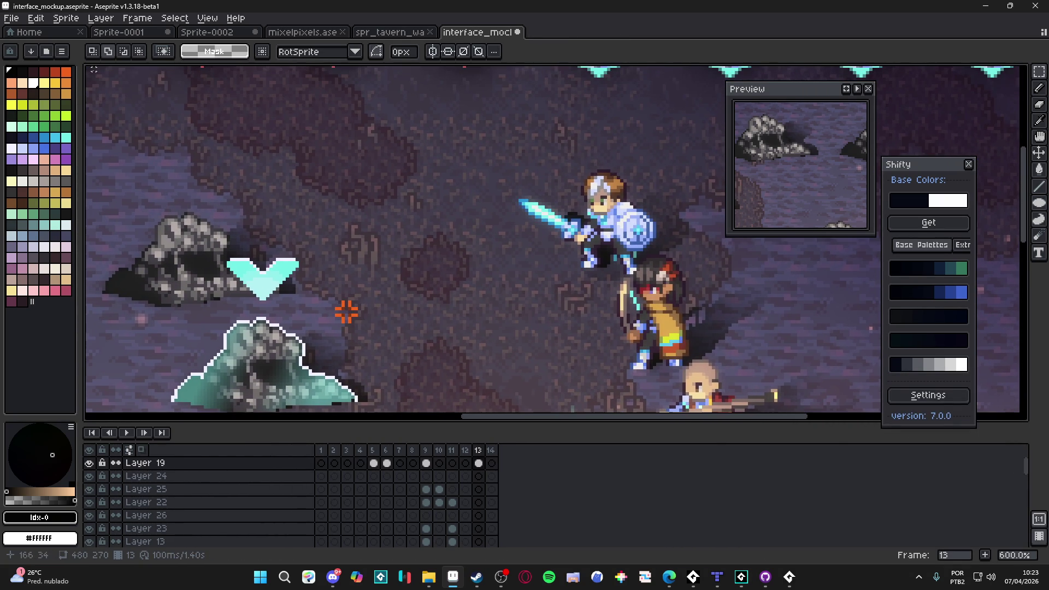
Create a new 1245×730 sprite and paste the captured spoils screenshot into it.
click(11, 18)
click(29, 39)
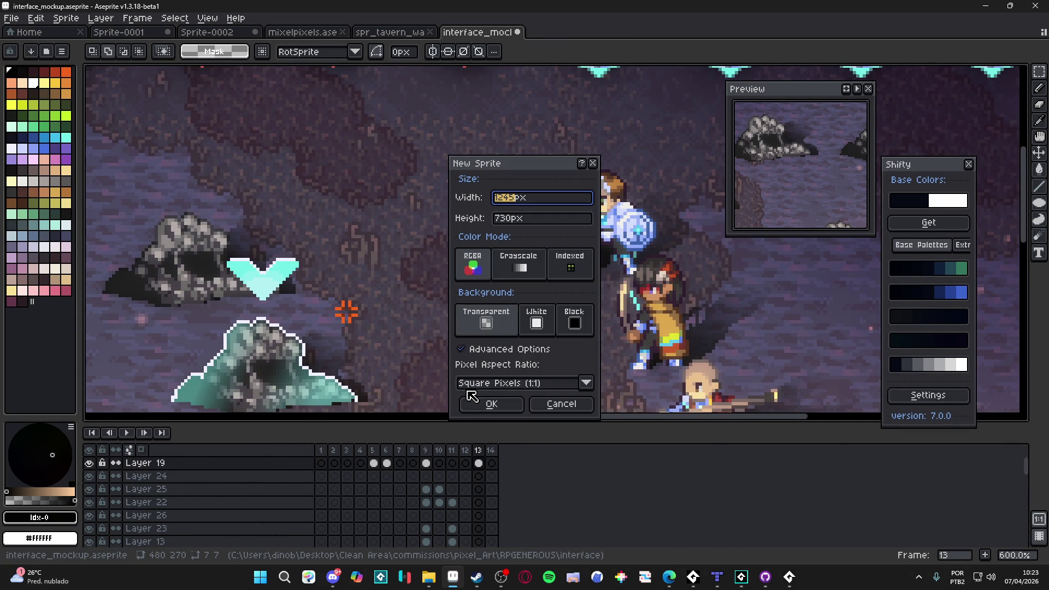
click(491, 404)
key(ctrl+v)
mouse_move(456, 212)
mouse_down()
mouse_move(339, 230)
mouse_move(309, 246)
mouse_up()
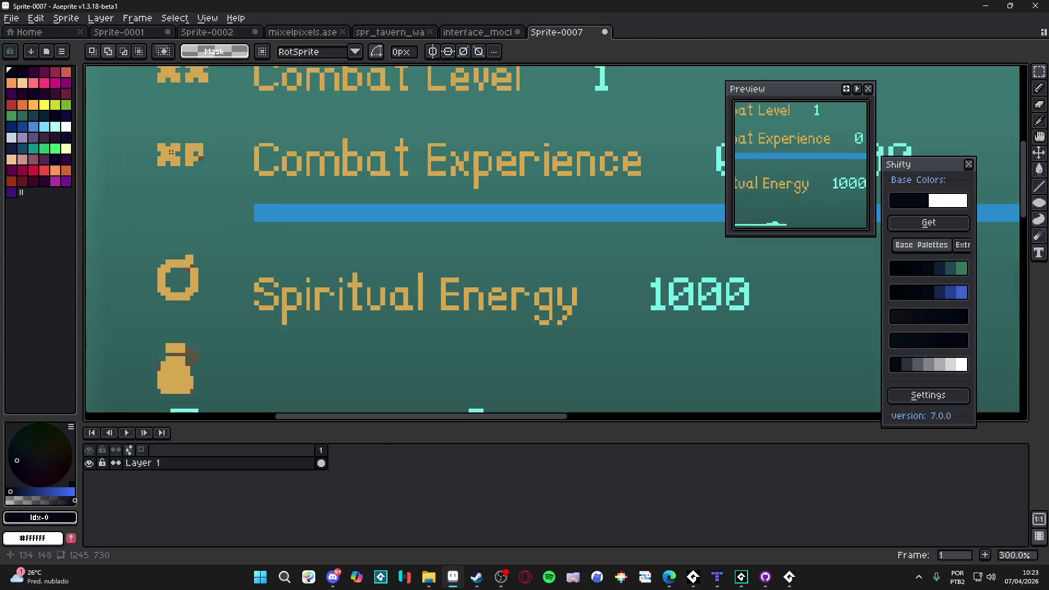
scroll(172, 143, up, 1)
scroll(175, 187, down, 1)
scroll(291, 151, up, 6)
drag(291, 150, 260, 134)
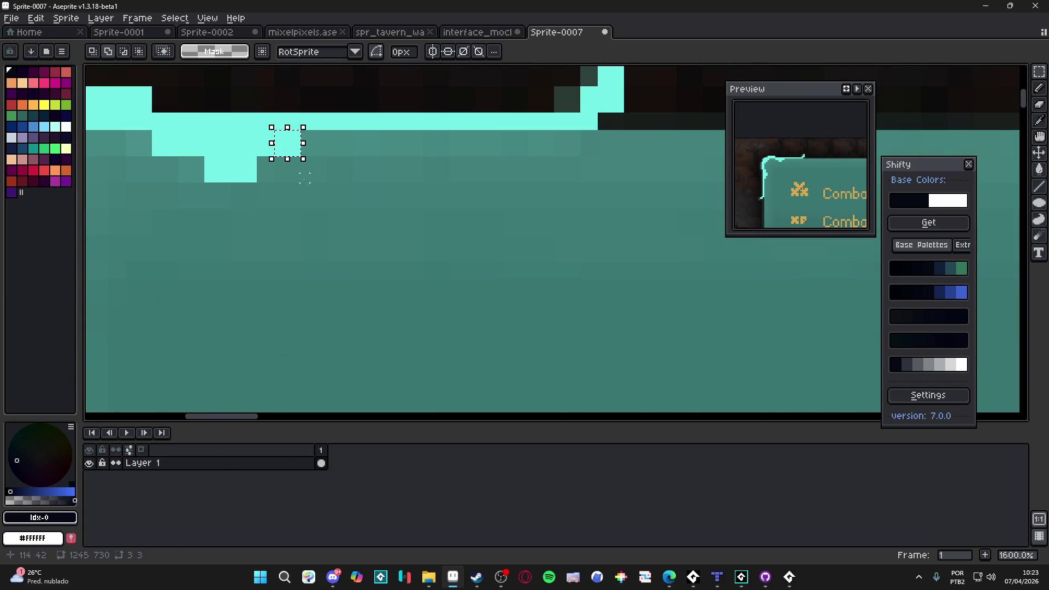
scroll(293, 164, down, 3)
Resize the sprite to 415 px wide and pan to inspect the stats labels.
click(65, 18)
click(119, 88)
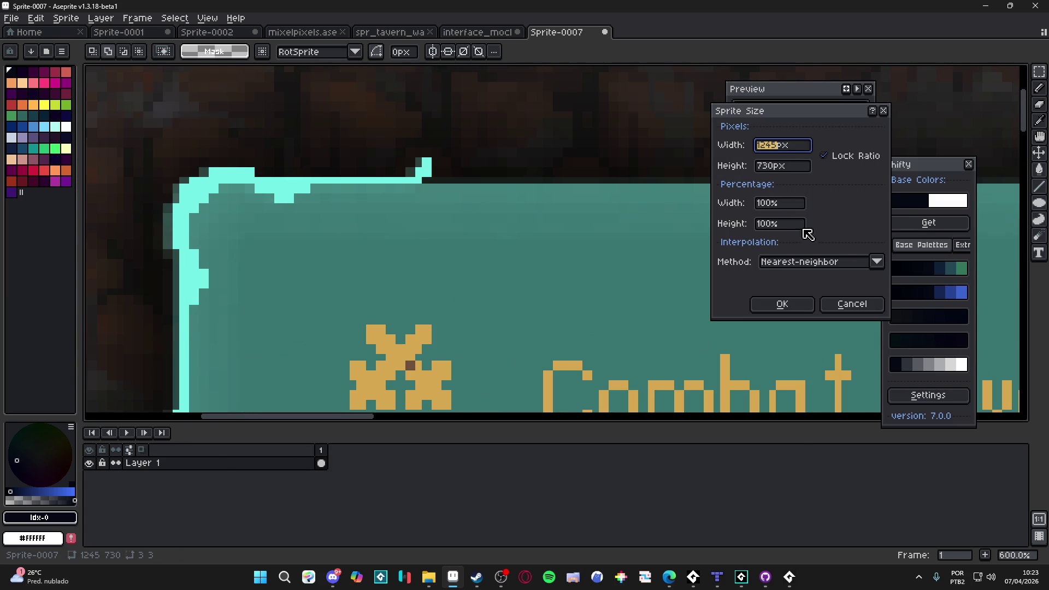
click(787, 210)
click(777, 152)
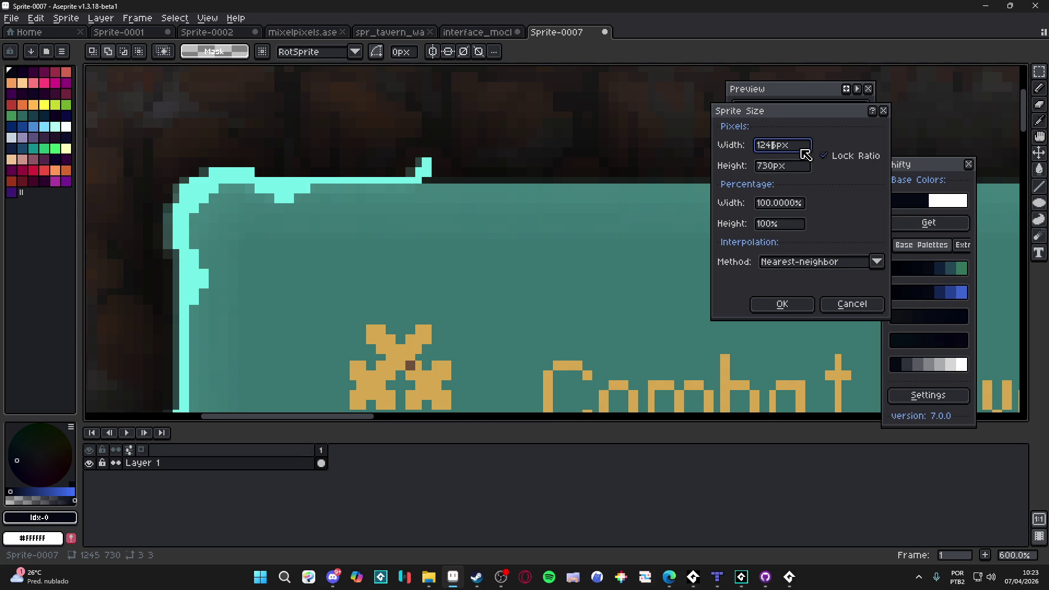
key(BackSpace)
key(BackSpace)
key(BackSpace)
text(415)
key(Return)
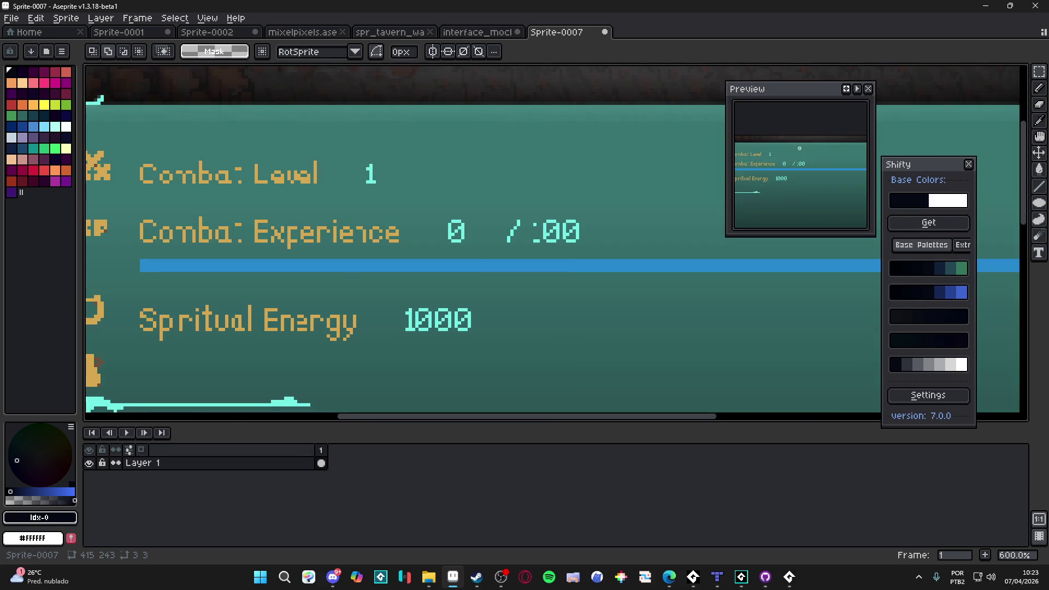
scroll(348, 287, down, 3)
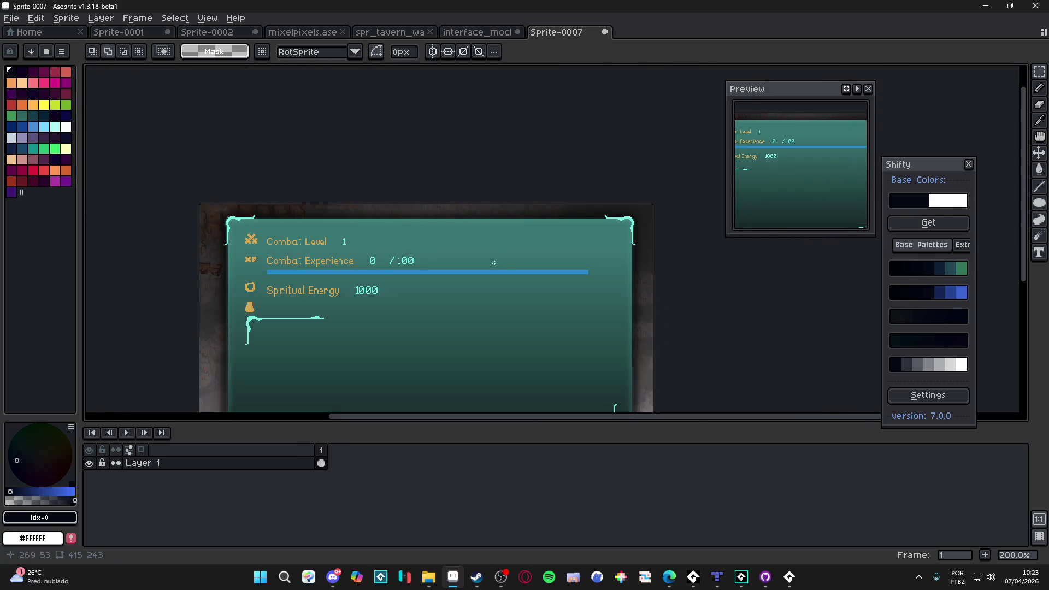
scroll(514, 268, up, 2)
drag(662, 271, 749, 283)
scroll(674, 307, down, 1)
drag(674, 307, 676, 322)
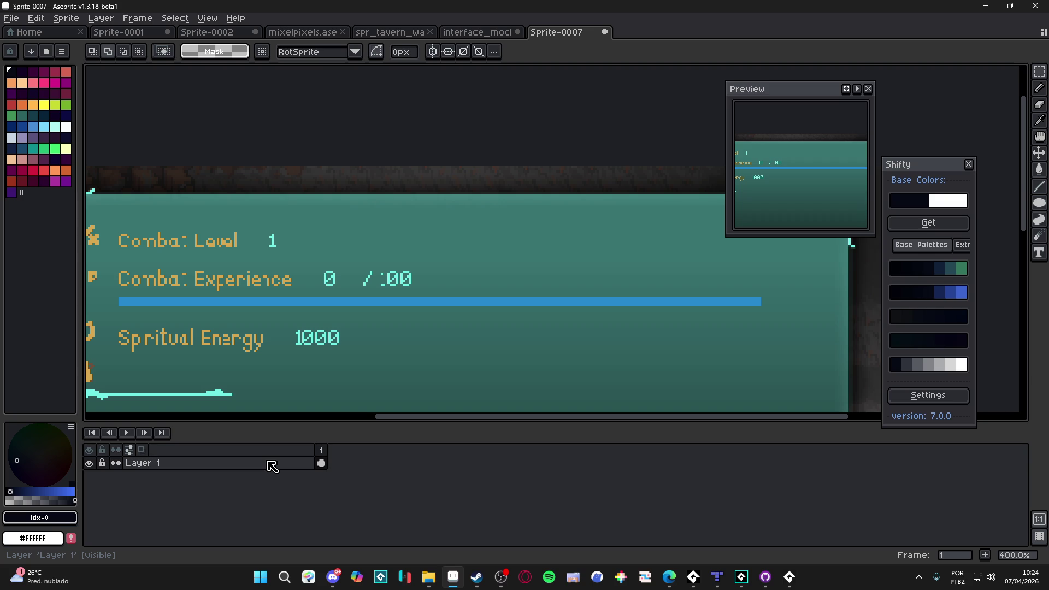
Add Layer 2 above Layer 1, pick light cyan, and select a rectangle over the blue experience bar.
key(shift+n)
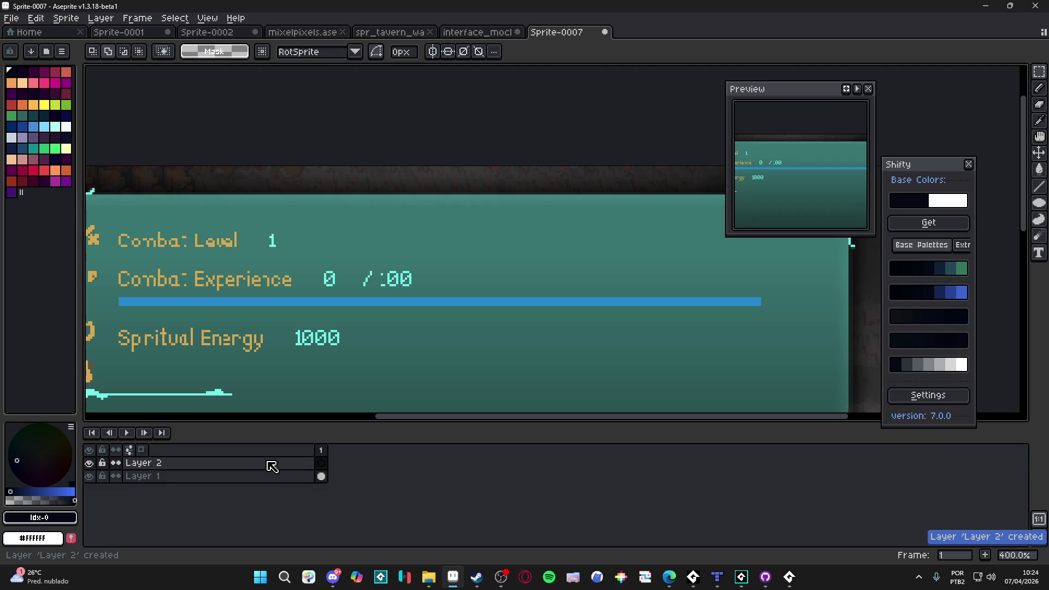
click(271, 466)
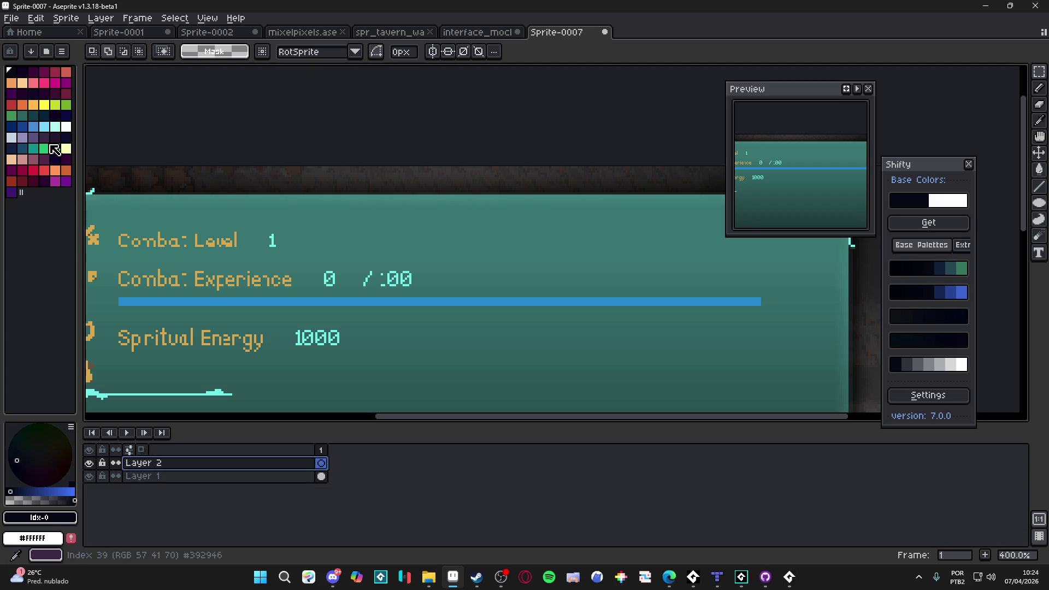
click(55, 127)
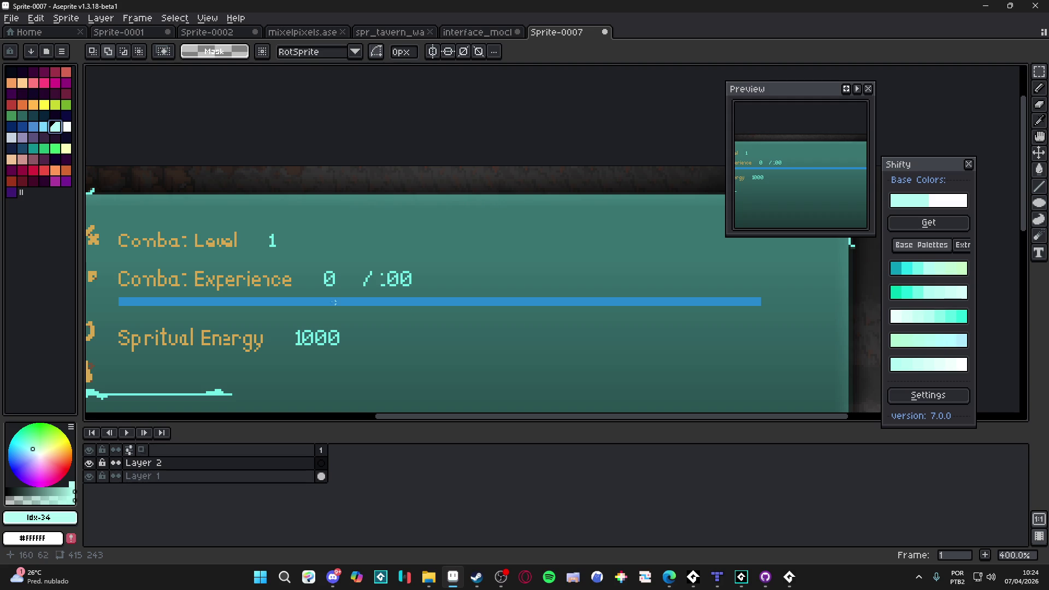
scroll(113, 293, up, 1)
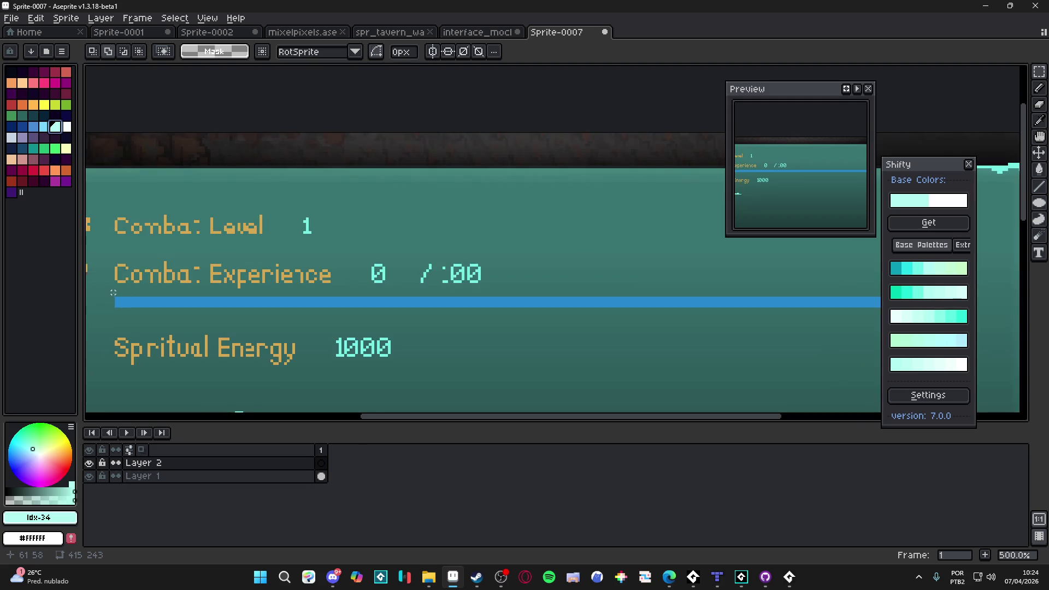
scroll(113, 298, down, 1)
drag(115, 298, 759, 307)
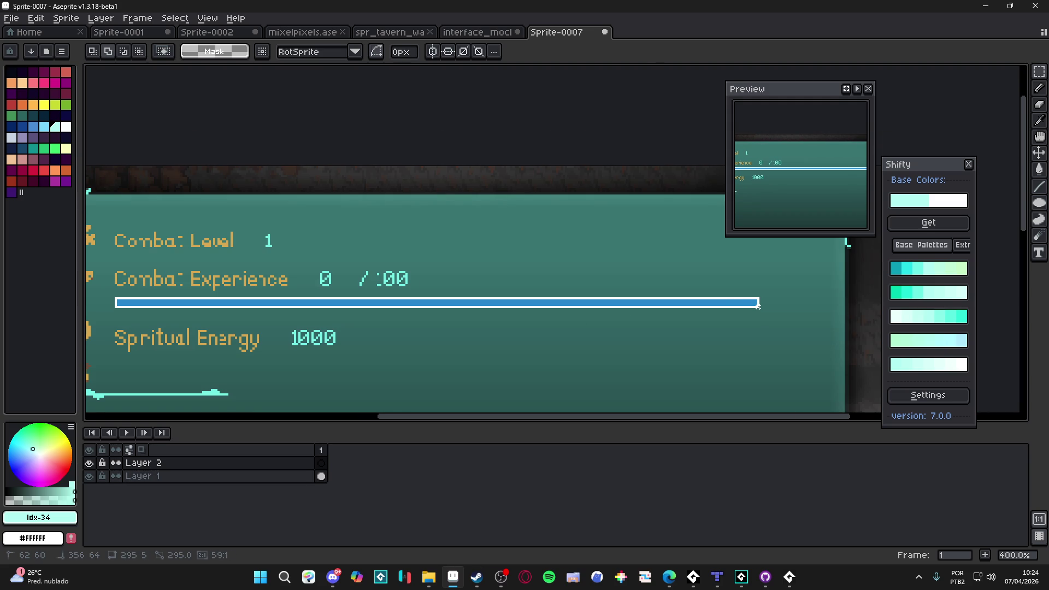
scroll(759, 314, up, 2)
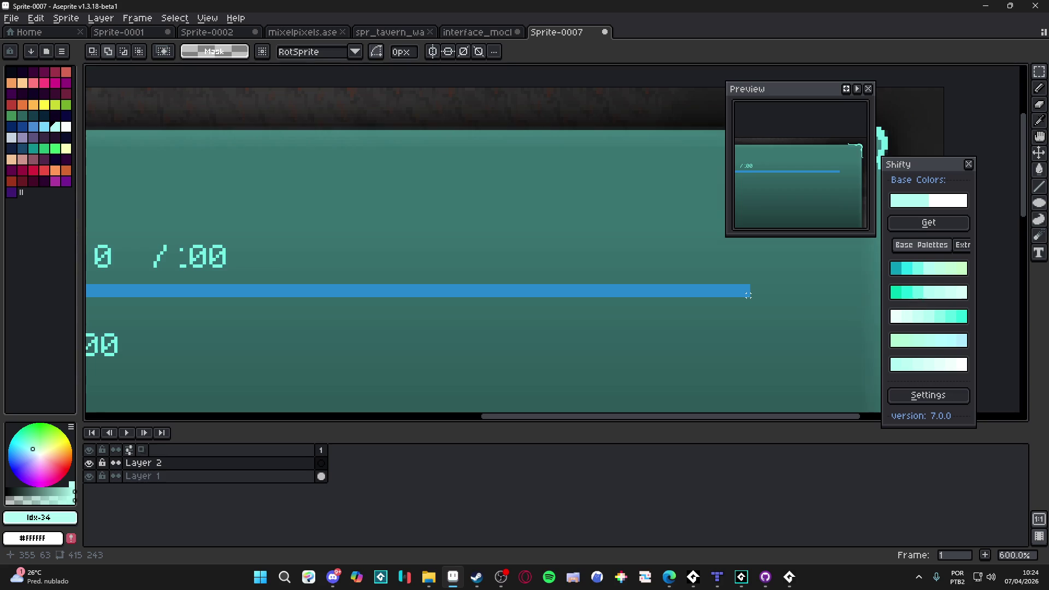
scroll(747, 295, down, 1)
scroll(812, 299, down, 1)
drag(812, 299, 161, 298)
scroll(161, 299, up, 3)
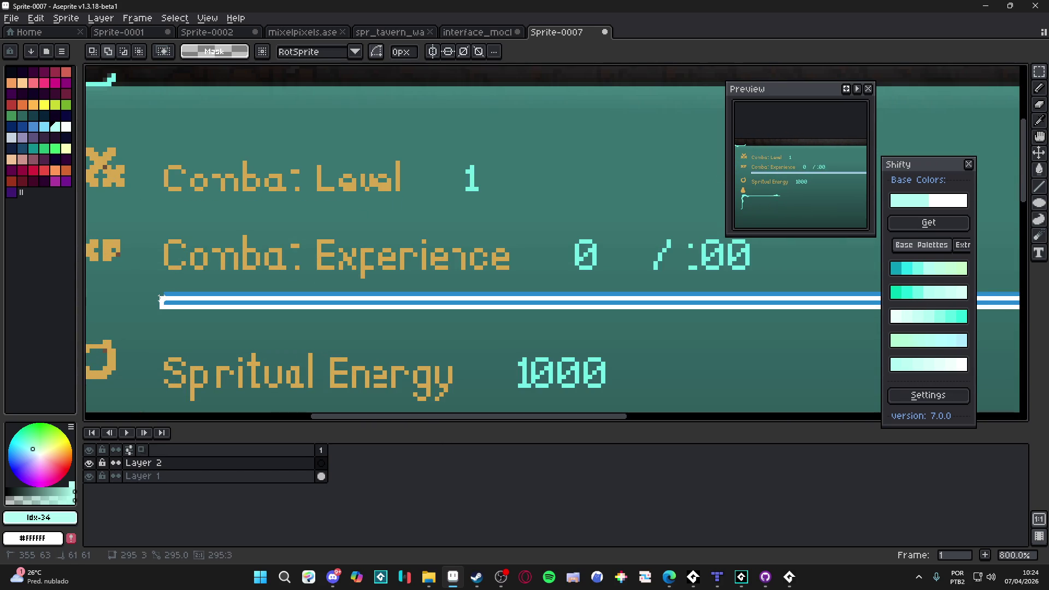
Flood-fill the selected bar with light cyan and deselect it.
key(g)
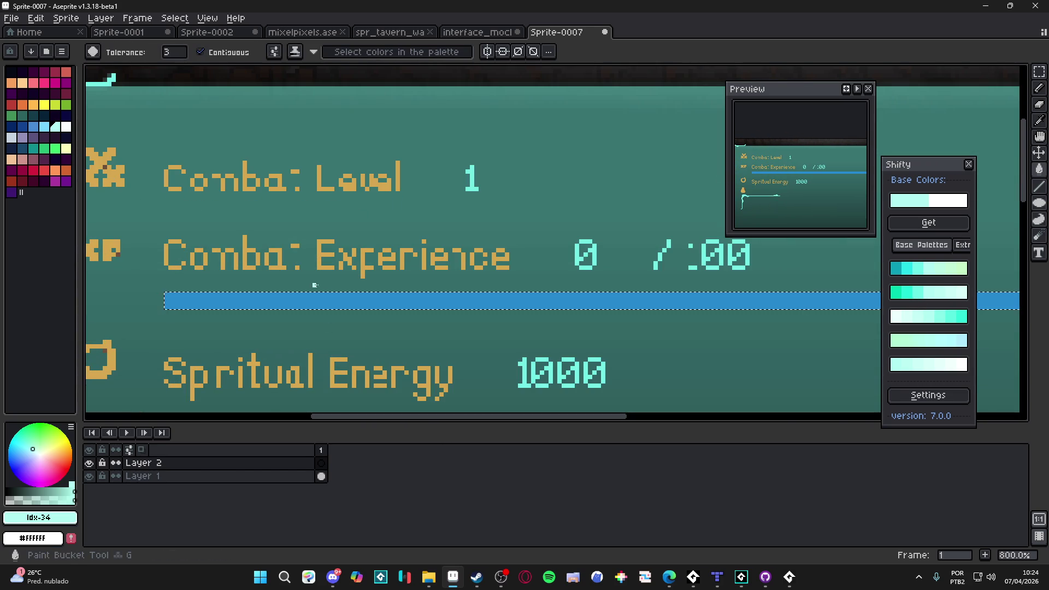
click(333, 300)
scroll(471, 344, down, 4)
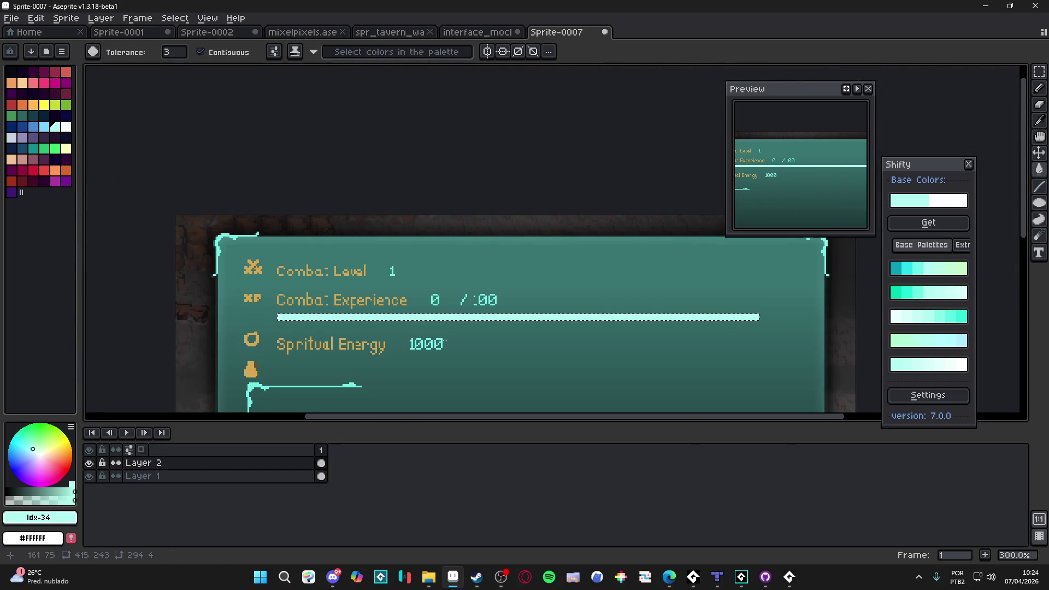
drag(470, 345, 449, 346)
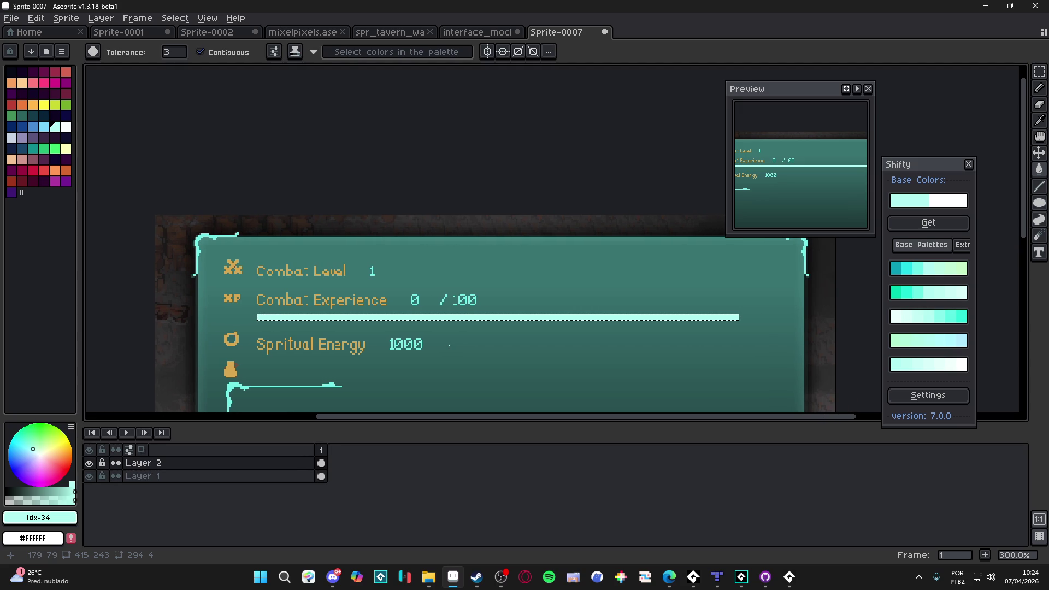
key(ctrl+d)
scroll(452, 343, up, 1)
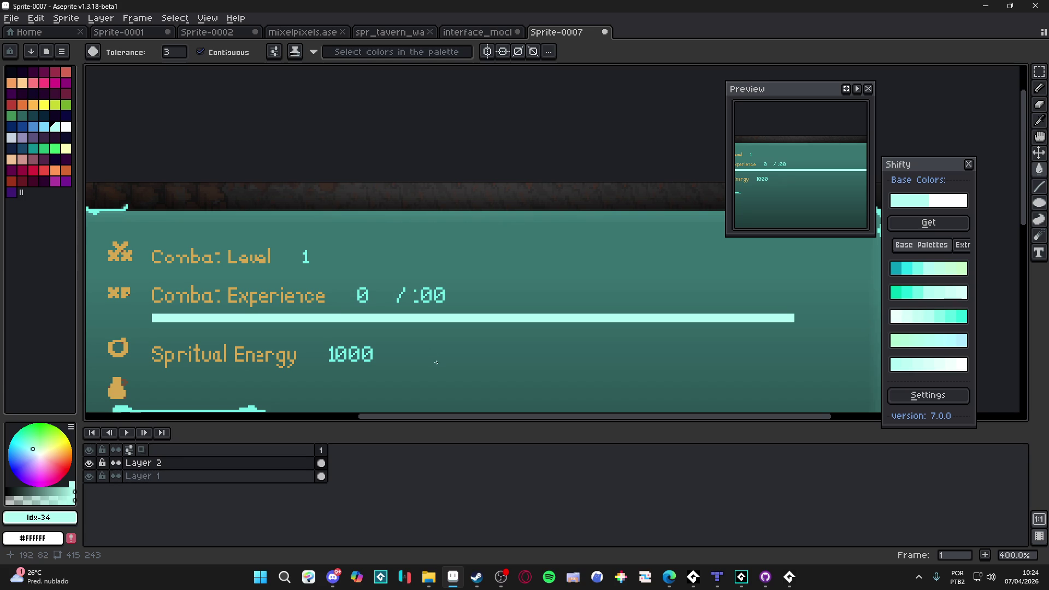
scroll(360, 310, down, 1)
scroll(369, 310, up, 1)
scroll(369, 310, down, 1)
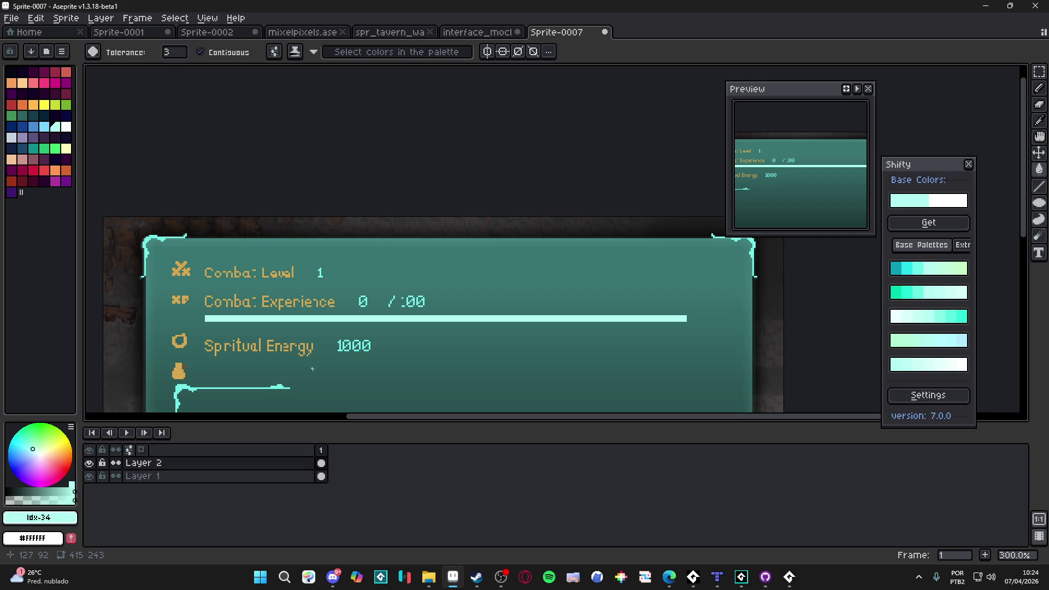
key(F9)
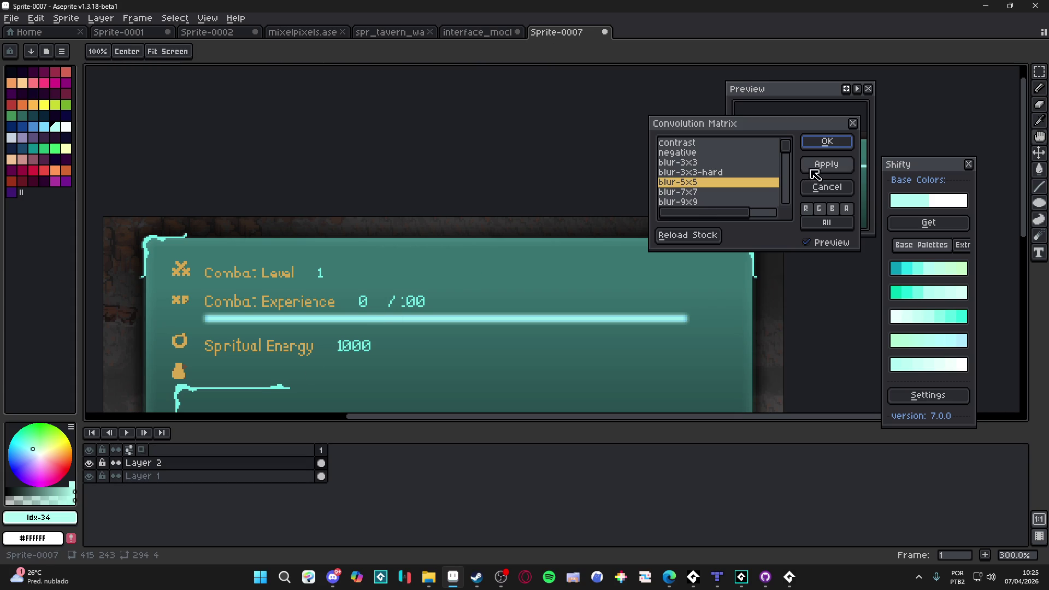
click(830, 192)
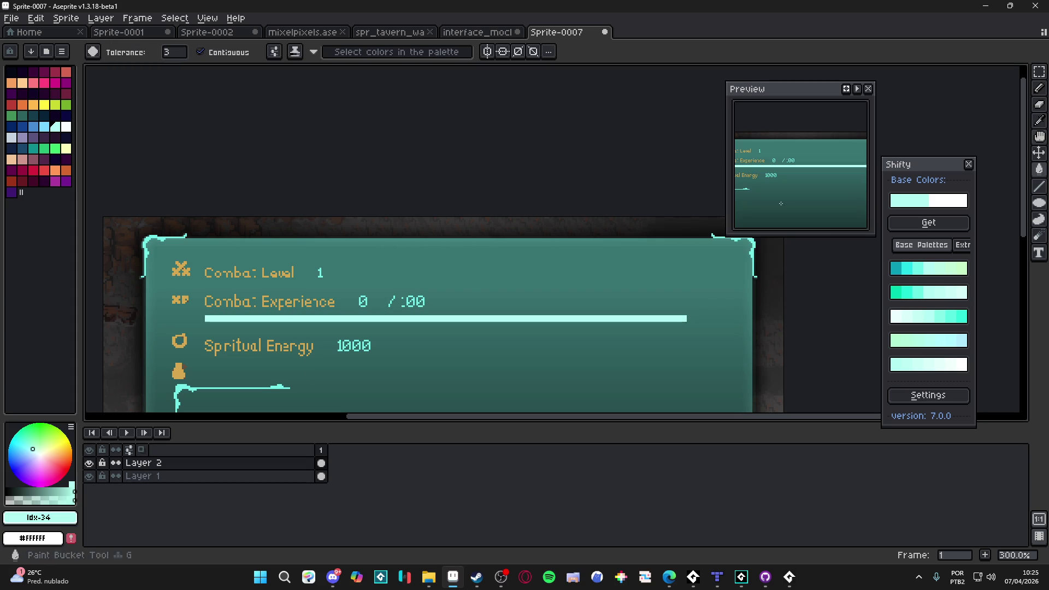
Rename Layer 2 to 'bar'.
double_click(159, 463)
text(bar)
key(Return)
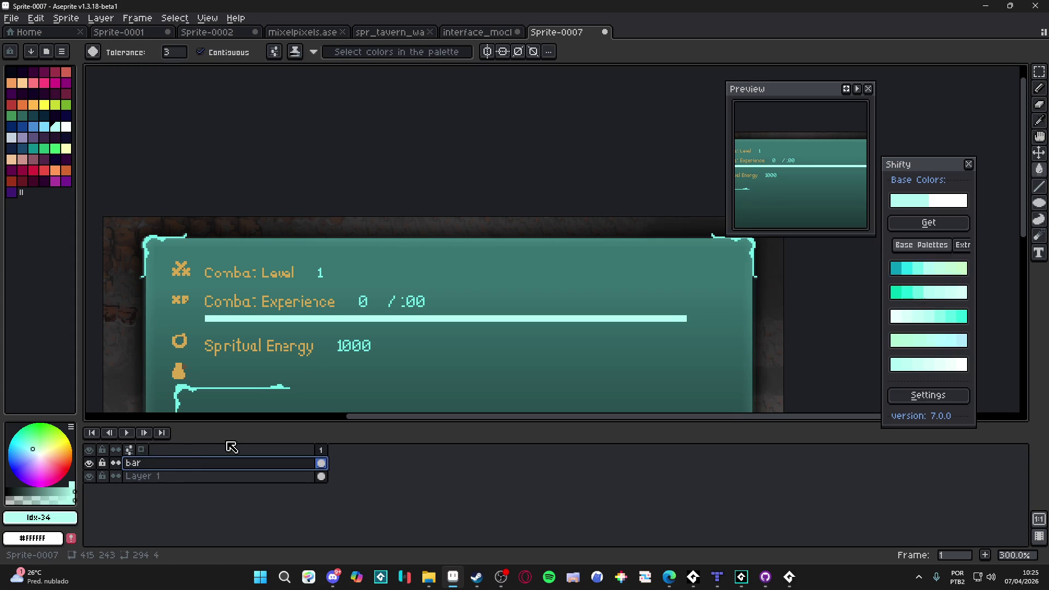
Toggle the bar layer's visibility to compare, then reselect the bar layer.
click(89, 463)
click(89, 464)
click(89, 463)
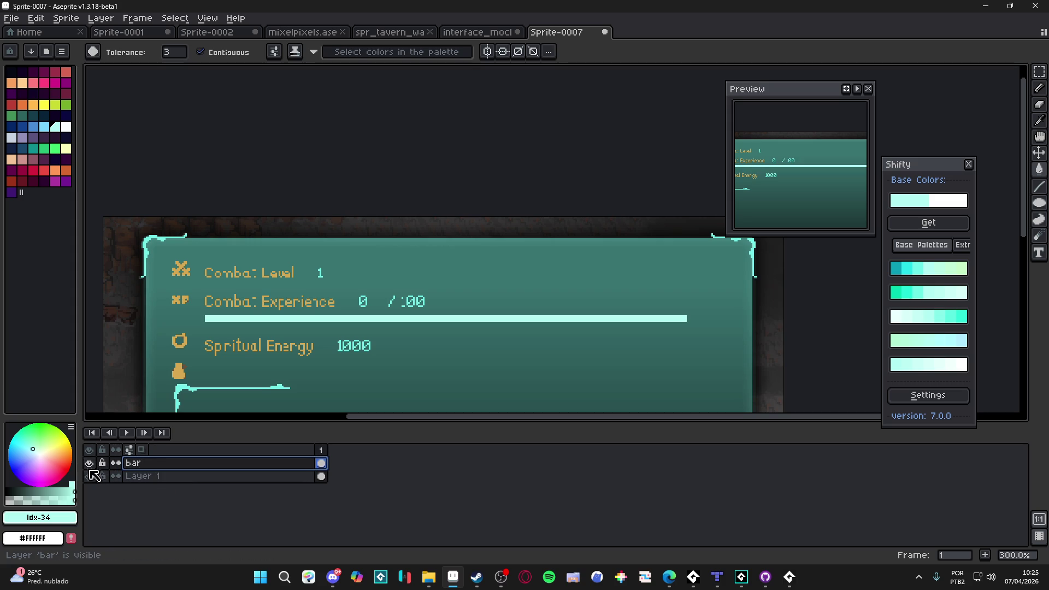
click(90, 463)
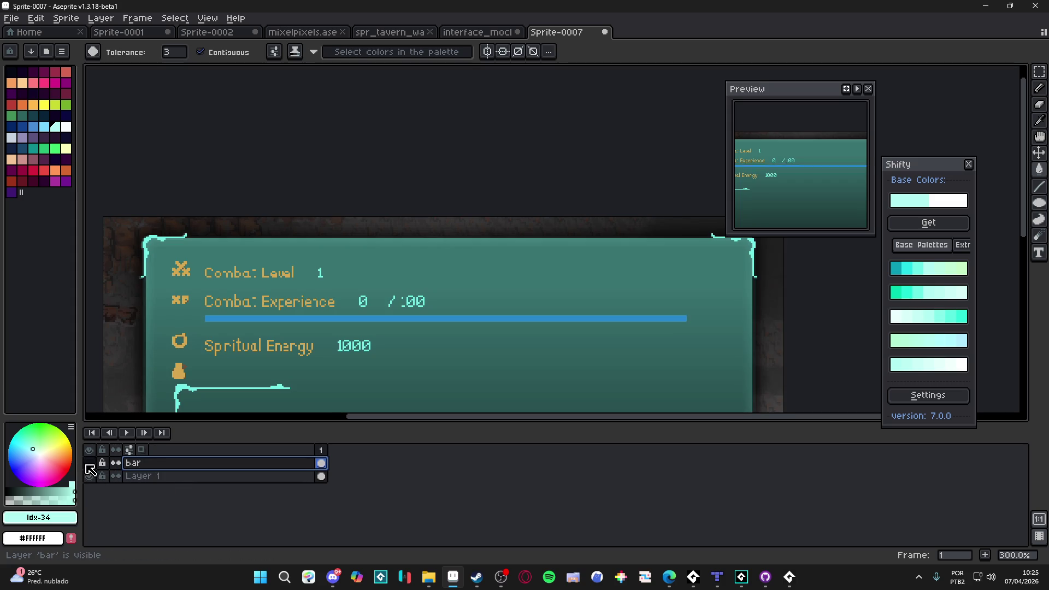
click(180, 474)
click(182, 467)
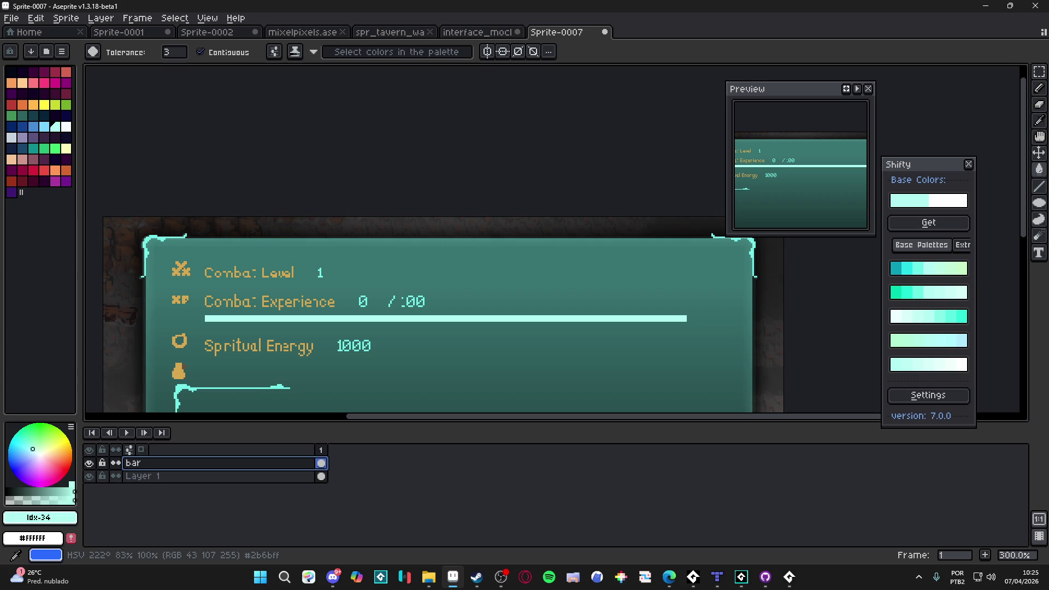
key(alt+Tab)
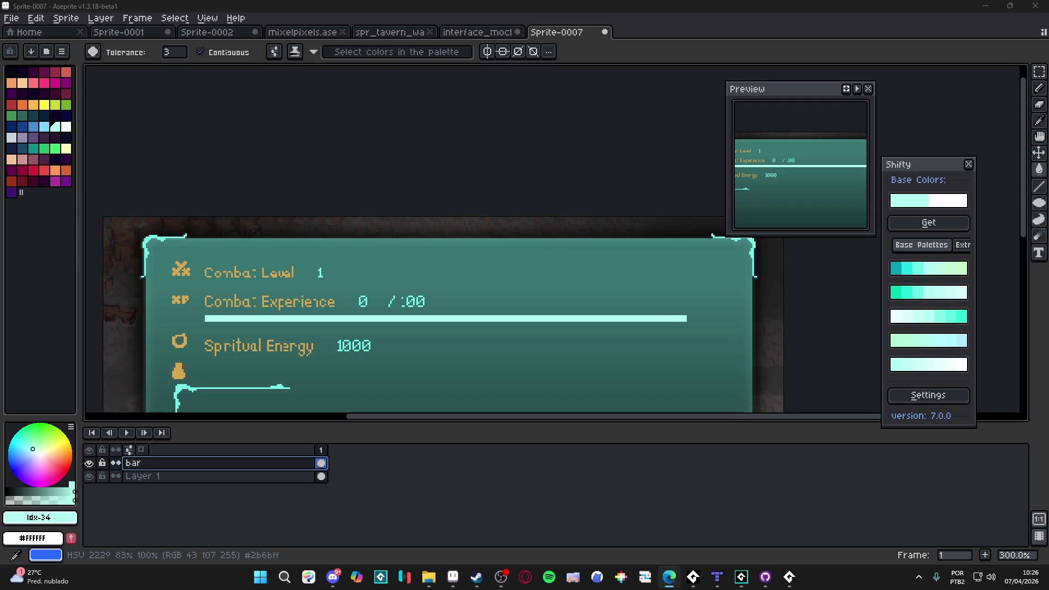
Undo and redo the bar's bottom-edge change, then apply a blur to the progress bar.
key(ctrl+z)
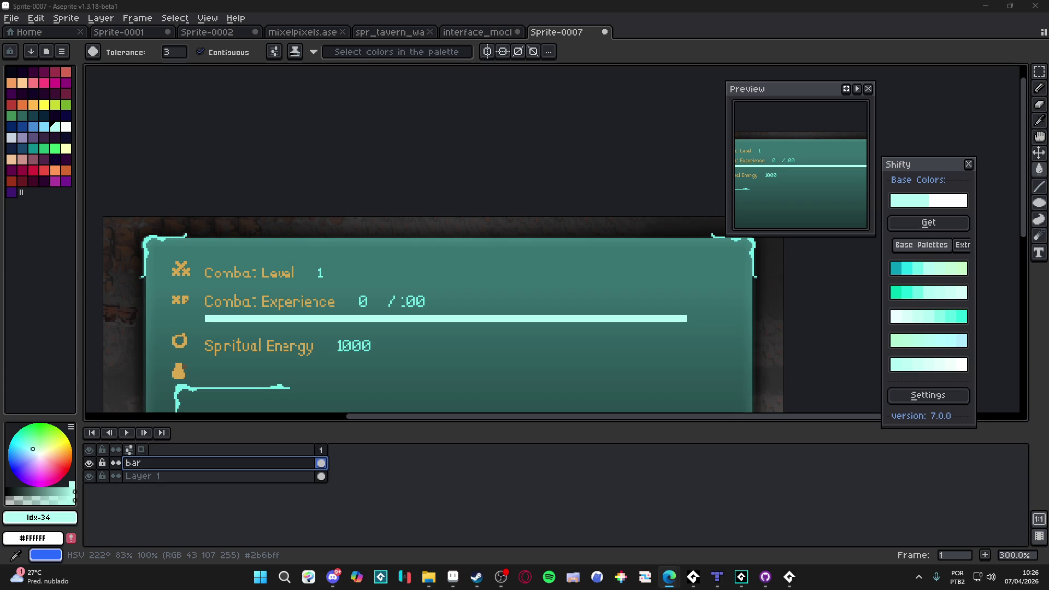
key(ctrl+y)
key(ctrl+z)
click(89, 464)
click(89, 464)
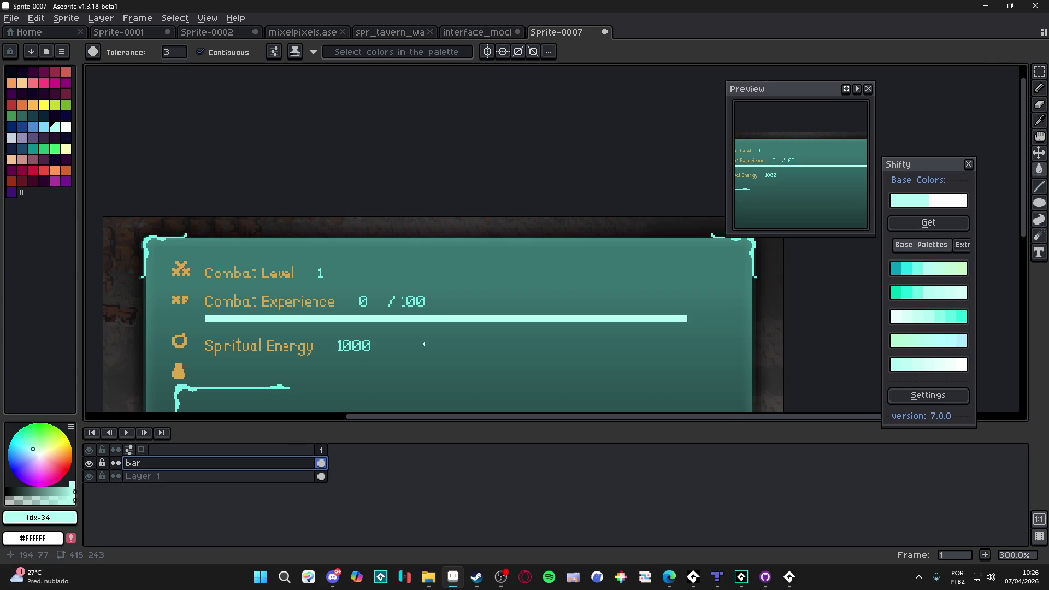
key(F9)
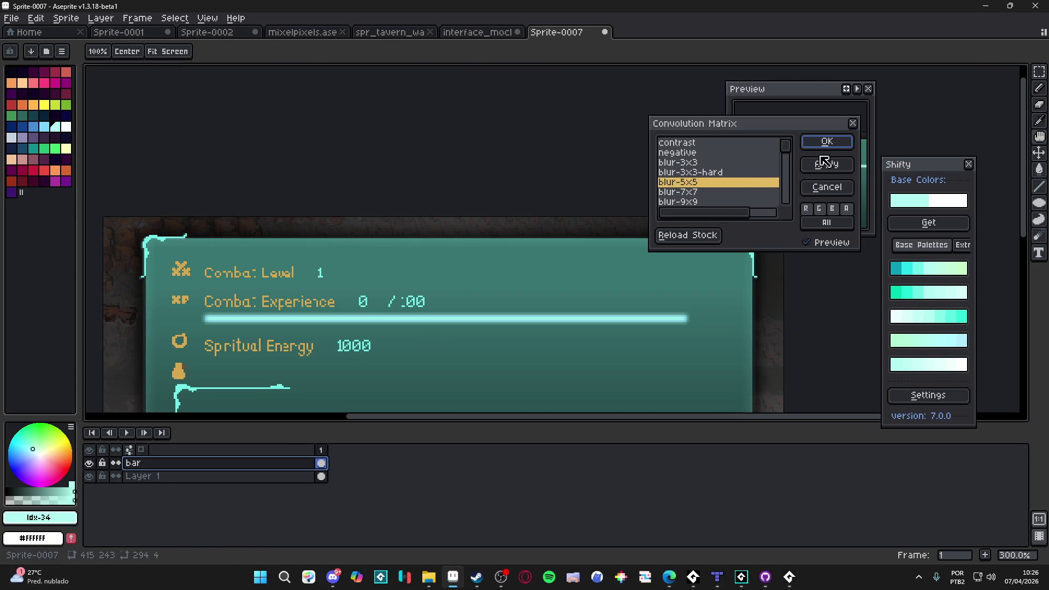
click(845, 146)
key(ctrl+z)
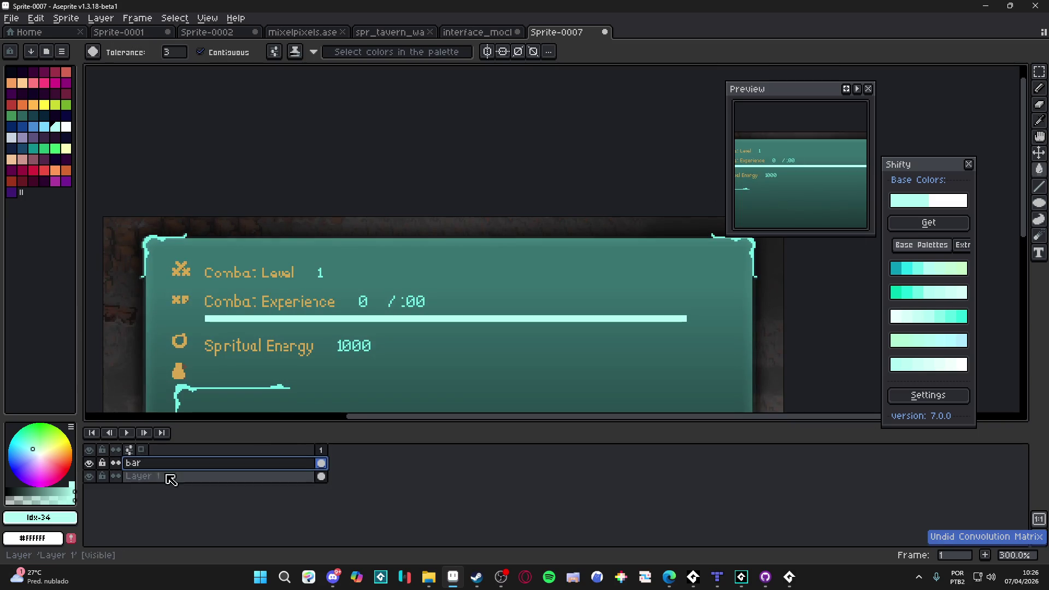
key(F9)
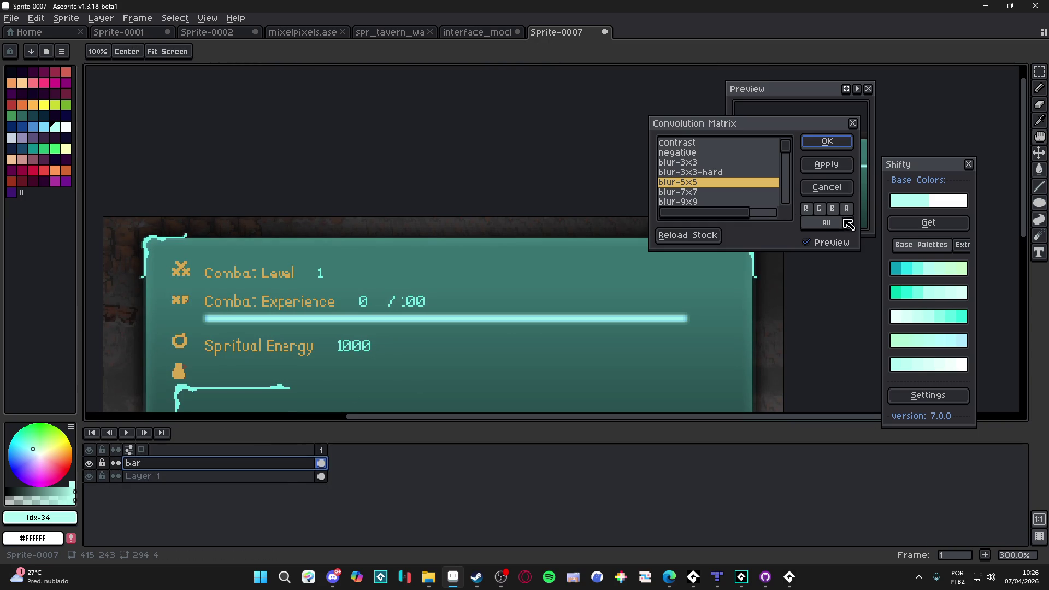
click(828, 141)
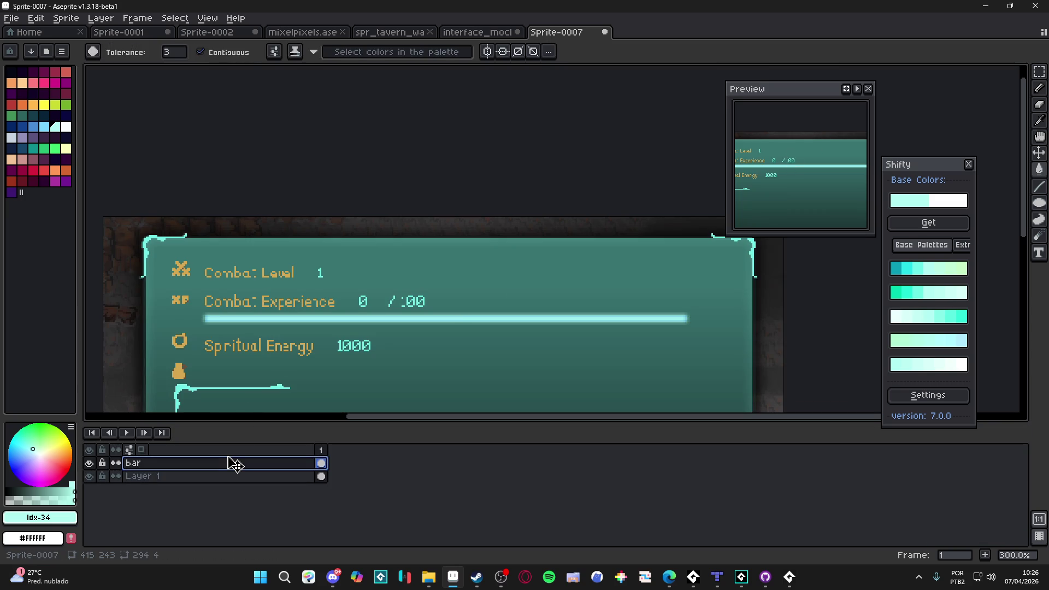
Set the bar layer's blend mode to Screen and compare it with Layer 1 hidden.
double_click(235, 463)
click(891, 264)
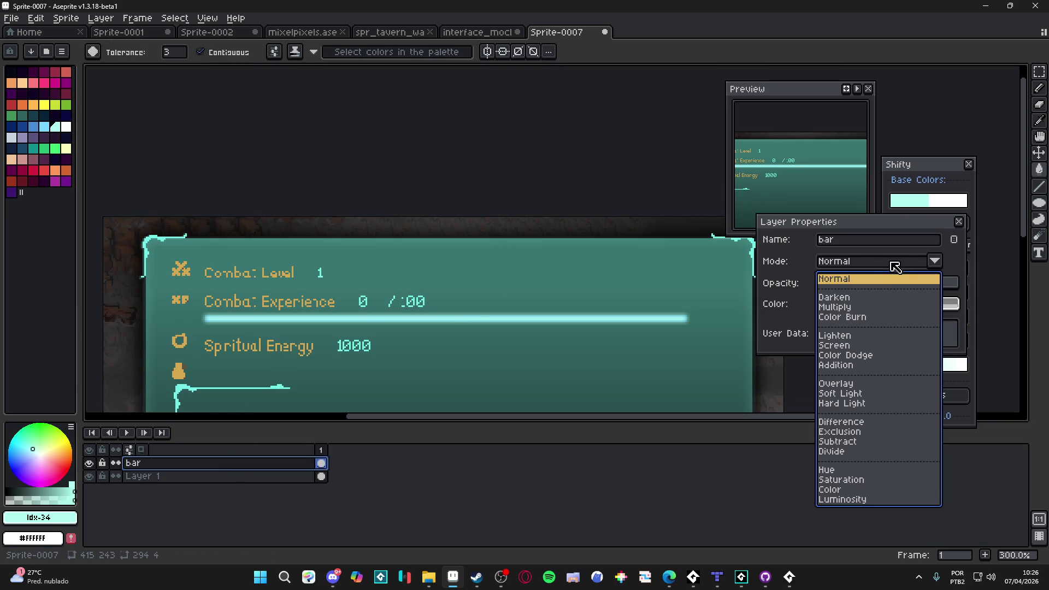
click(854, 339)
click(877, 262)
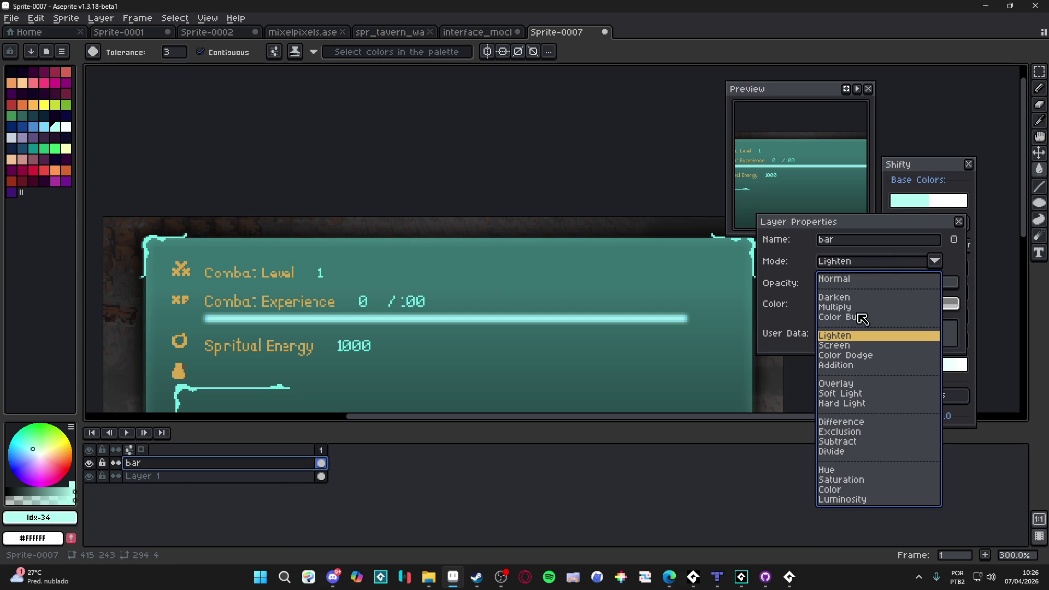
click(854, 346)
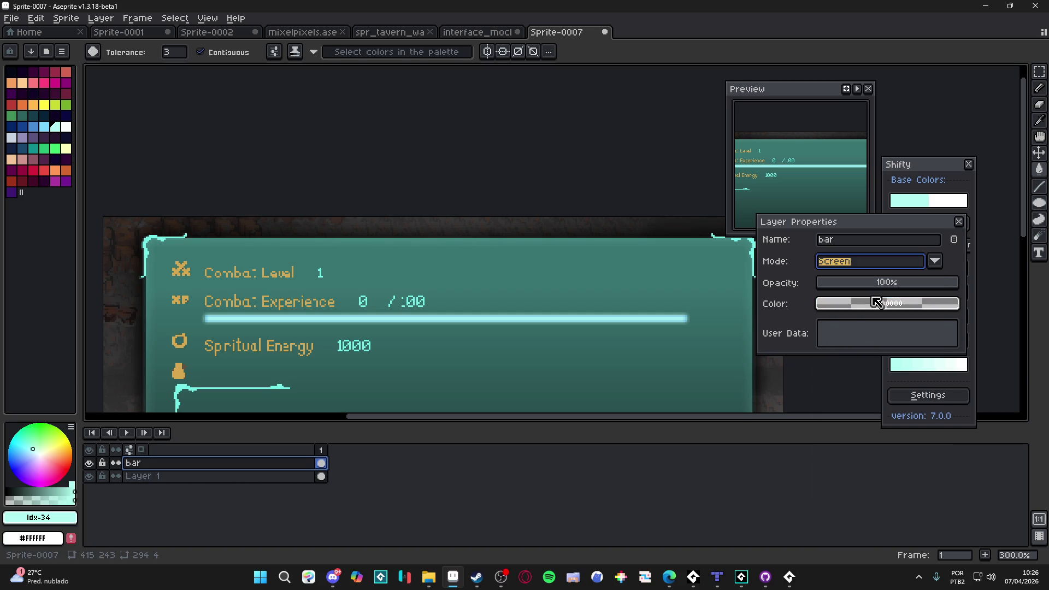
key(Down)
click(841, 347)
click(959, 221)
click(89, 476)
click(89, 476)
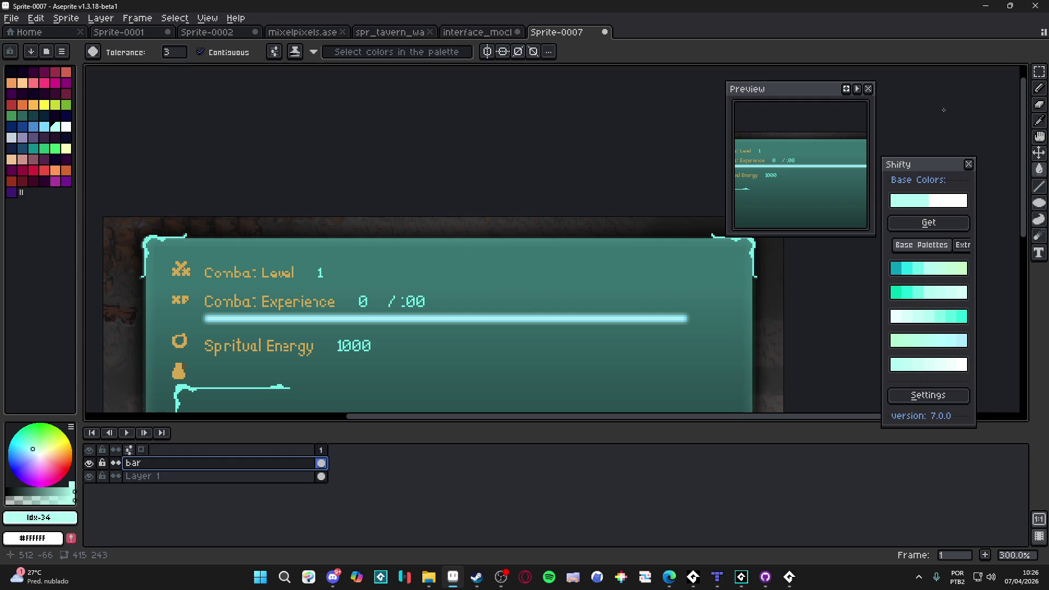
drag(873, 143, 1010, 143)
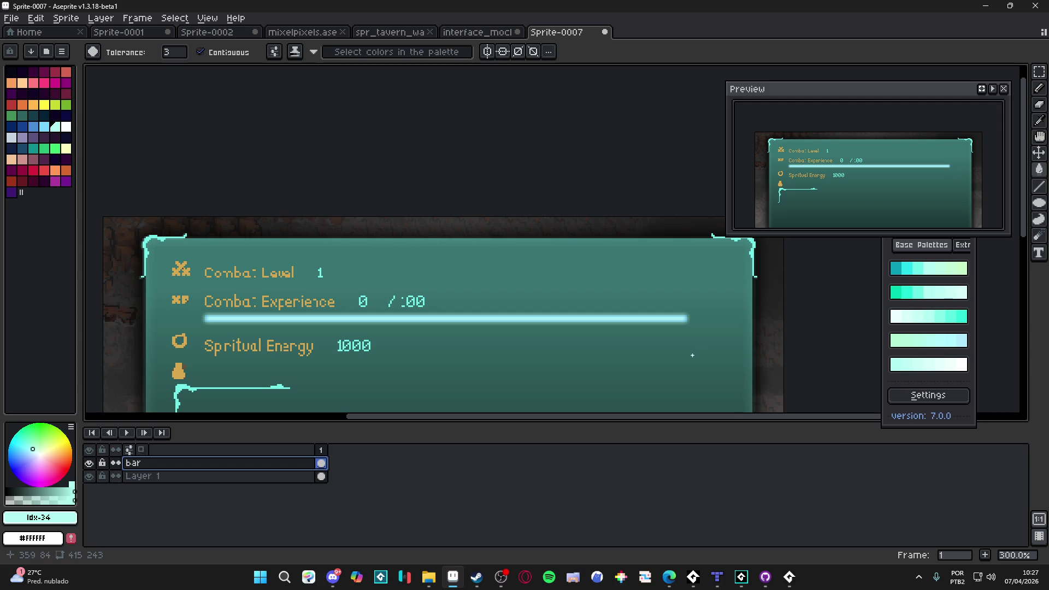
Add a second animation frame to the spoils sprite.
scroll(686, 367, right, 5)
scroll(650, 377, left, 6)
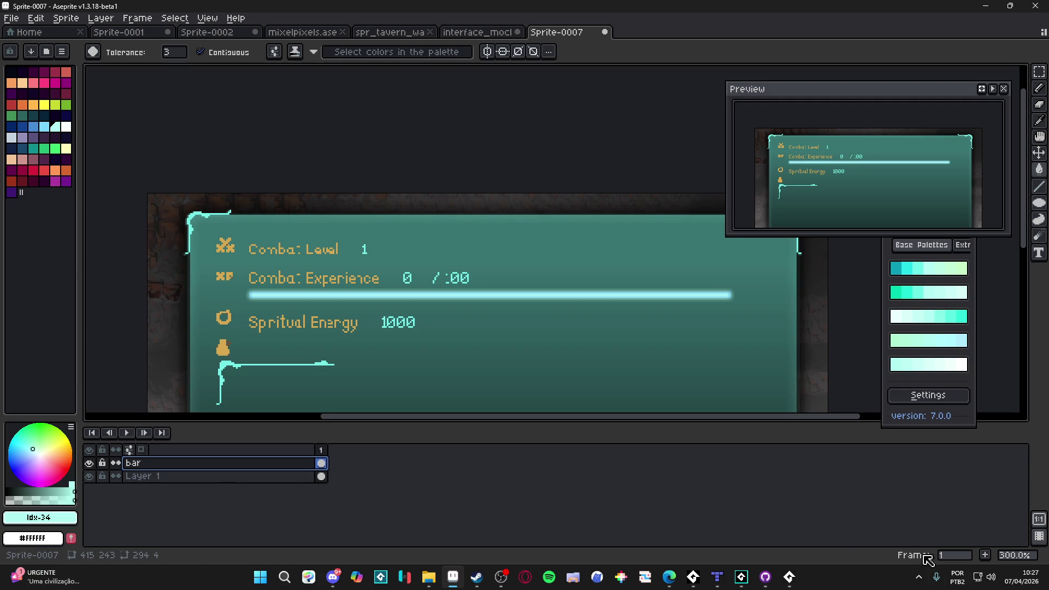
click(985, 555)
Set the frame-2 bar to 50% and frame-3 bar to 22% opacity, add a fourth frame, and play the preview.
double_click(334, 463)
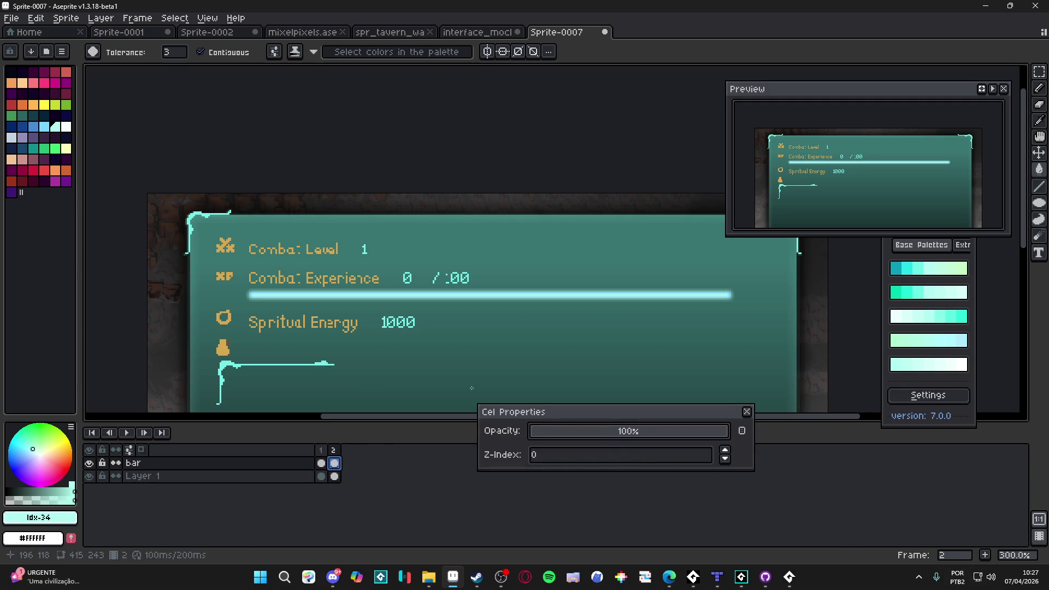
click(630, 434)
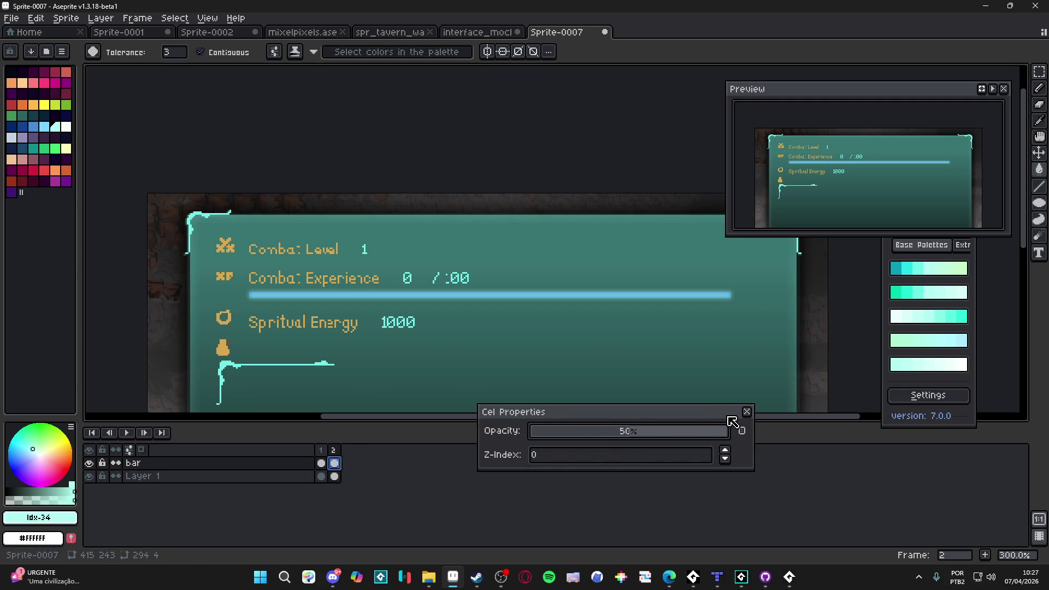
click(747, 411)
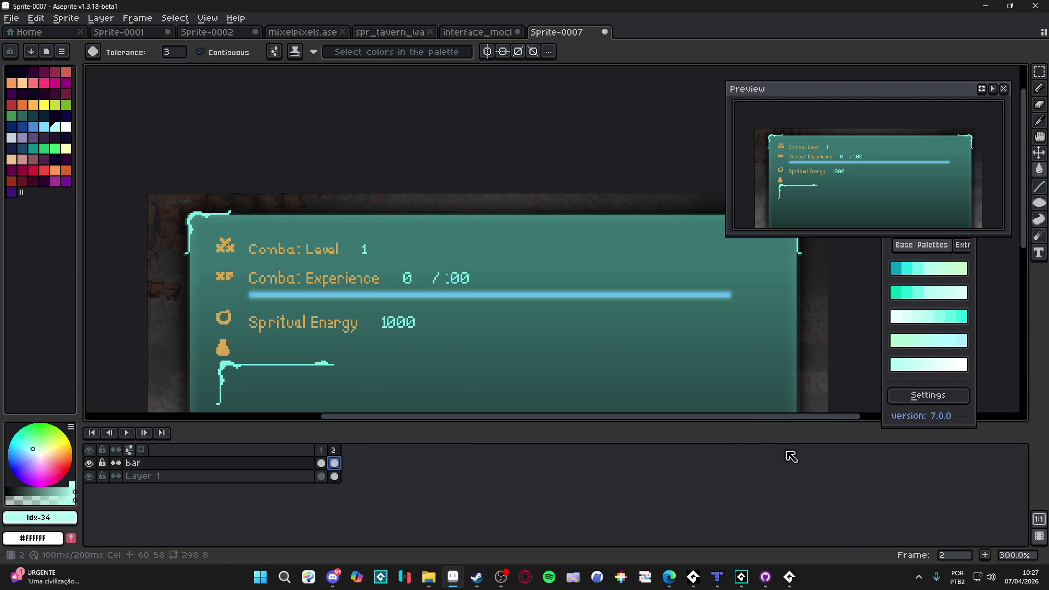
click(985, 555)
double_click(338, 466)
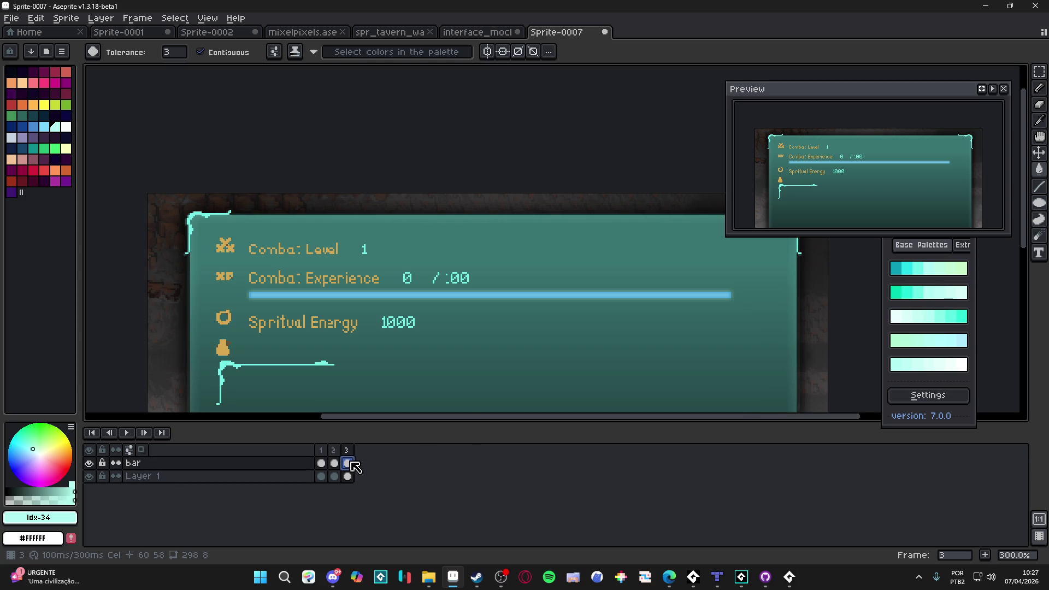
drag(579, 433, 573, 432)
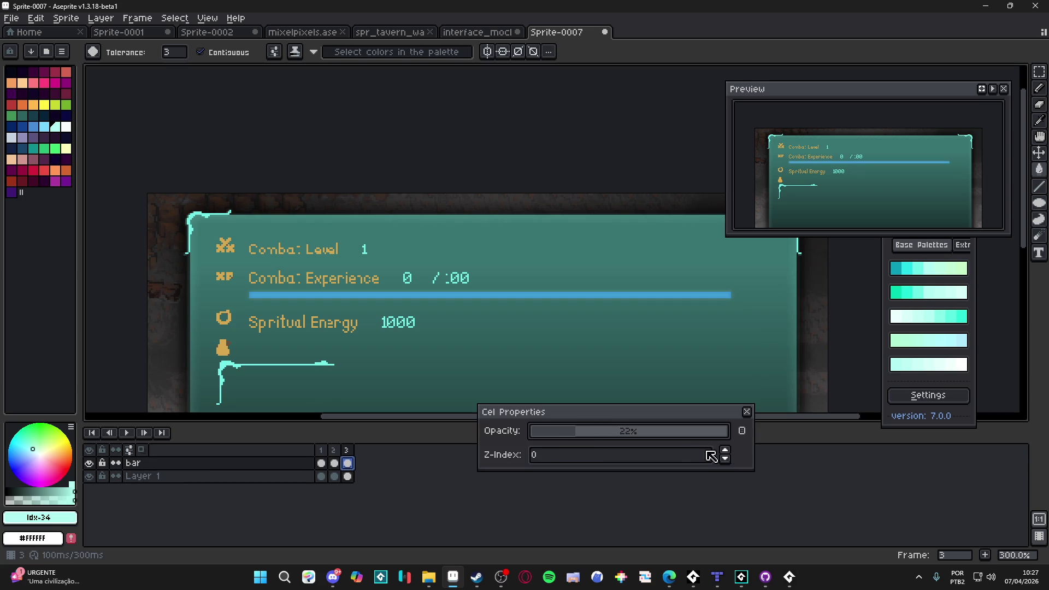
click(747, 411)
click(985, 555)
click(993, 88)
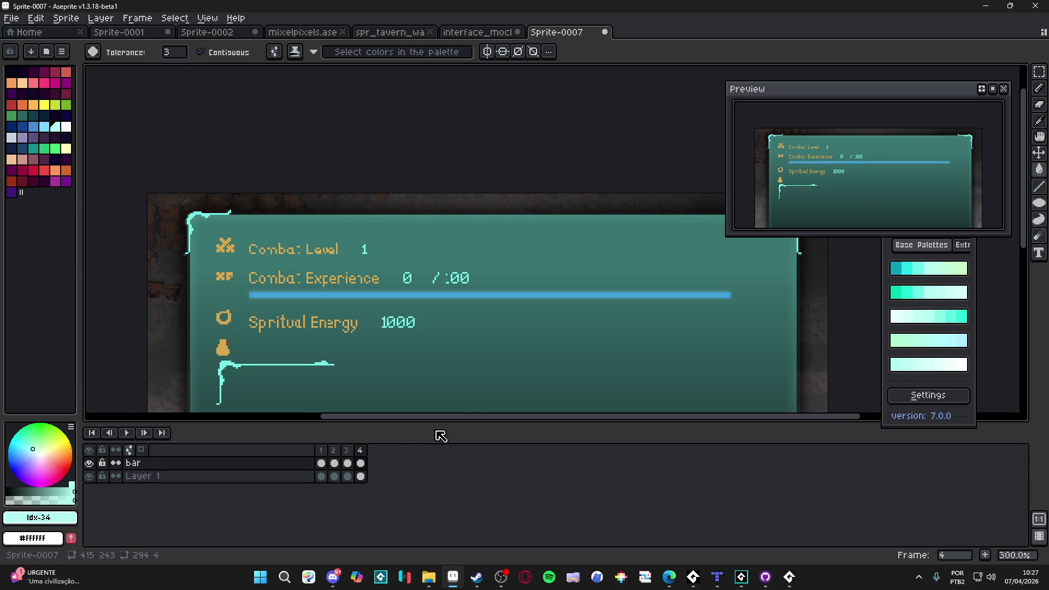
Delete extra frames 3 and 4, then tune the frame-2 bar to 88% opacity.
drag(334, 476, 358, 465)
key(alt+Delete)
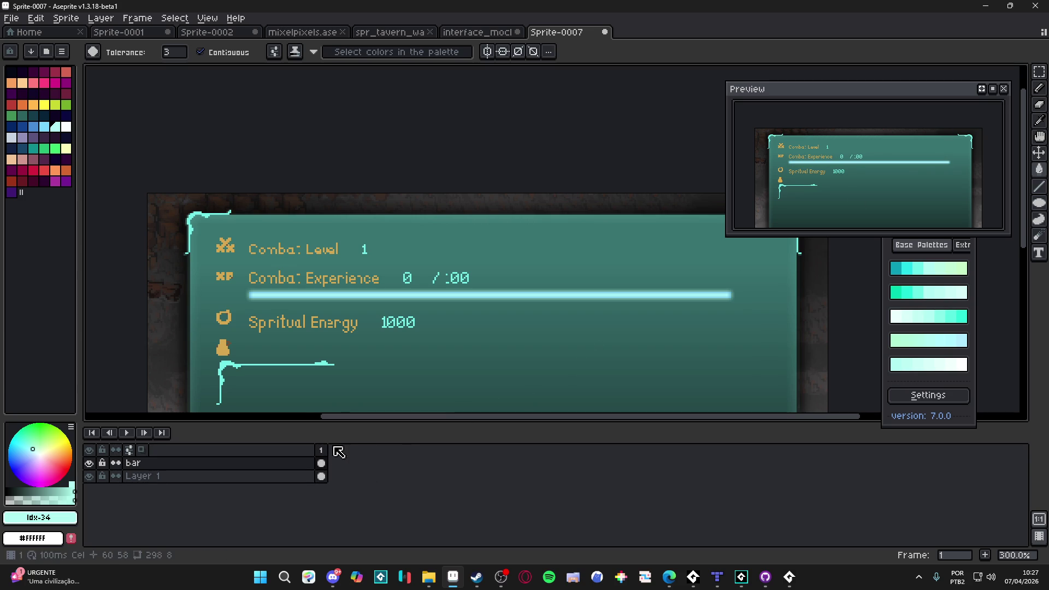
click(321, 464)
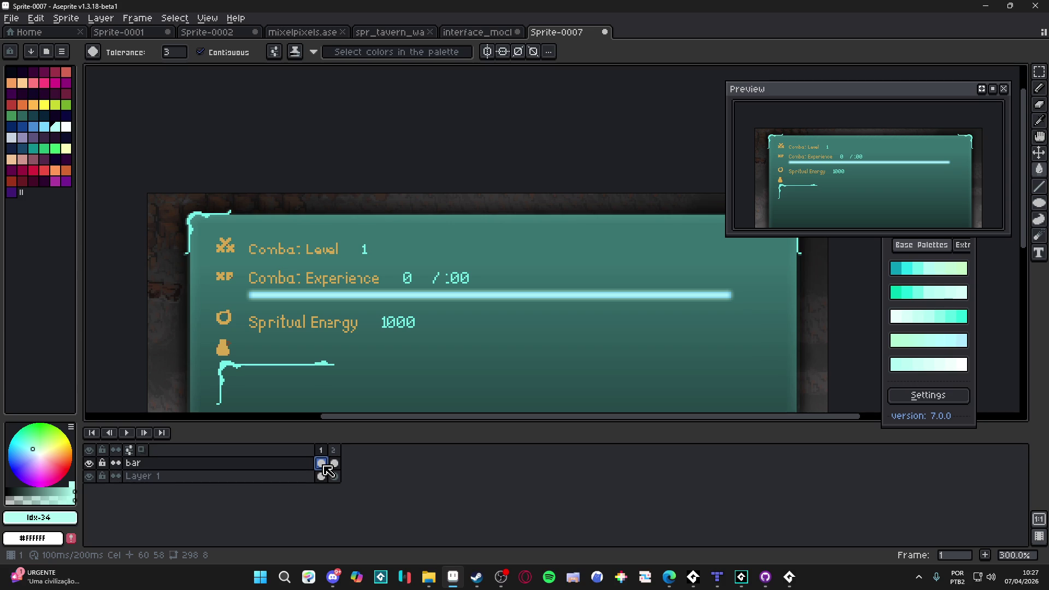
double_click(334, 464)
drag(702, 431, 686, 435)
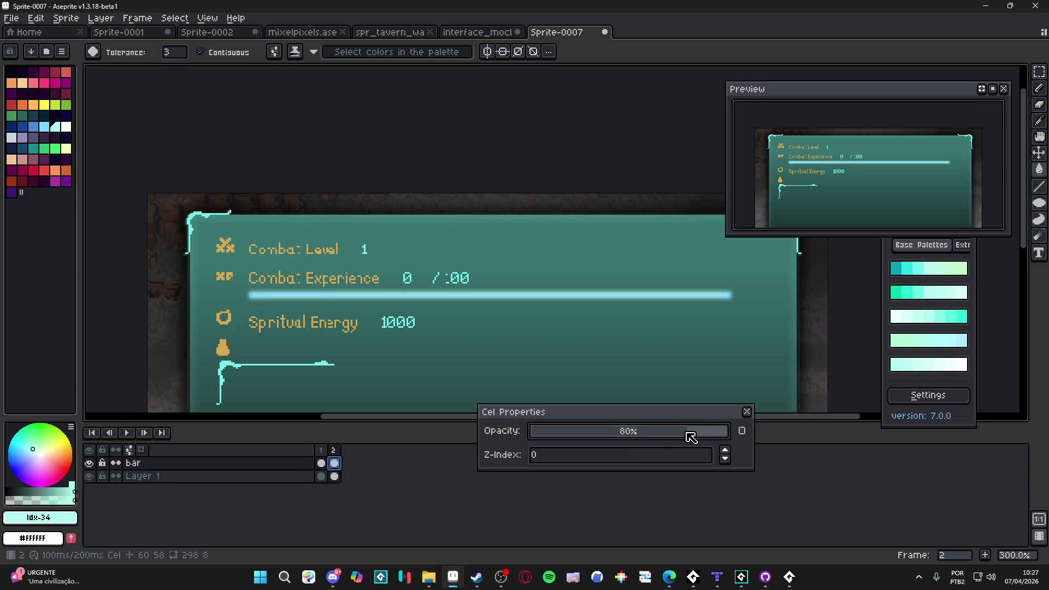
drag(690, 436, 681, 437)
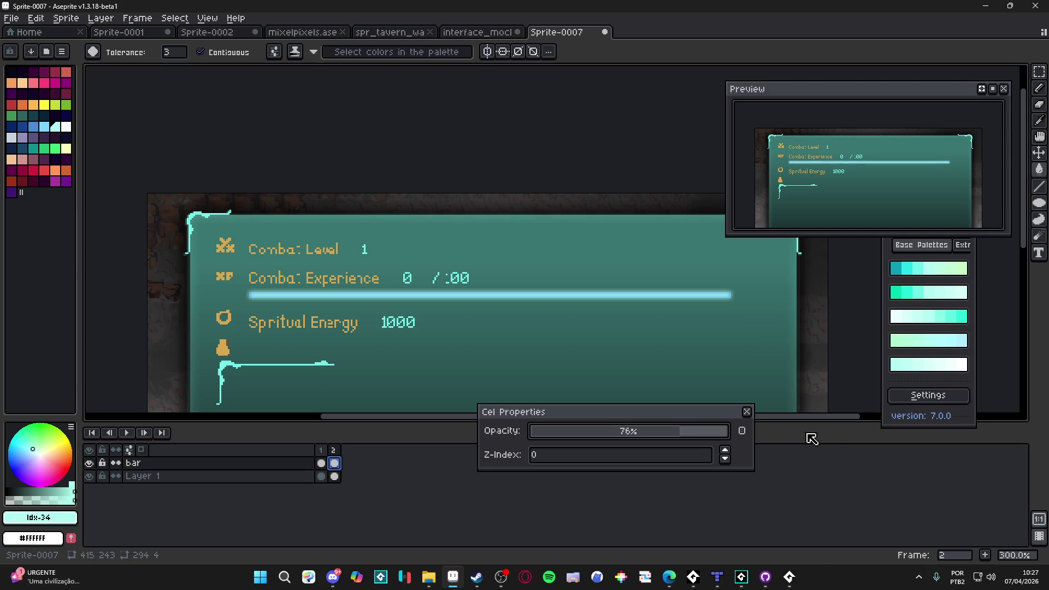
mouse_move(718, 443)
mouse_down()
mouse_move(707, 439)
mouse_move(719, 436)
mouse_up()
Add frames 3–6 with bar opacities of 68%, 30%, 12% and 0%.
click(986, 555)
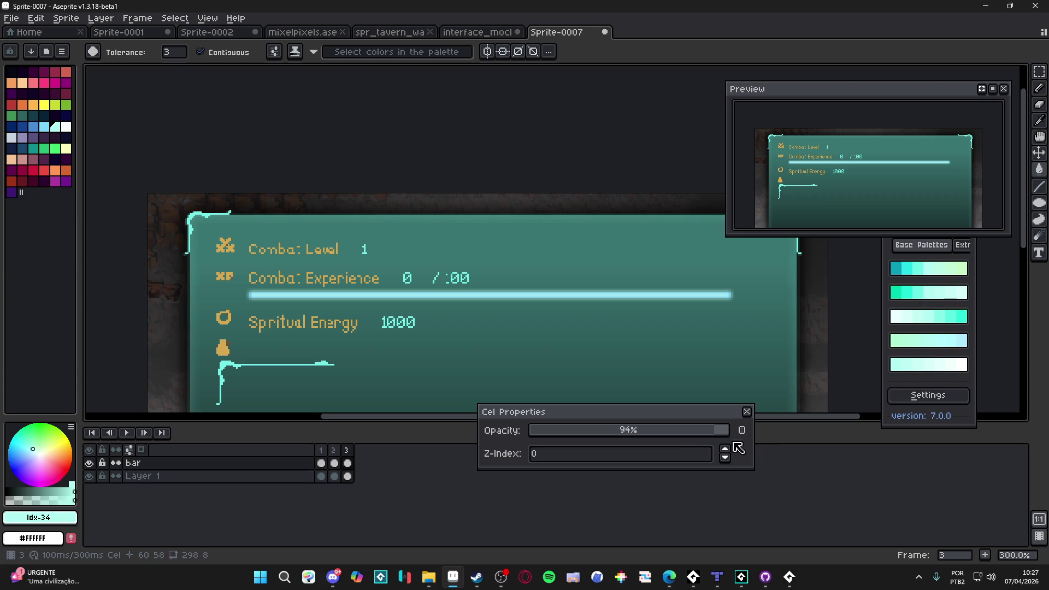
click(665, 436)
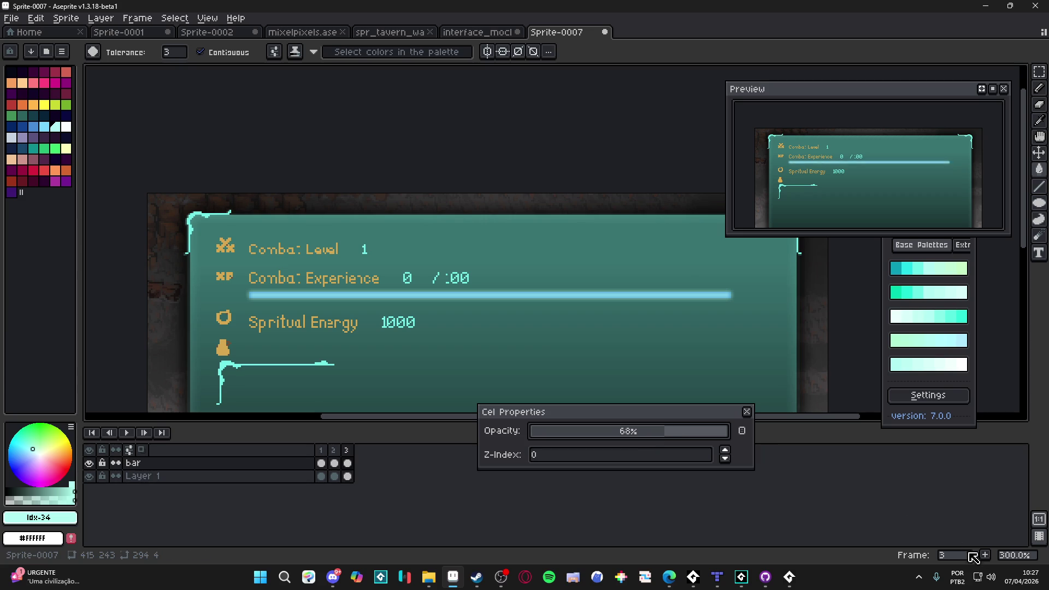
click(987, 556)
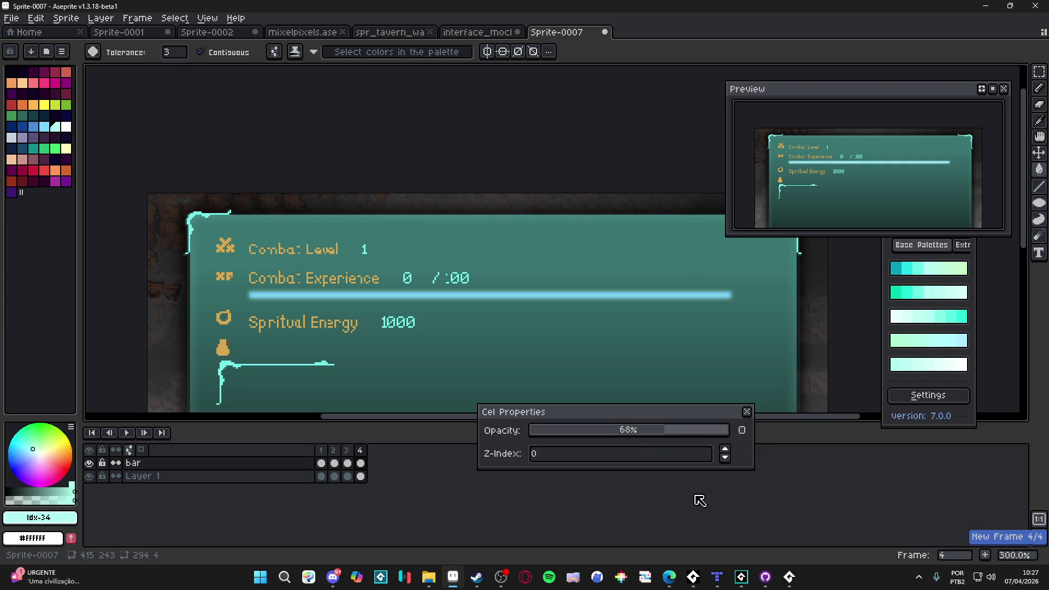
click(595, 431)
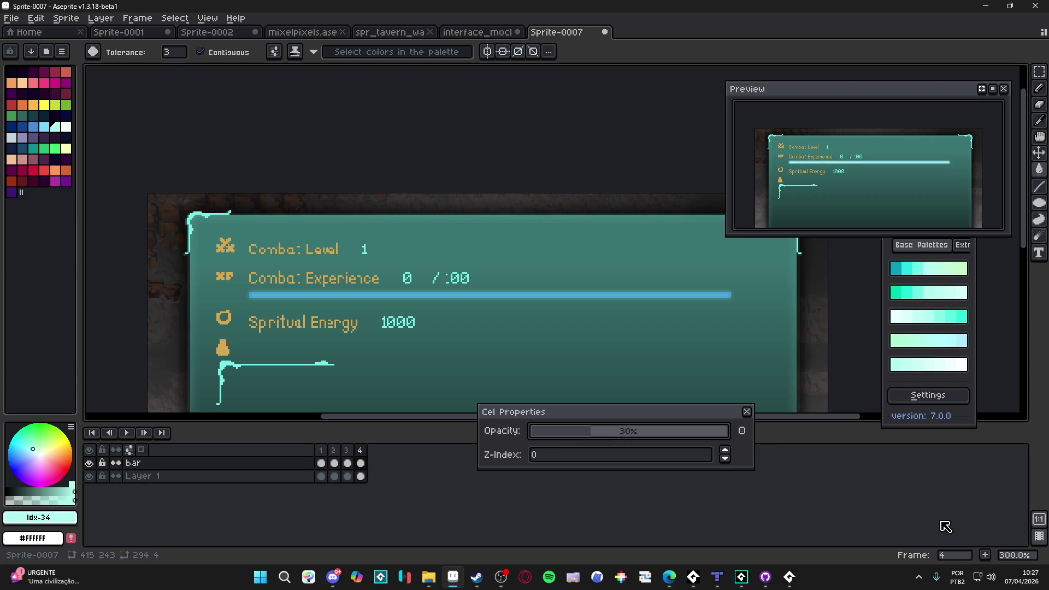
click(989, 555)
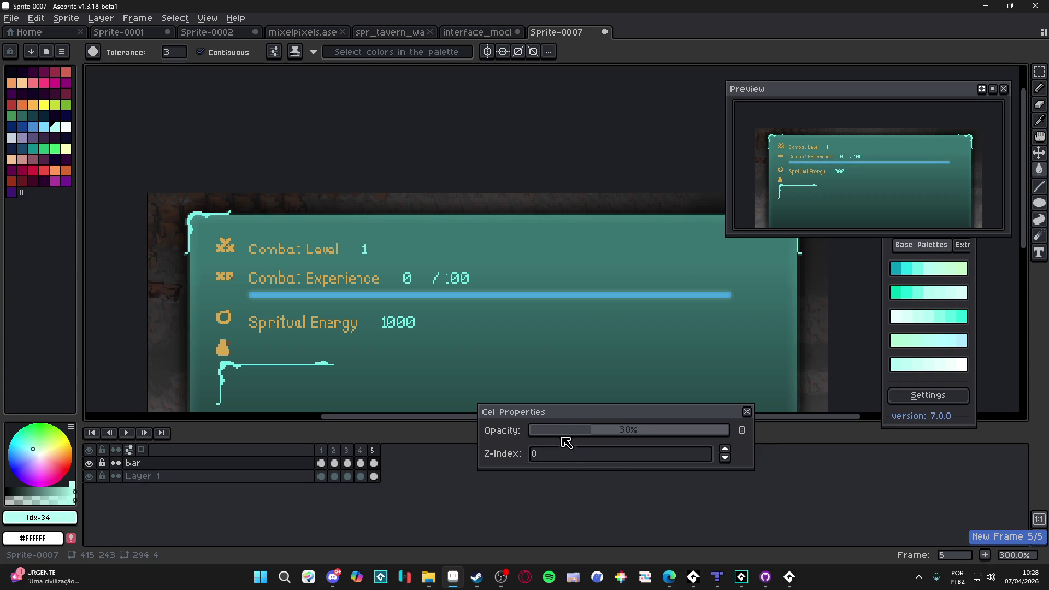
click(554, 431)
click(985, 555)
click(531, 432)
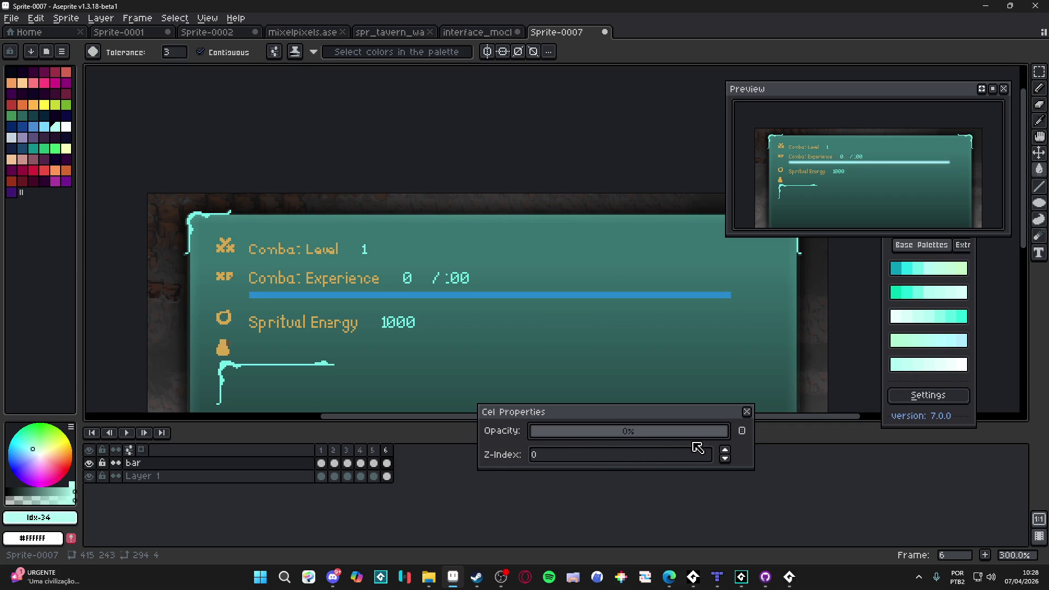
click(746, 412)
scroll(866, 180, up, 3)
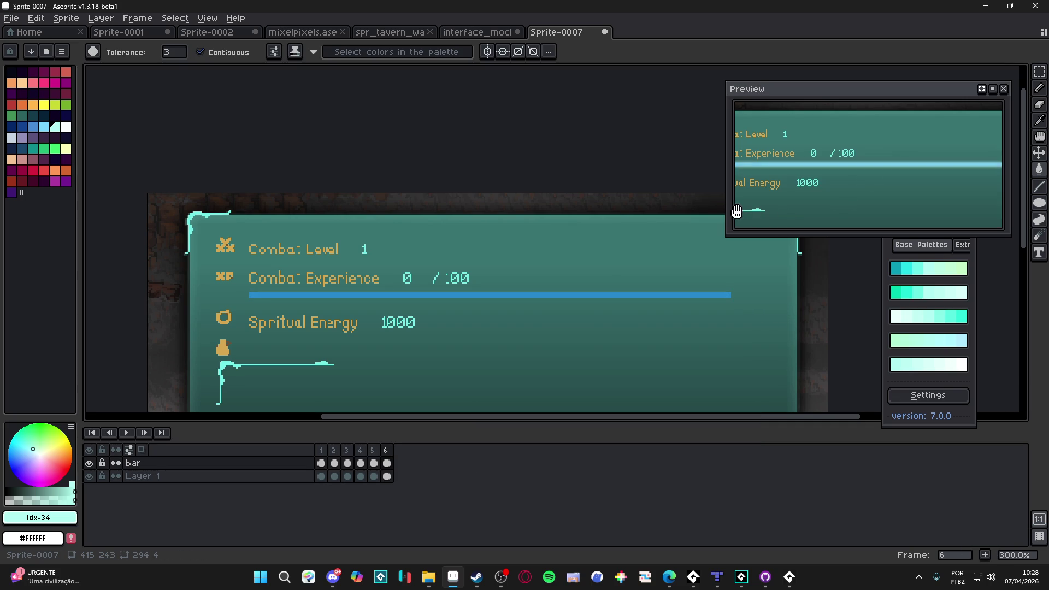
drag(727, 213, 634, 213)
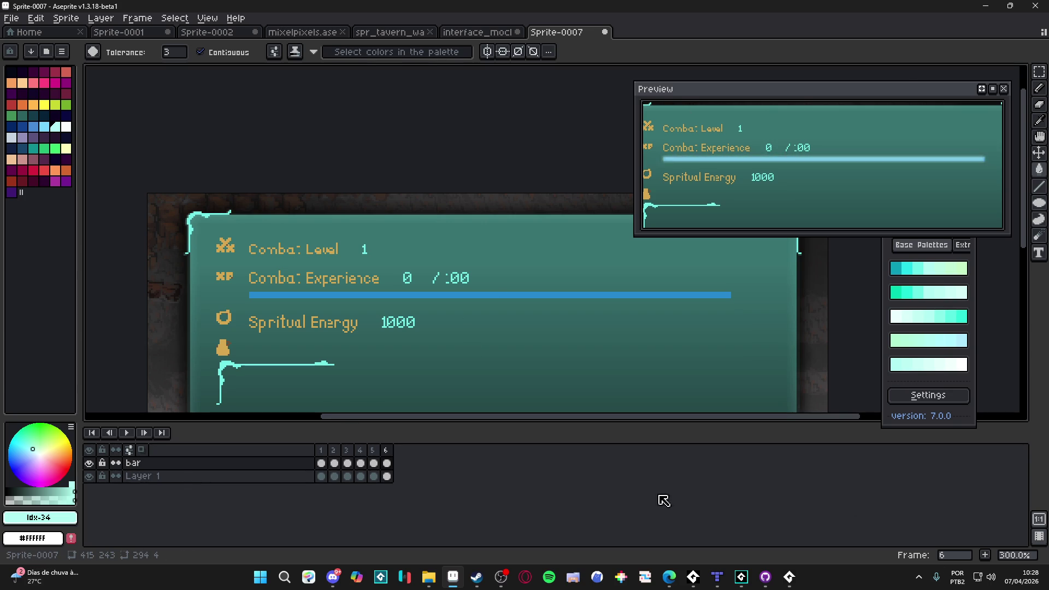
Leave Aseprite and bring up GitHub Desktop with the desktop_pet repository.
key(alt+Tab)
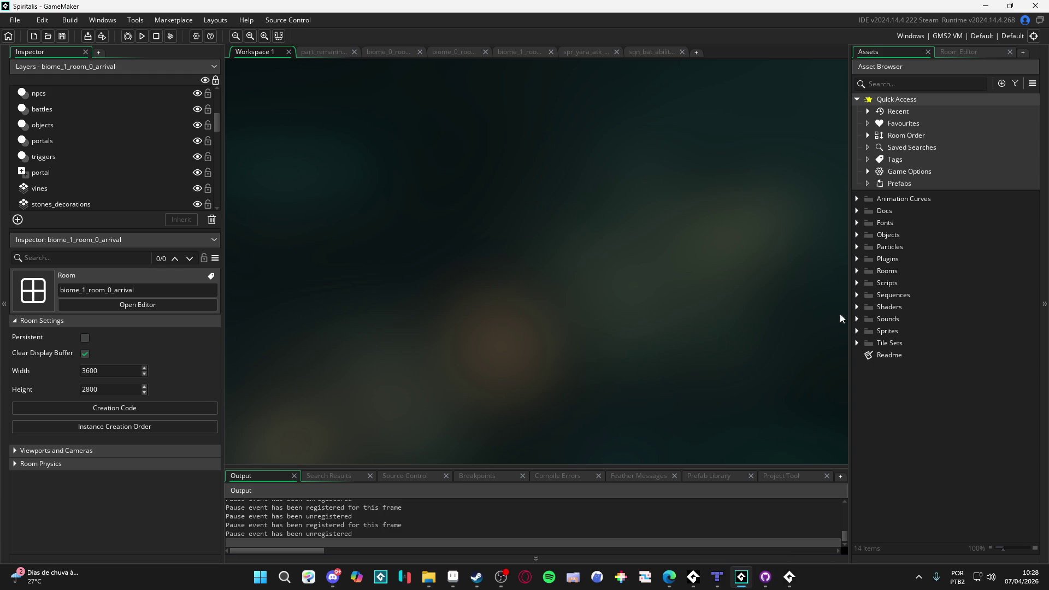
click(765, 578)
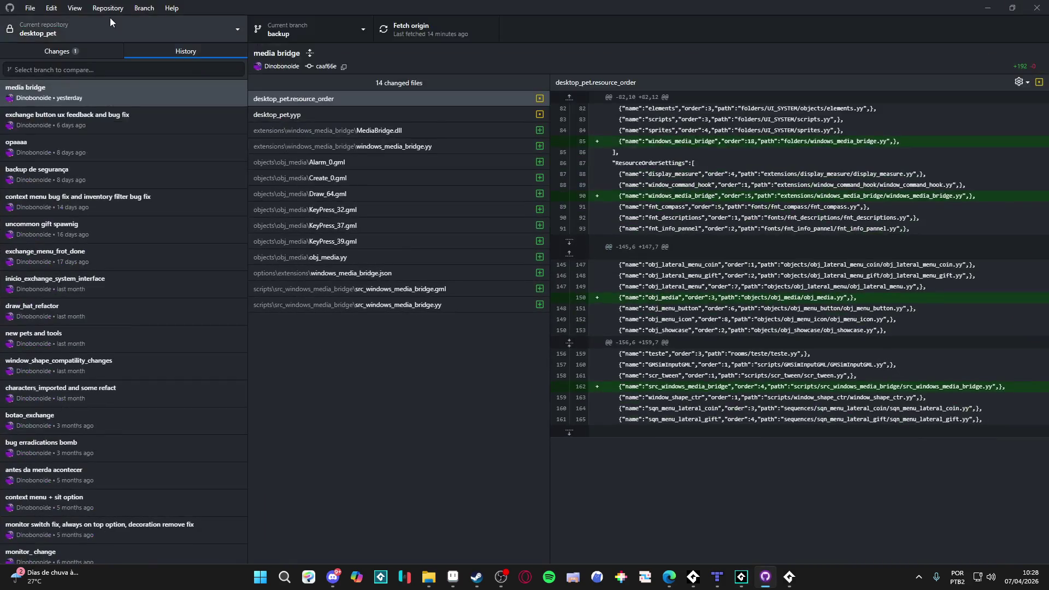
Switch to the game-spiritalis repository and view the options_windows.yy, particle and room diffs.
click(89, 56)
click(100, 38)
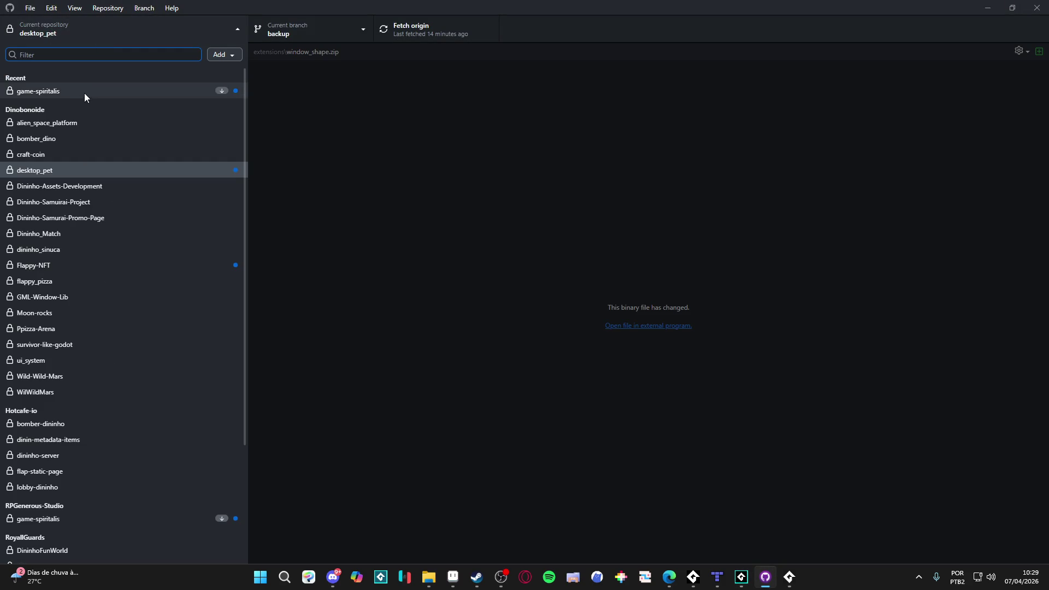
click(84, 93)
click(129, 105)
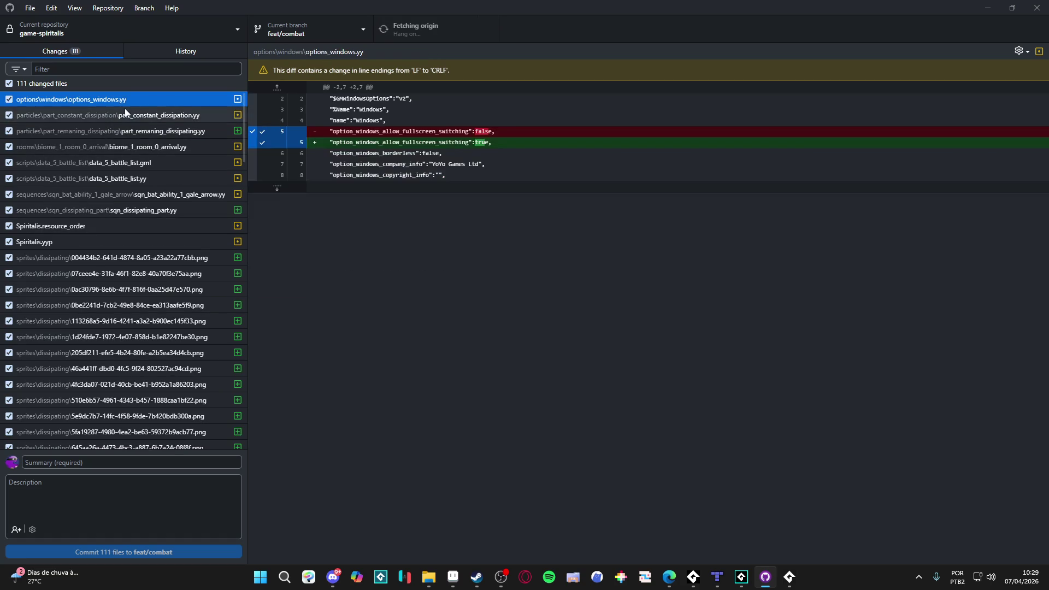
click(137, 115)
click(156, 131)
click(168, 146)
Step through the added sprite previews back to sqn_dissipating_part.yy, then minimize GitHub Desktop.
key(Down)
key(Down)
key(Down)
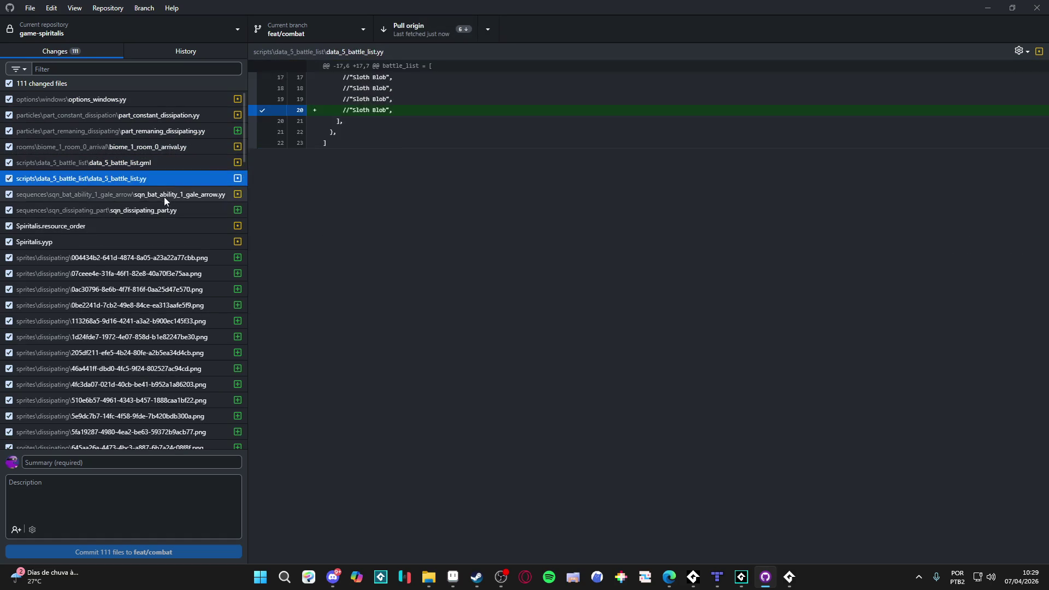
key(Down)
key(Down)
key(Down)
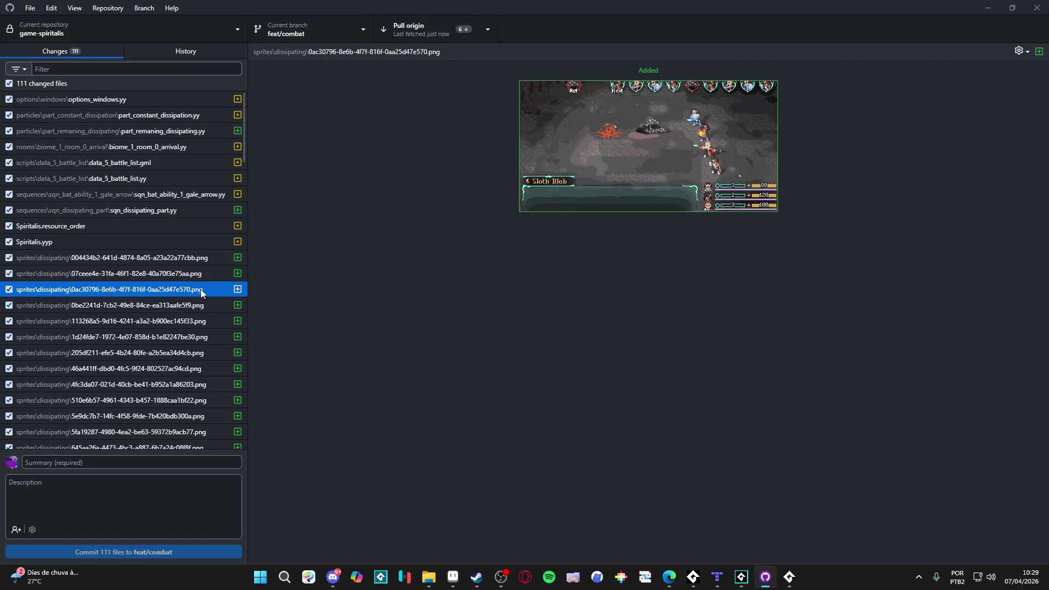
key(Down)
key(Down)
key(Down)
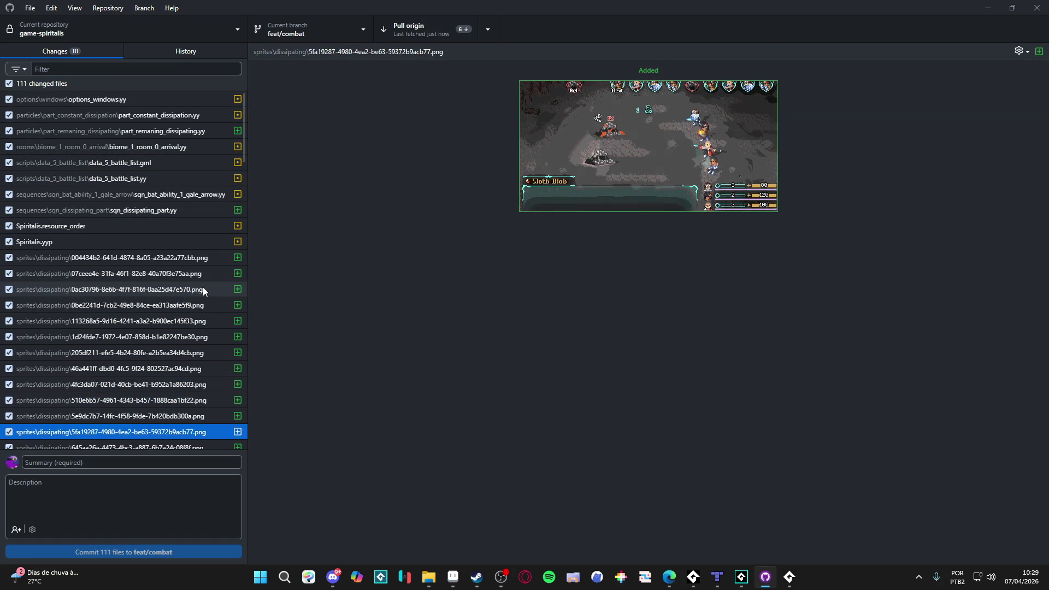
key(Up)
key(Up)
key(Up)
key(Up)
key(Up)
key(Up)
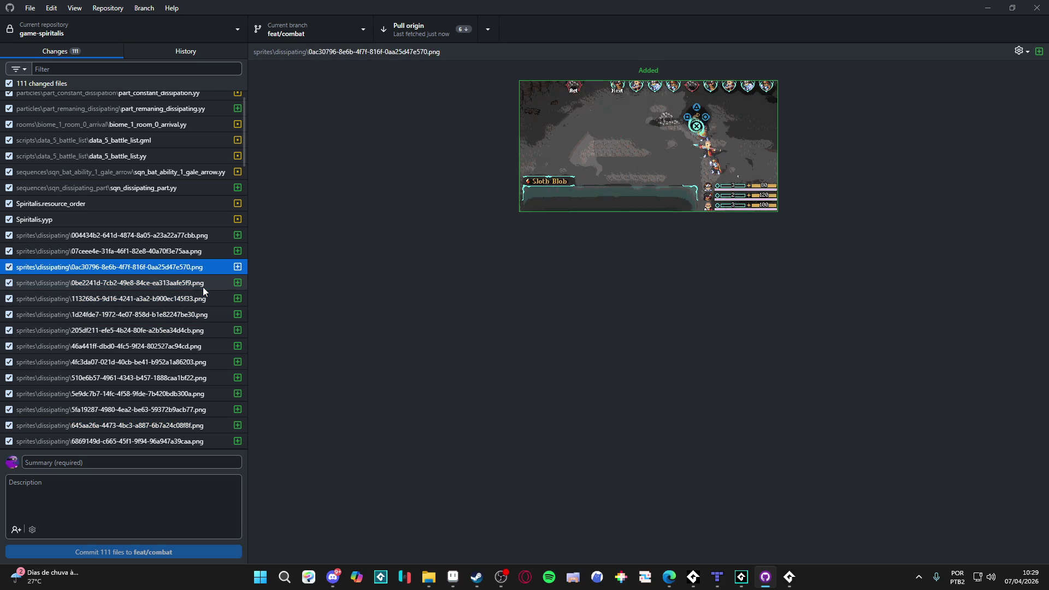
key(Up)
key(Up)
key(Up)
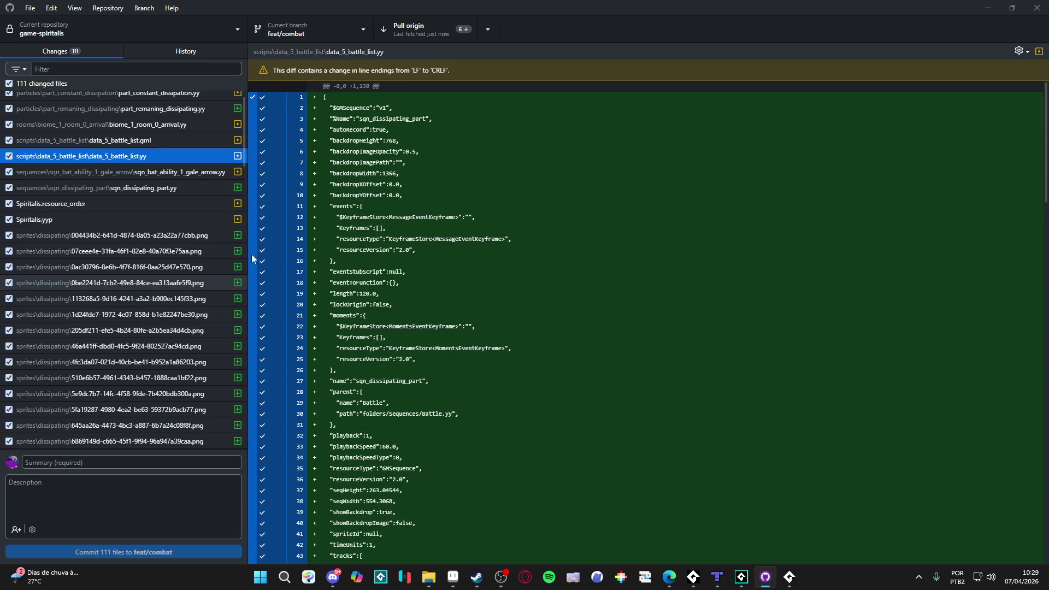
click(988, 7)
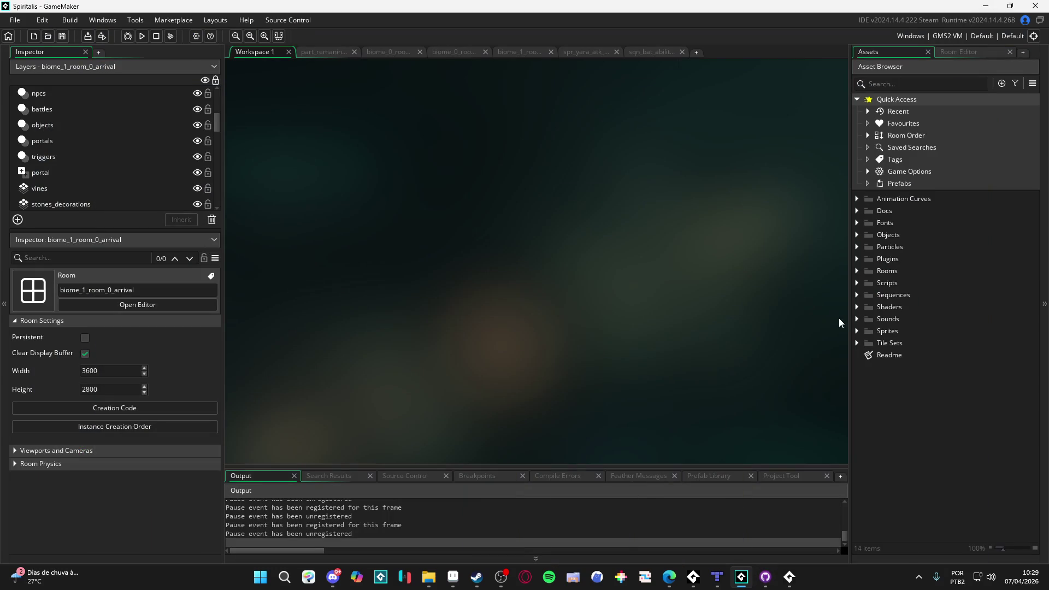
Widen the Asset Browser and expand Sequences to select the Battle User Interface folder.
drag(850, 318, 800, 324)
click(808, 295)
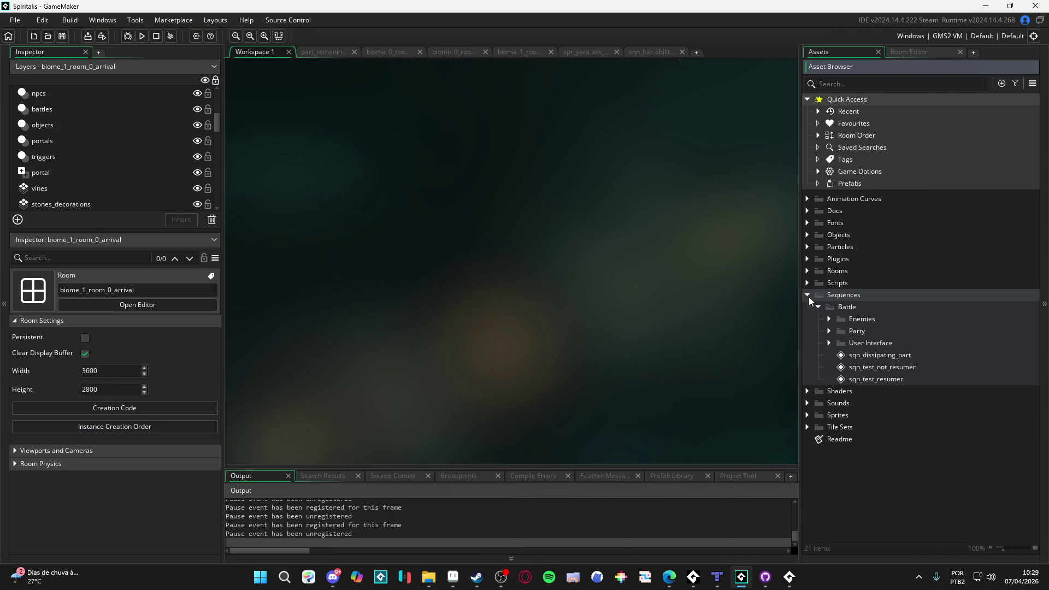
click(830, 342)
click(830, 342)
click(828, 331)
click(825, 329)
click(825, 321)
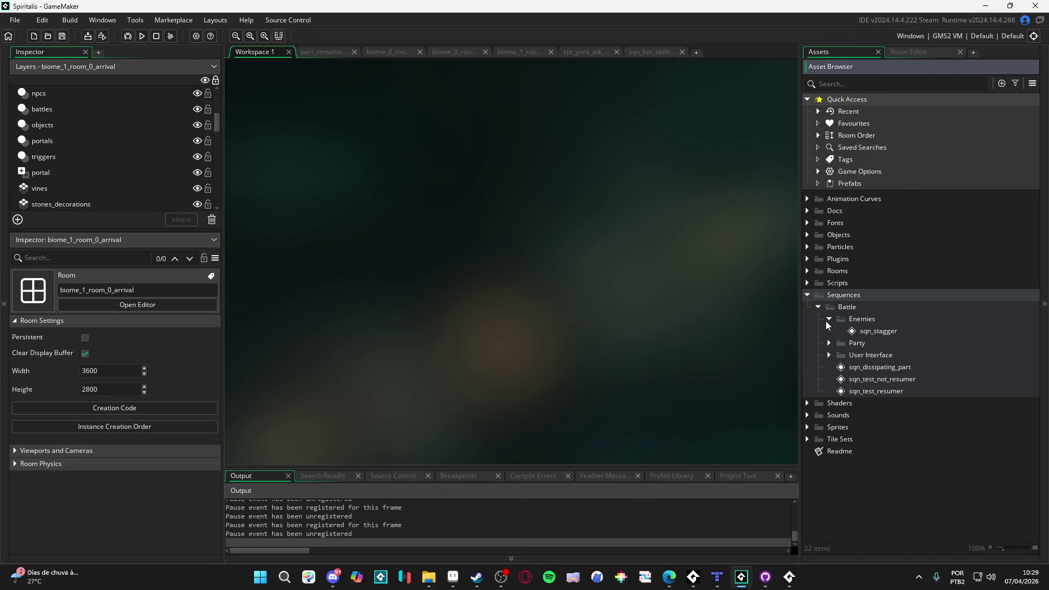
click(825, 320)
click(829, 331)
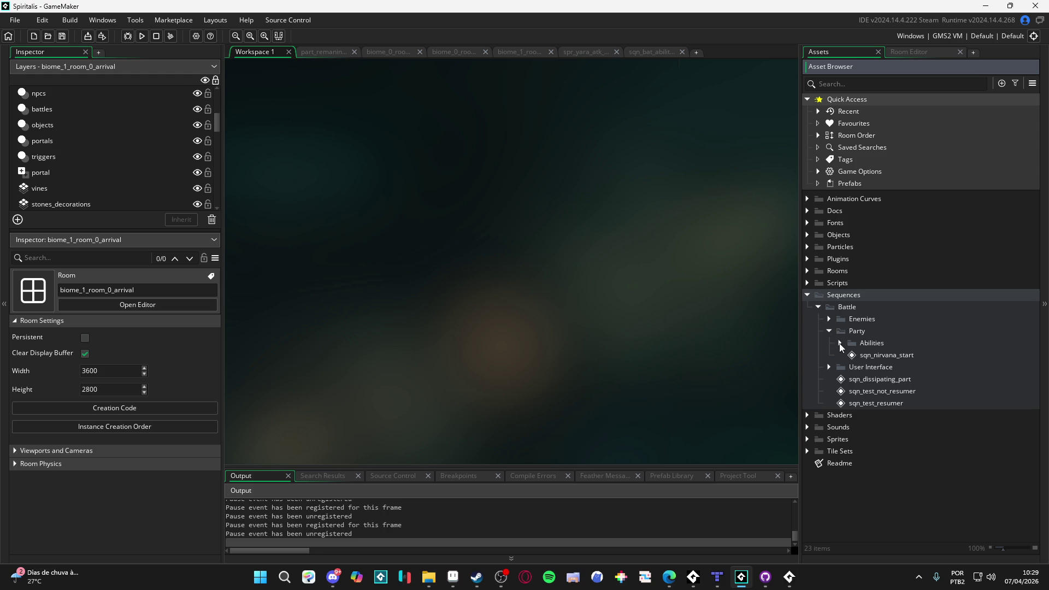
click(826, 333)
click(829, 343)
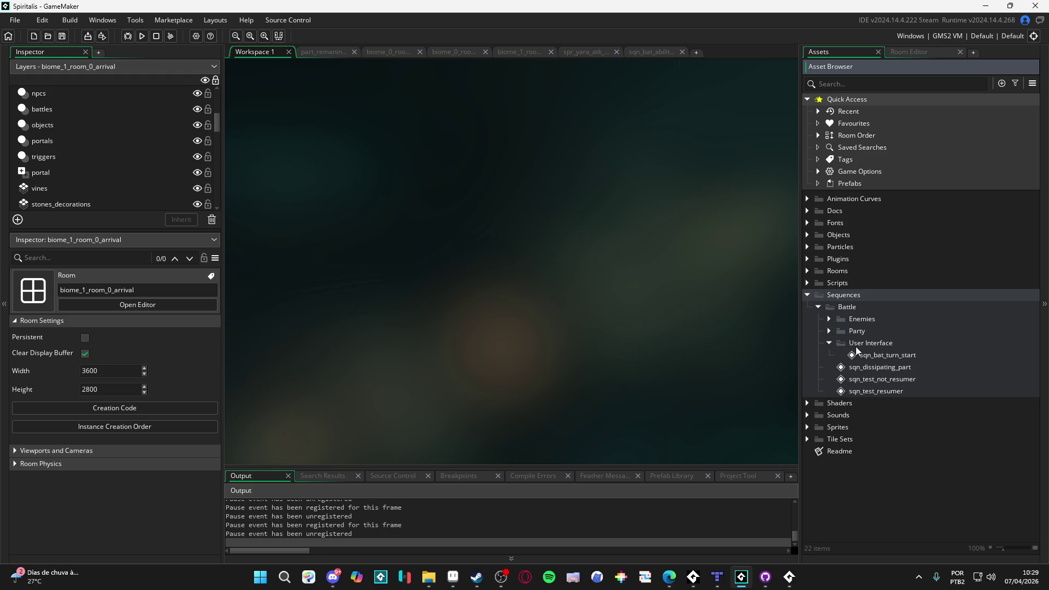
click(856, 346)
Create a new sequence in User Interface named sqn_level_spoil_animation.
right_click(857, 346)
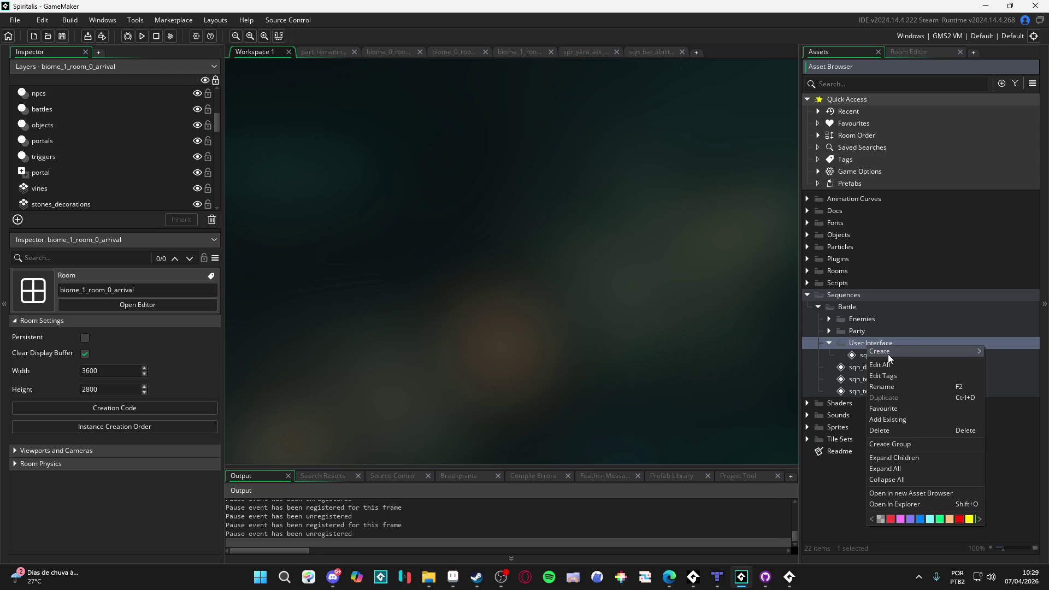
mouse_move(881, 354)
click(811, 468)
text(sqn_)
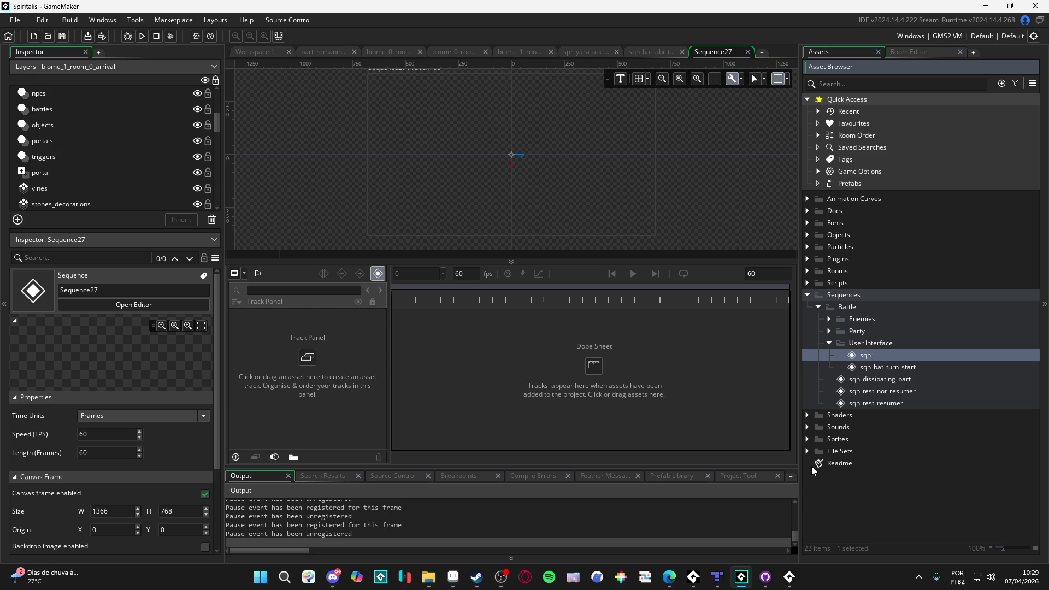
text(level_up)
text(_)
key(BackSpace)
key(BackSpace)
key(BackSpace)
text(spoil_)
text(animation)
key(Return)
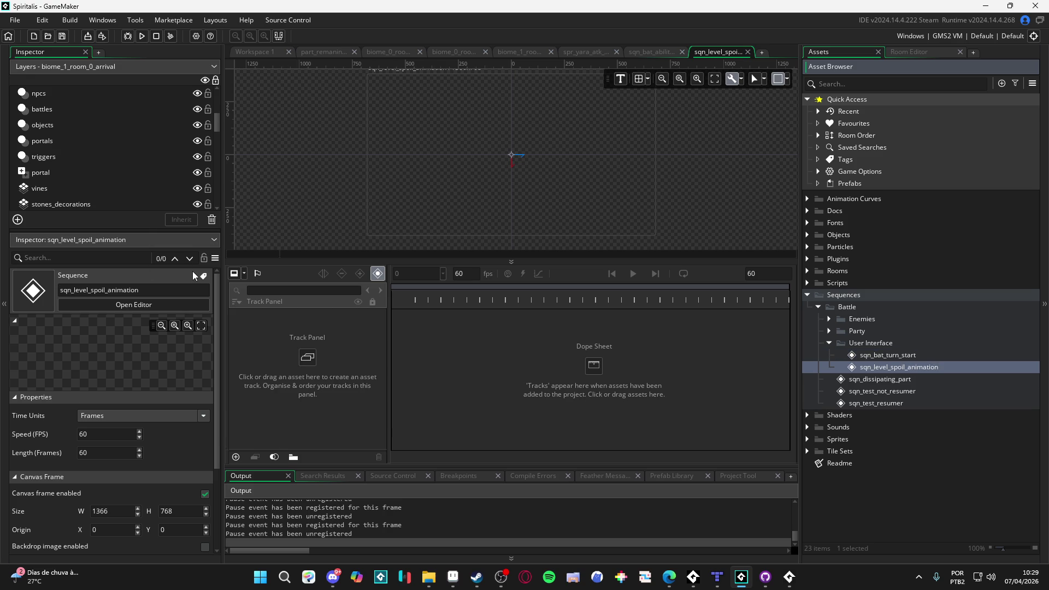
In Aseprite, start saving the sprite under a new name with PNG file type.
click(453, 577)
scroll(450, 299, down, 3)
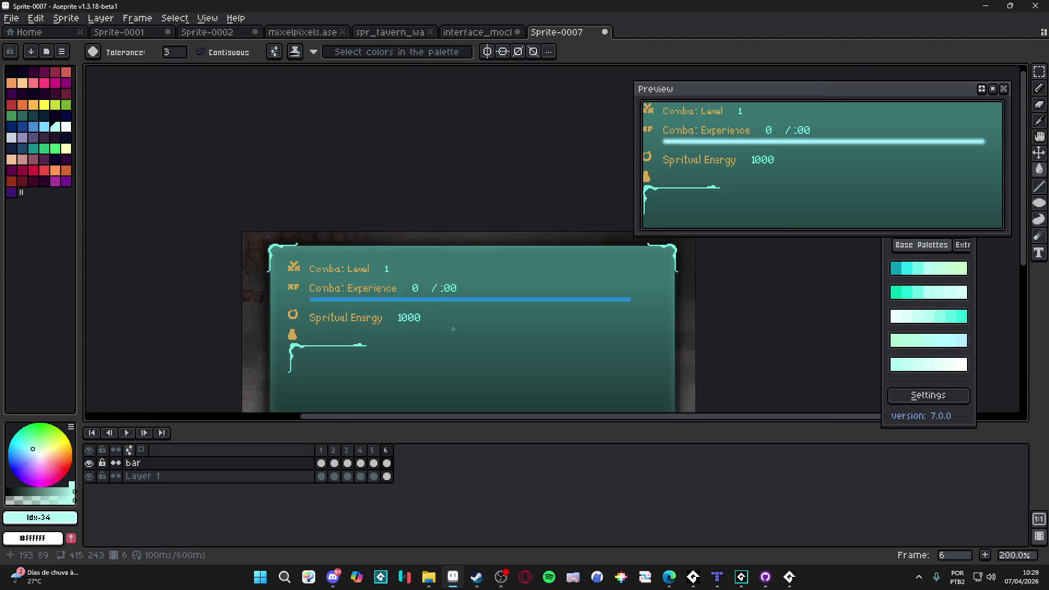
scroll(450, 299, up, 1)
key(v)
scroll(399, 229, right, 2)
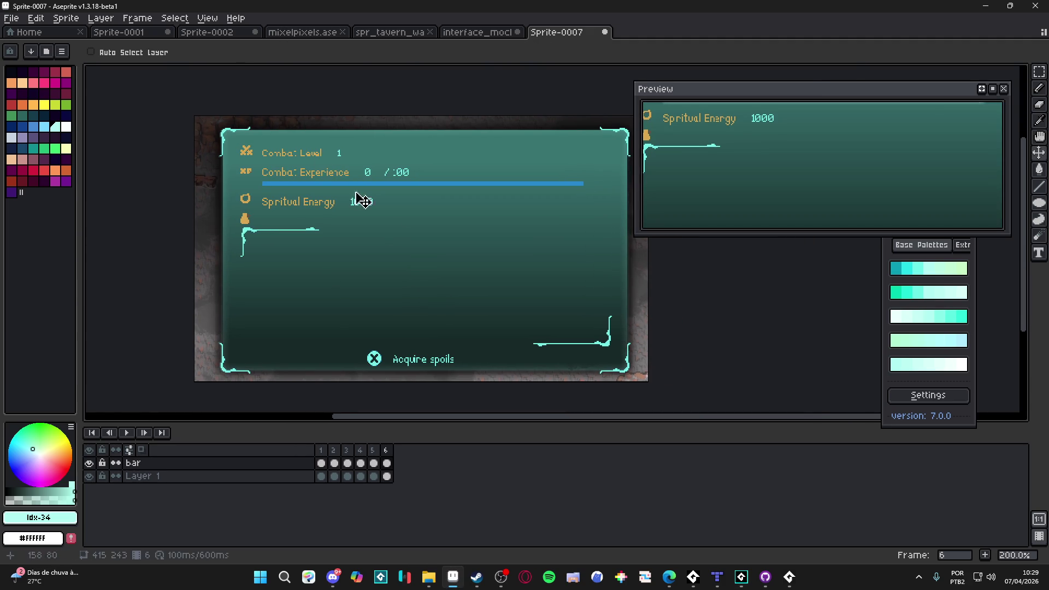
click(11, 18)
click(61, 86)
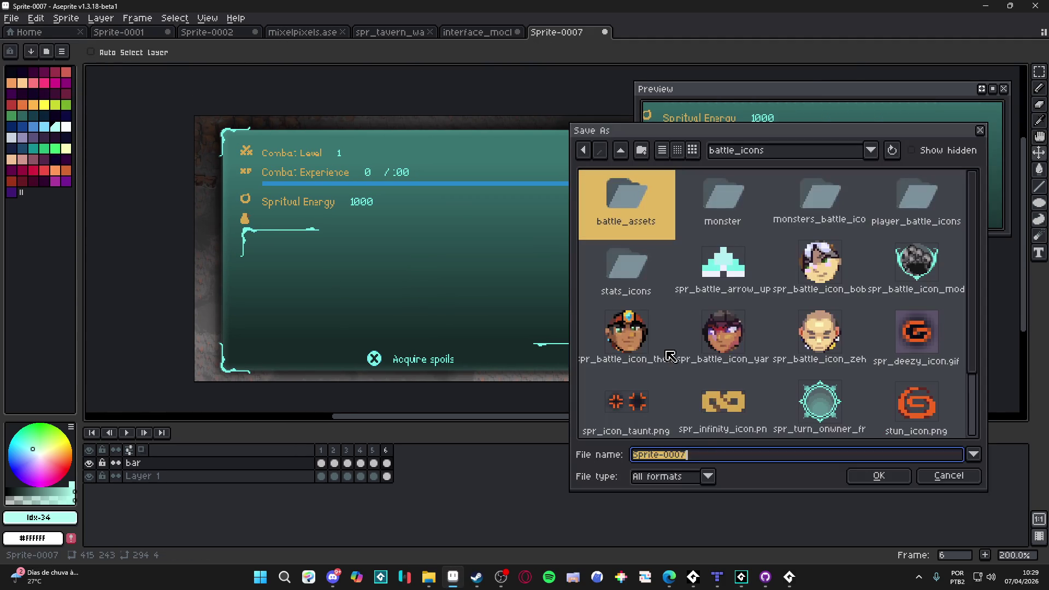
click(680, 477)
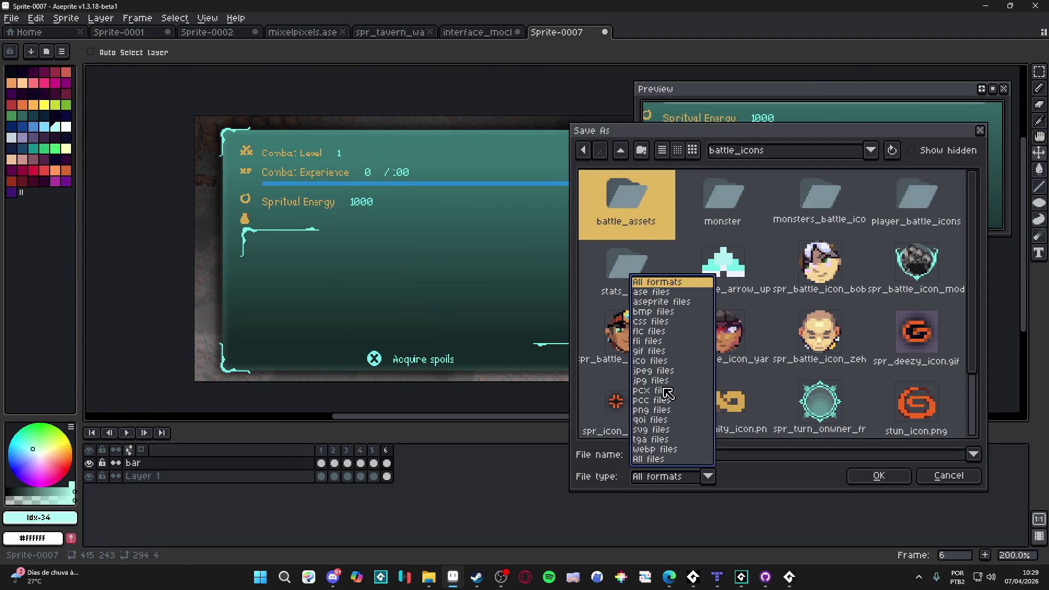
click(664, 411)
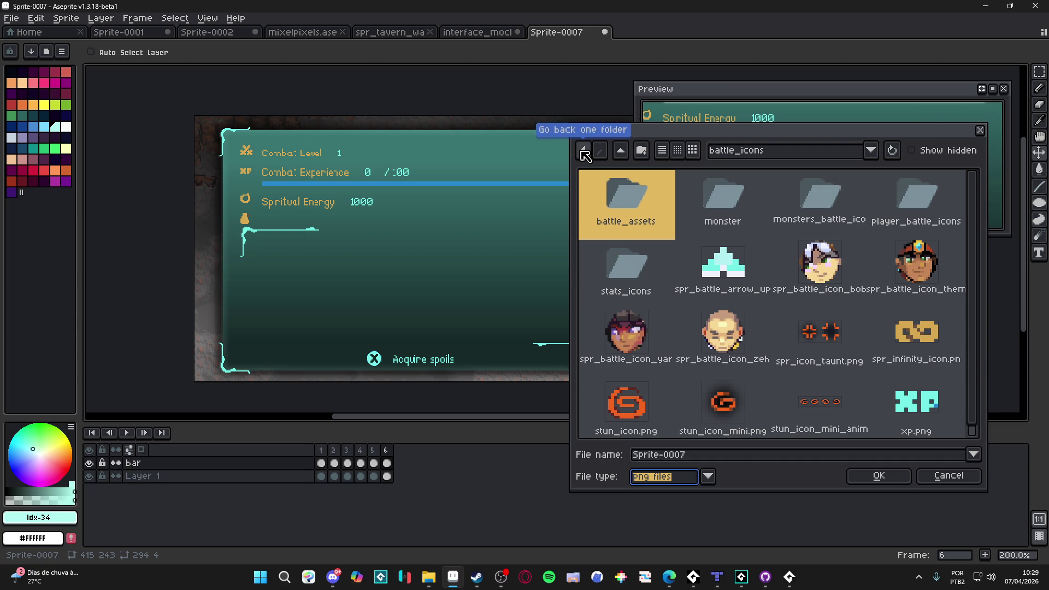
Navigate the save dialog to the interface spoils folder.
click(583, 154)
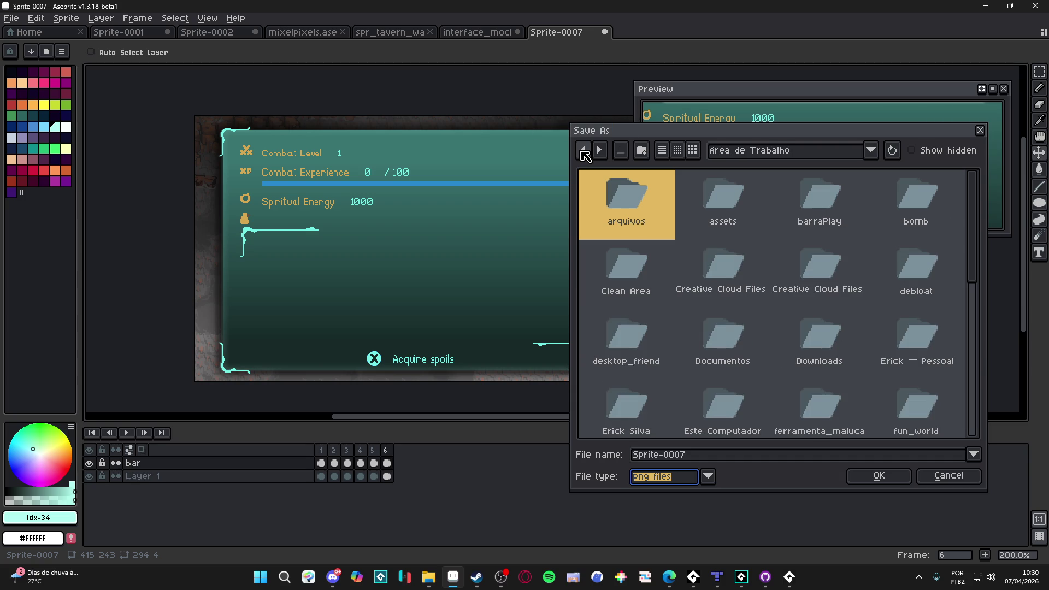
click(582, 151)
click(582, 151)
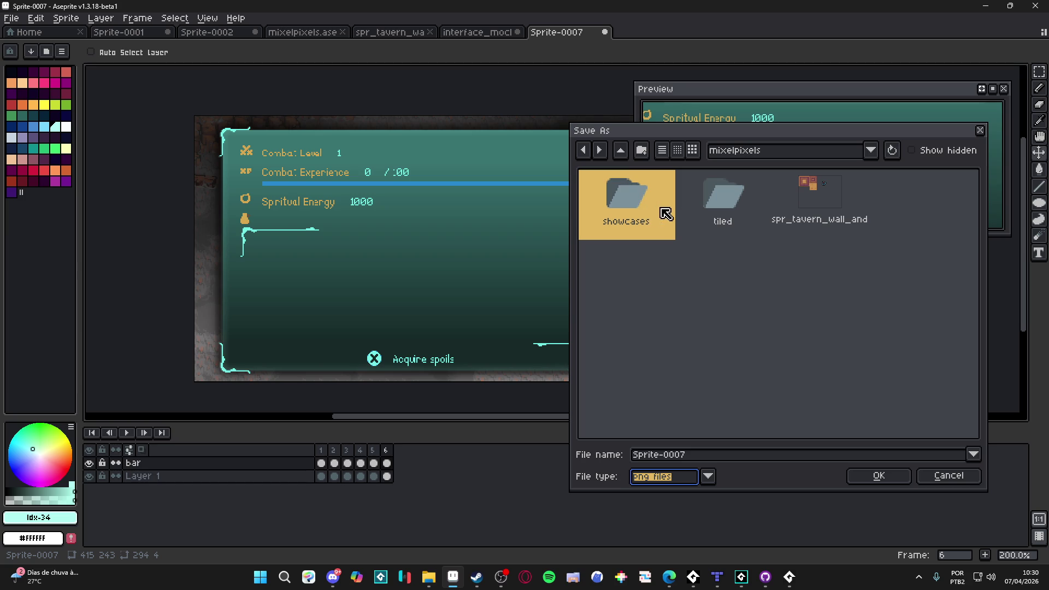
click(599, 151)
click(625, 155)
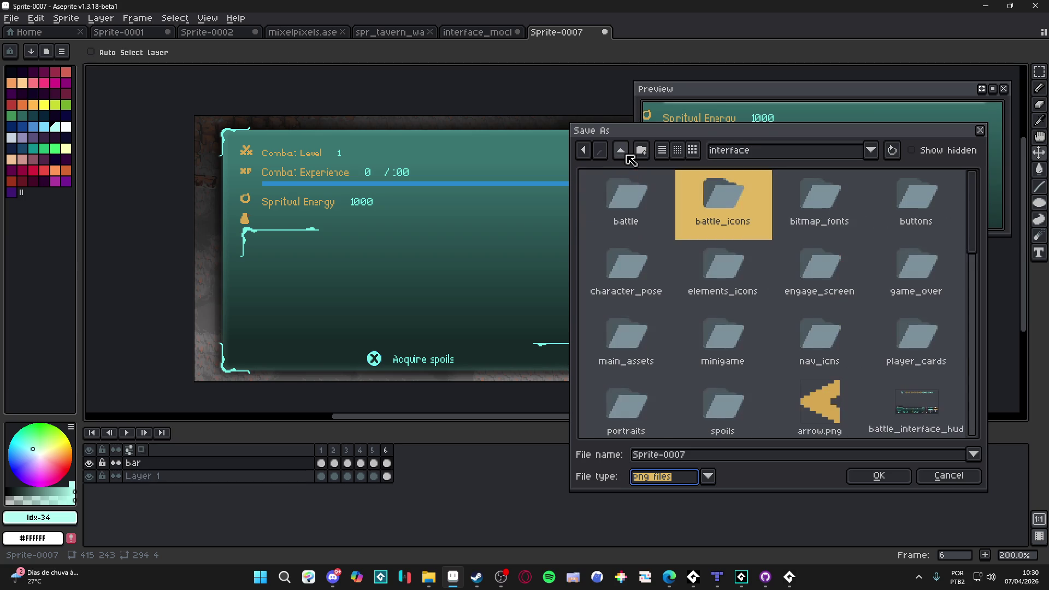
scroll(762, 233, down, 2)
scroll(778, 259, up, 2)
scroll(770, 295, down, 2)
double_click(751, 333)
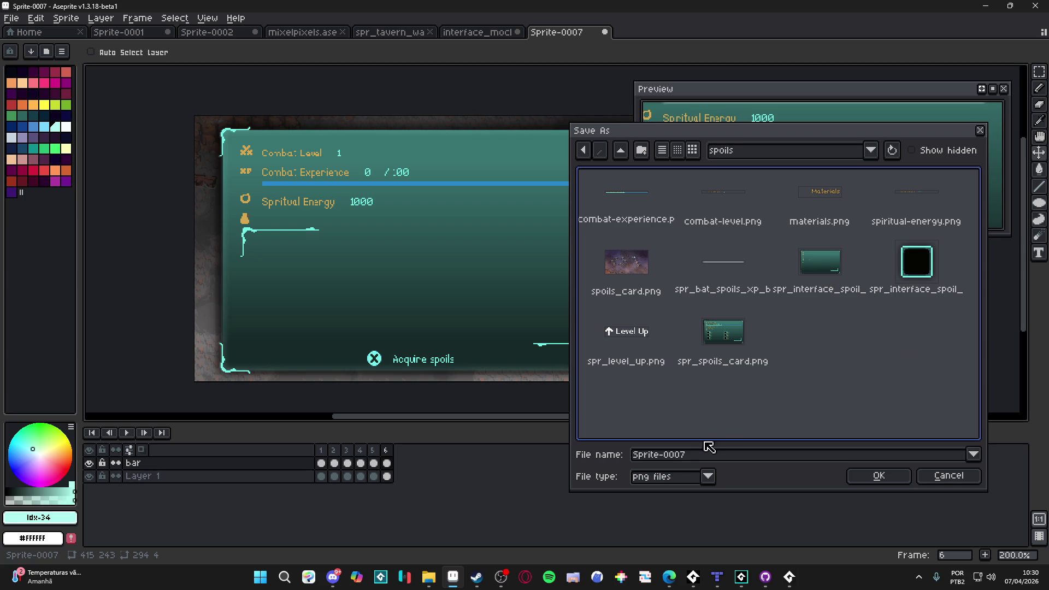
Save the file as spr_spoil_card_ref and bring the Spiritalis window forward.
click(689, 458)
key(ctrl+a)
text(spr_spoil_card_ref)
key(Return)
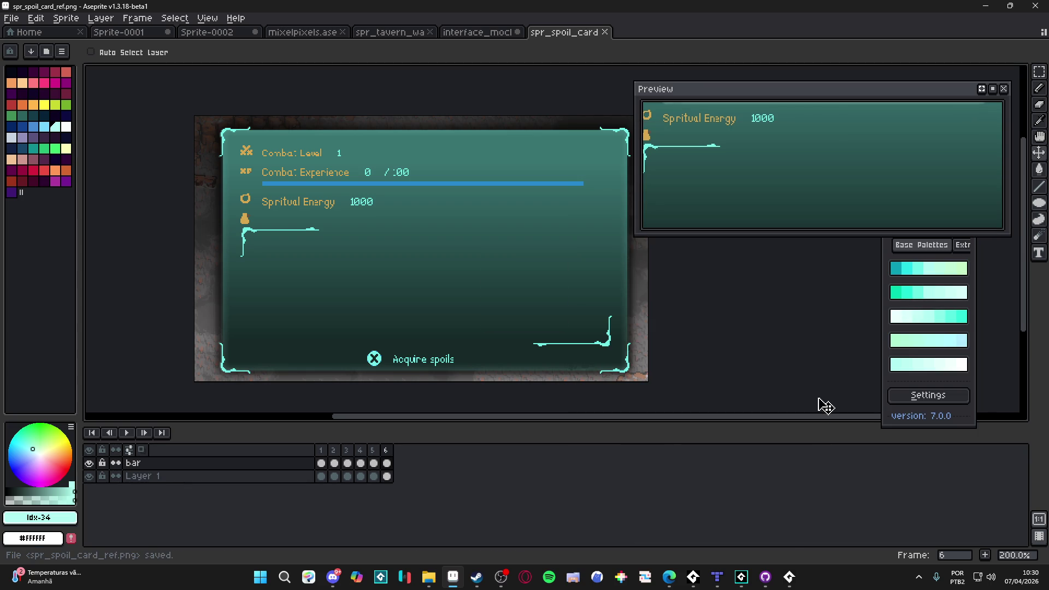
click(788, 577)
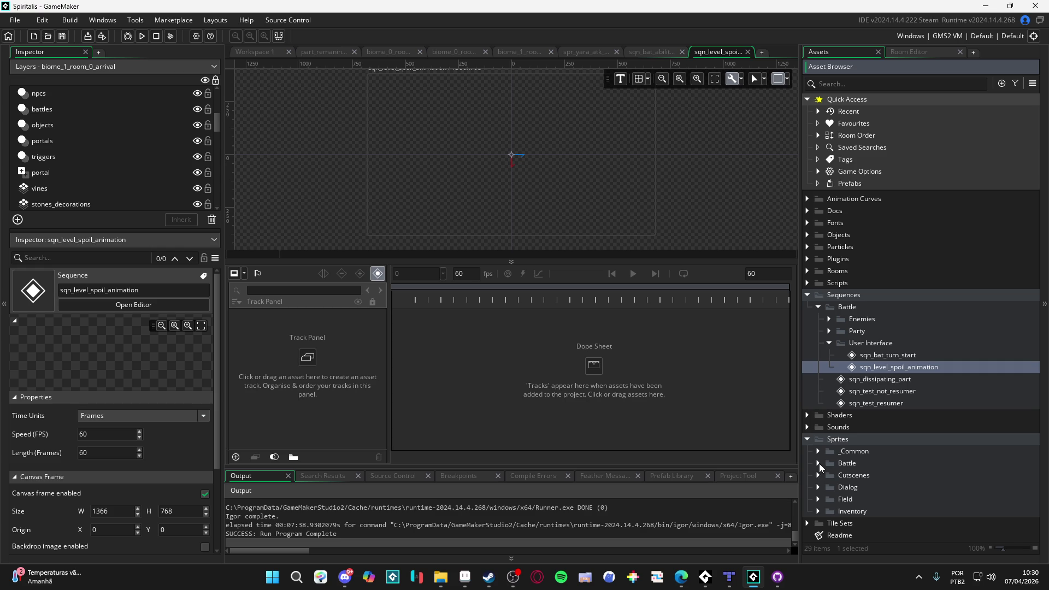
Browse the Battle, Inventory, _Common, Field and Biomes sprite folders in the Asset Browser.
click(818, 463)
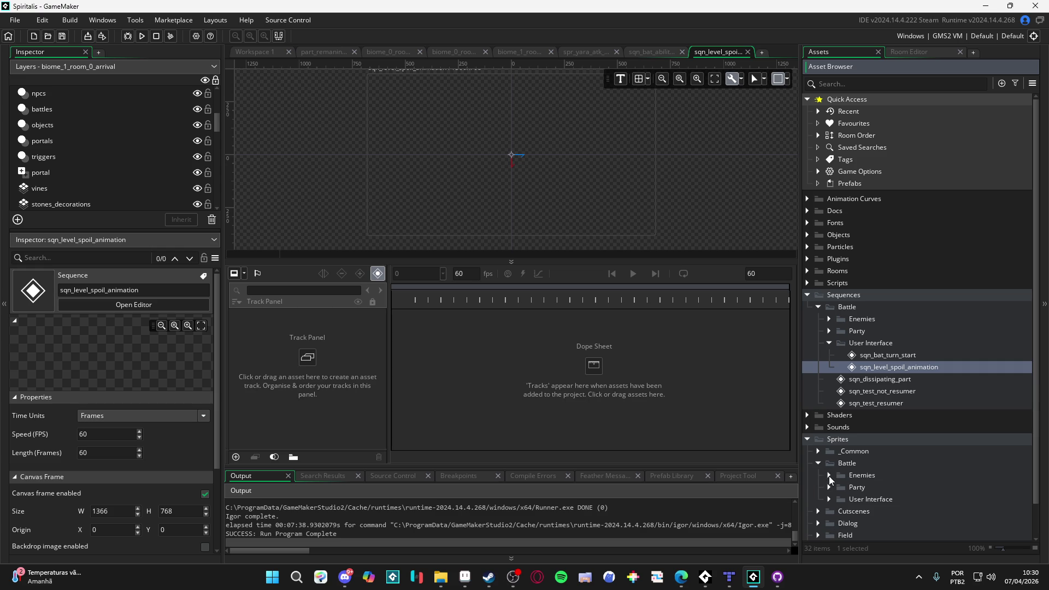
click(818, 464)
click(818, 511)
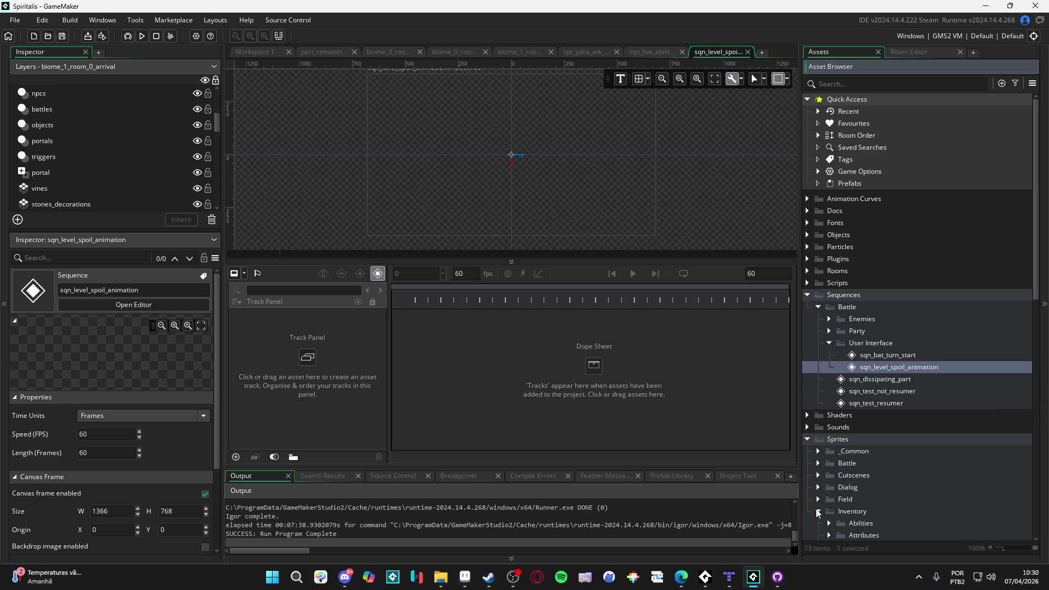
scroll(818, 512, down, 2)
click(818, 490)
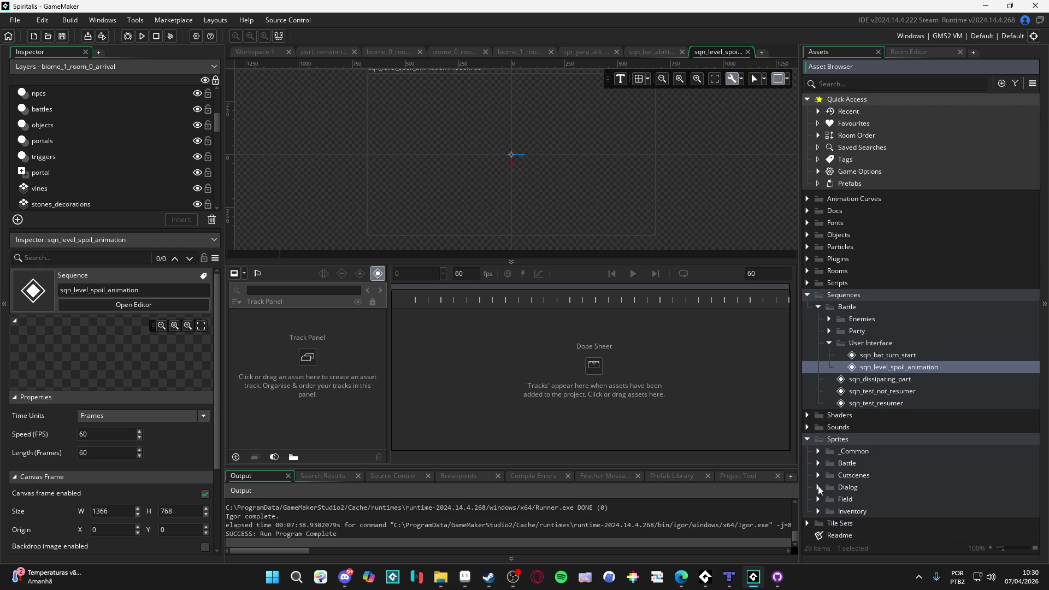
click(821, 450)
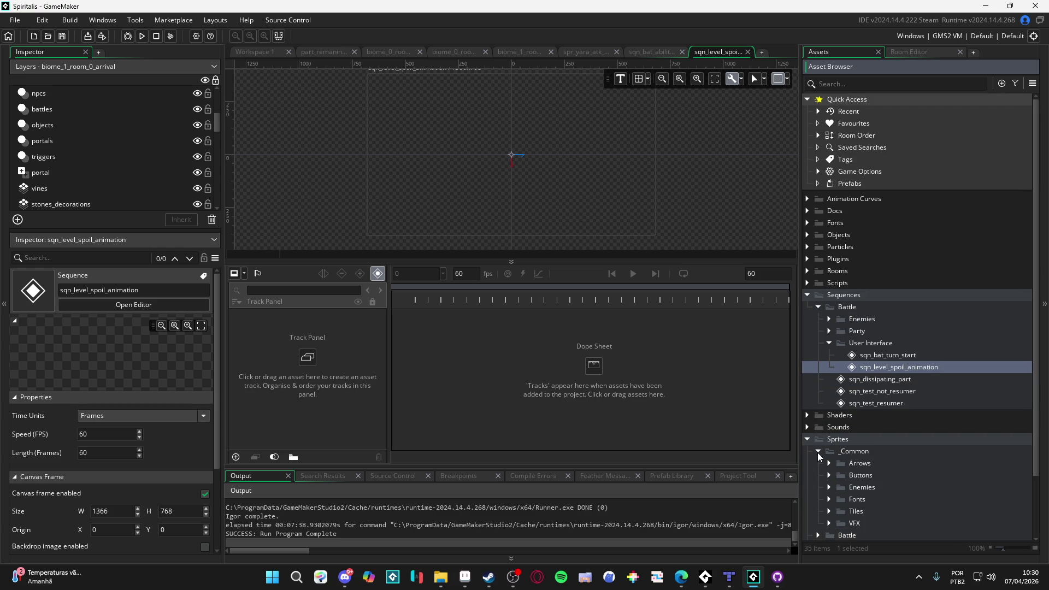
click(818, 452)
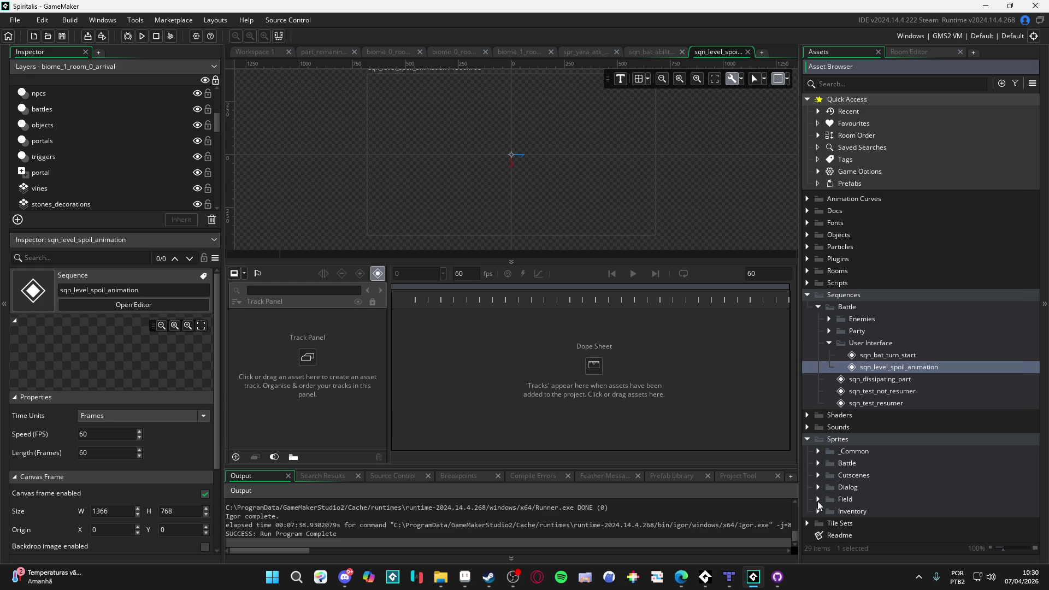
click(819, 498)
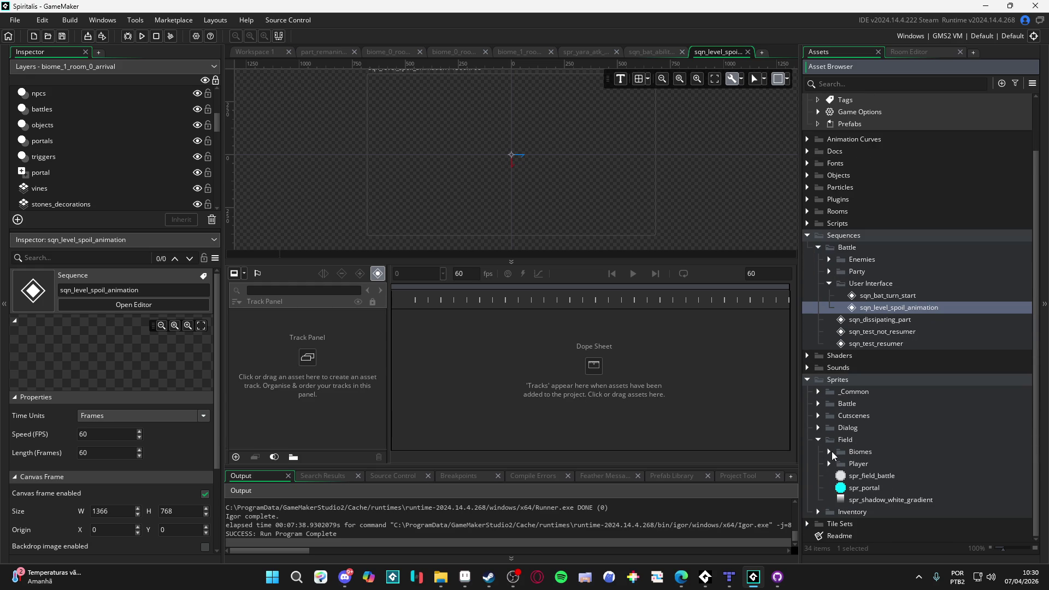
click(829, 452)
click(838, 464)
click(838, 465)
click(830, 451)
click(821, 441)
Open Sprites > Battle > User Interface > Spoils, then bring up a restored File Explorer window.
click(820, 463)
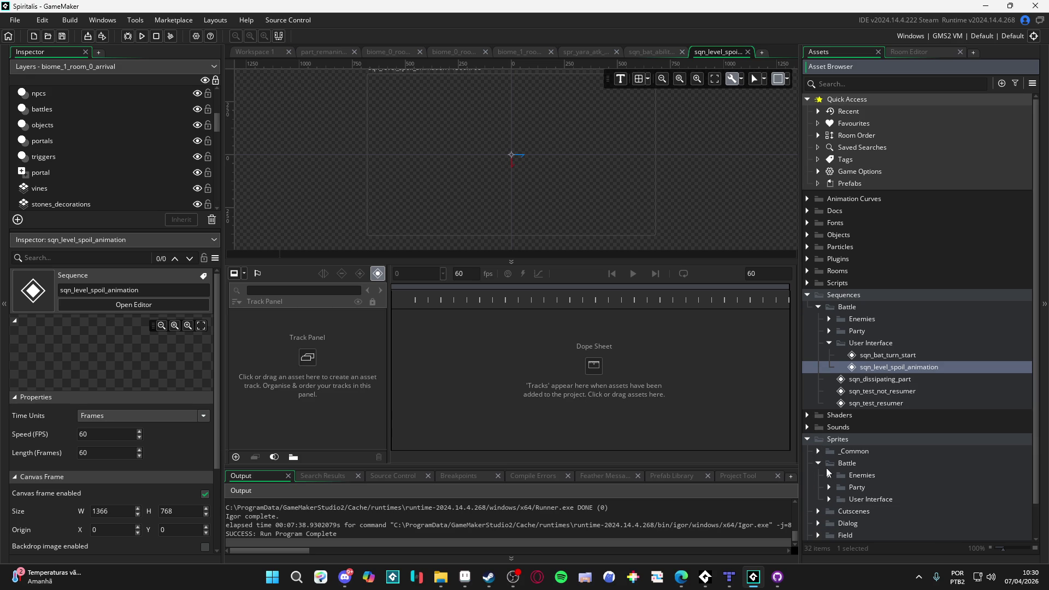
click(834, 500)
scroll(837, 499, down, 5)
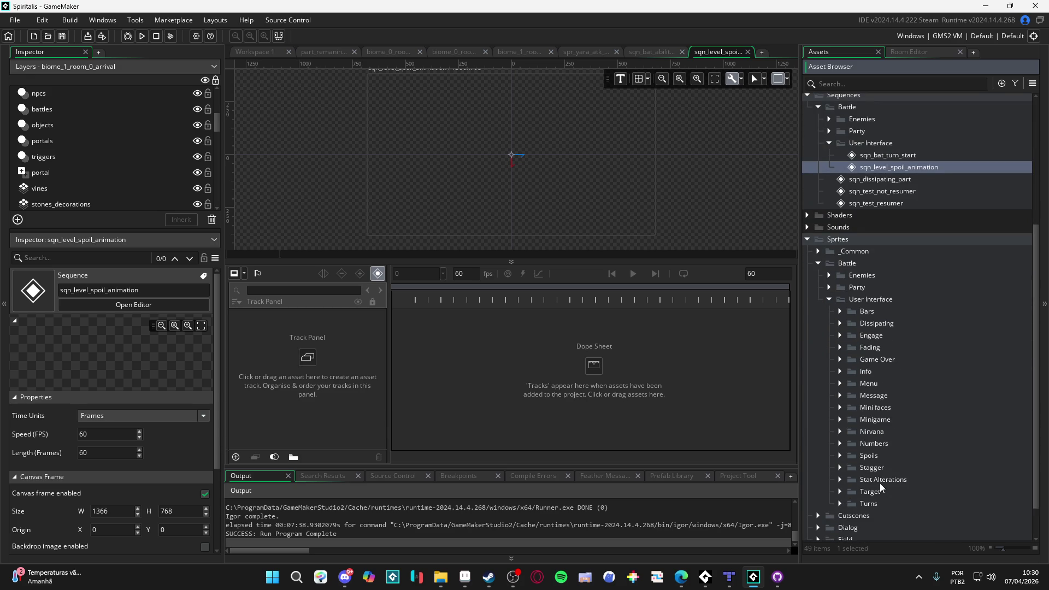
double_click(854, 457)
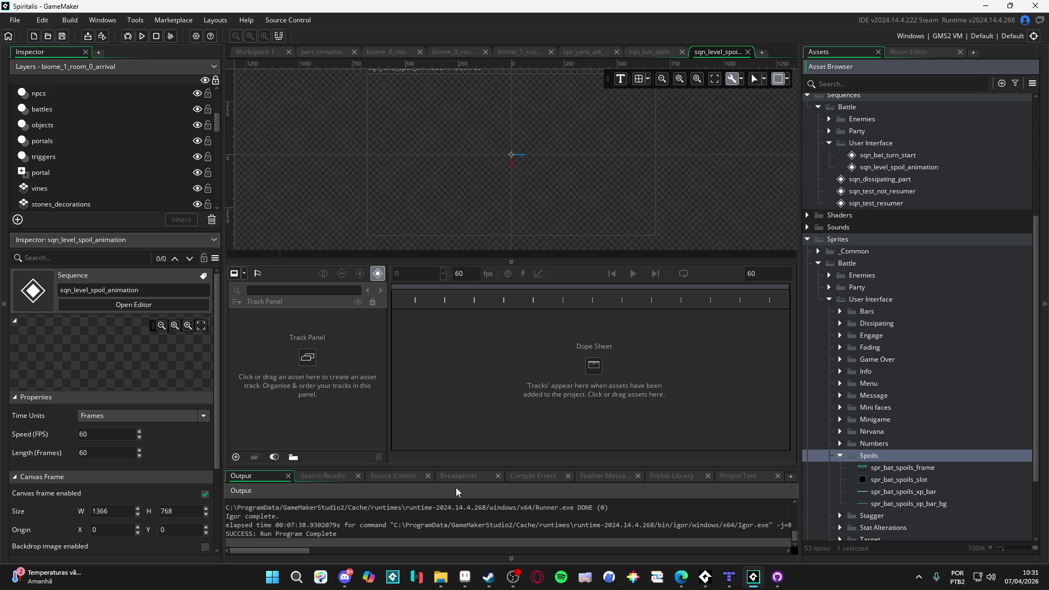
click(439, 577)
mouse_move(637, 7)
mouse_down()
mouse_move(637, 77)
mouse_move(627, 0)
mouse_up()
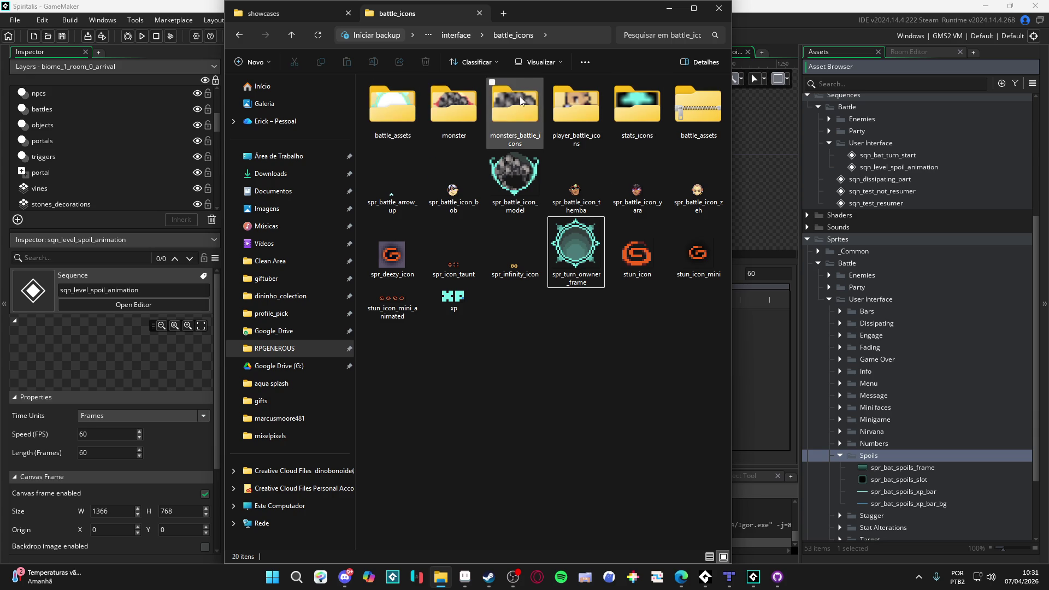
Open interface/spoils and drag spr_spoil_card_ref6 into GameMaker's Spoils sprite folder.
click(455, 35)
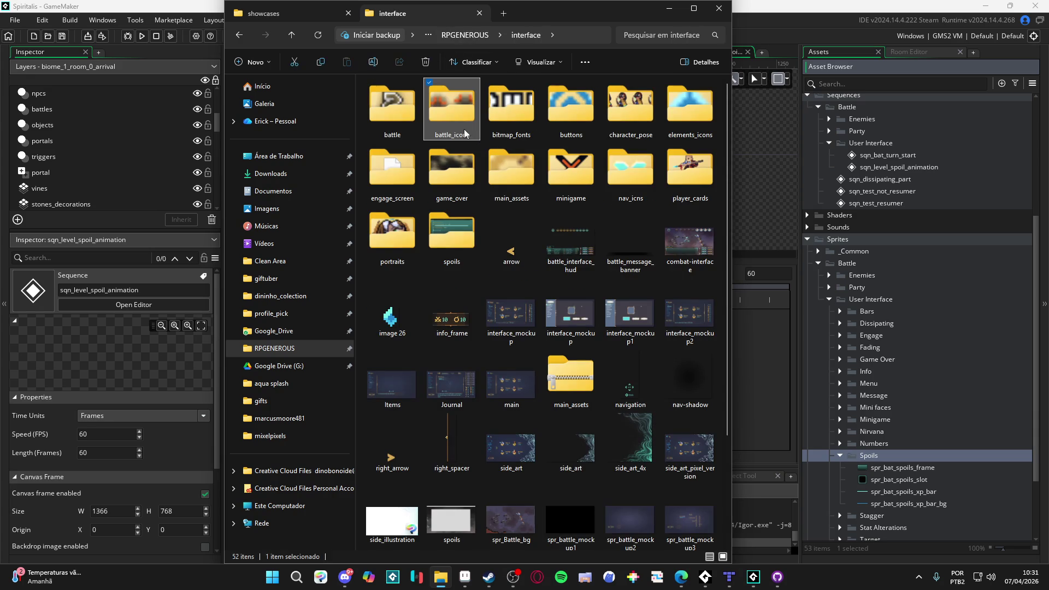
double_click(447, 252)
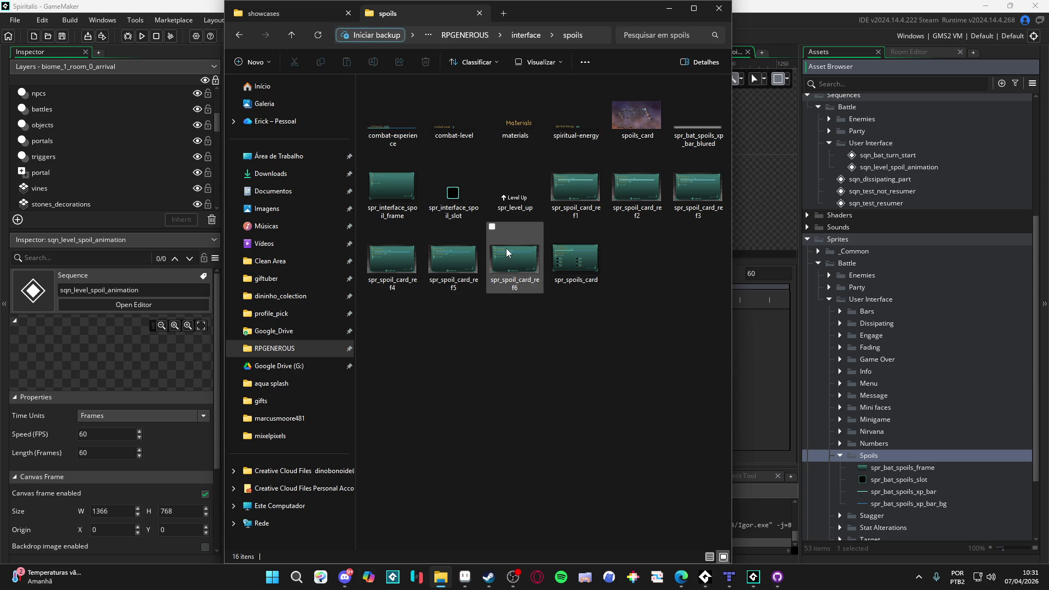
click(513, 264)
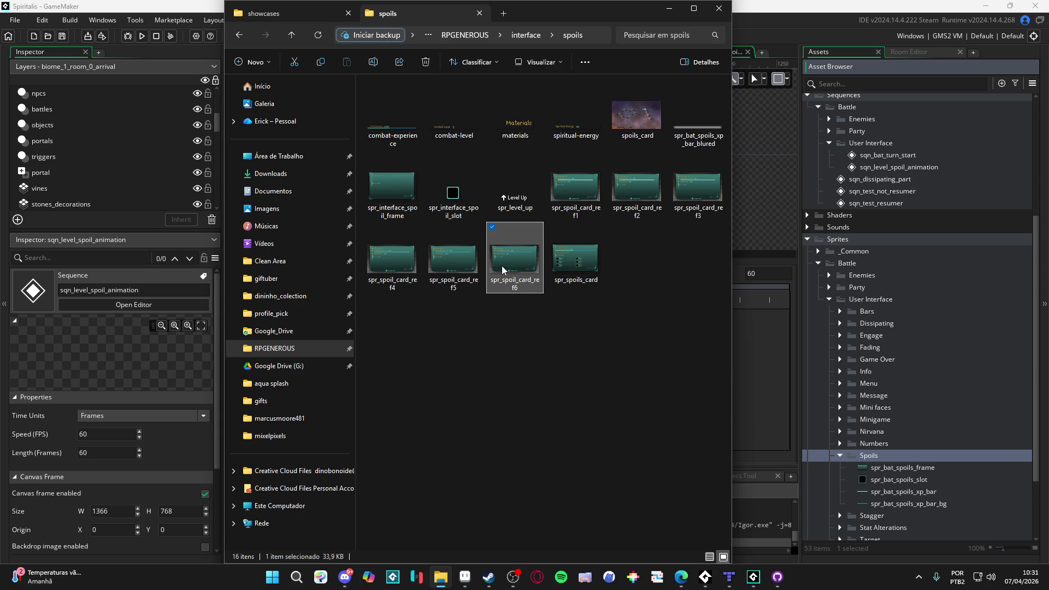
click(602, 199)
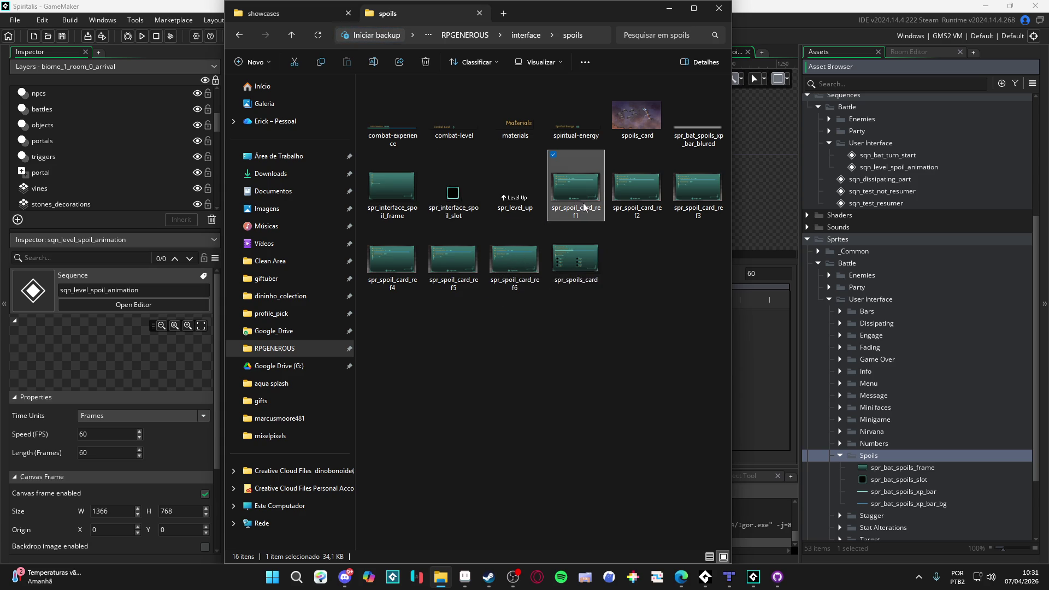
click(528, 266)
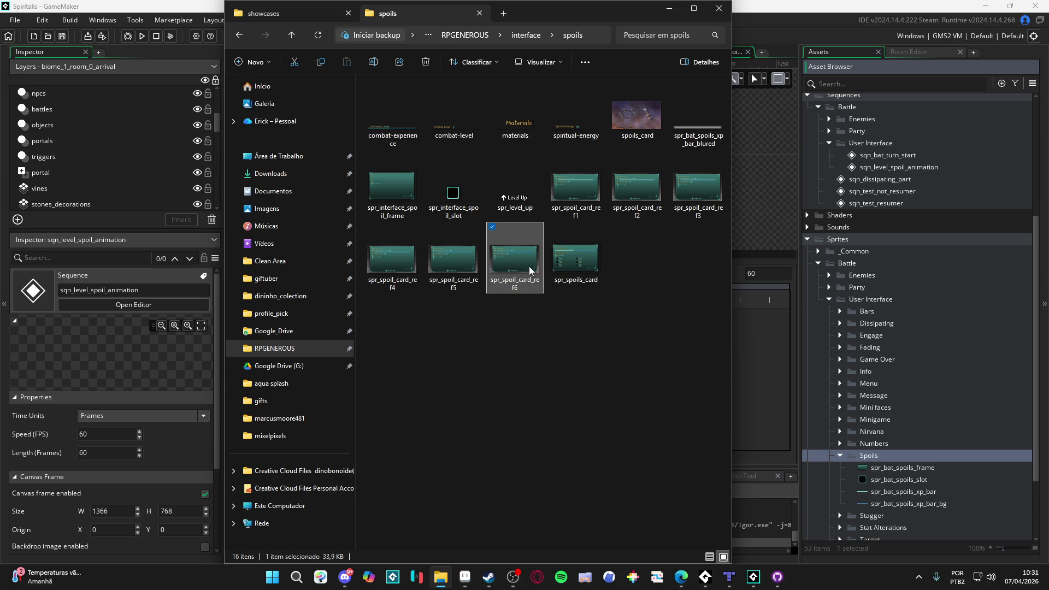
mouse_move(529, 268)
mouse_down()
mouse_move(592, 279)
mouse_move(884, 469)
mouse_move(879, 460)
mouse_up()
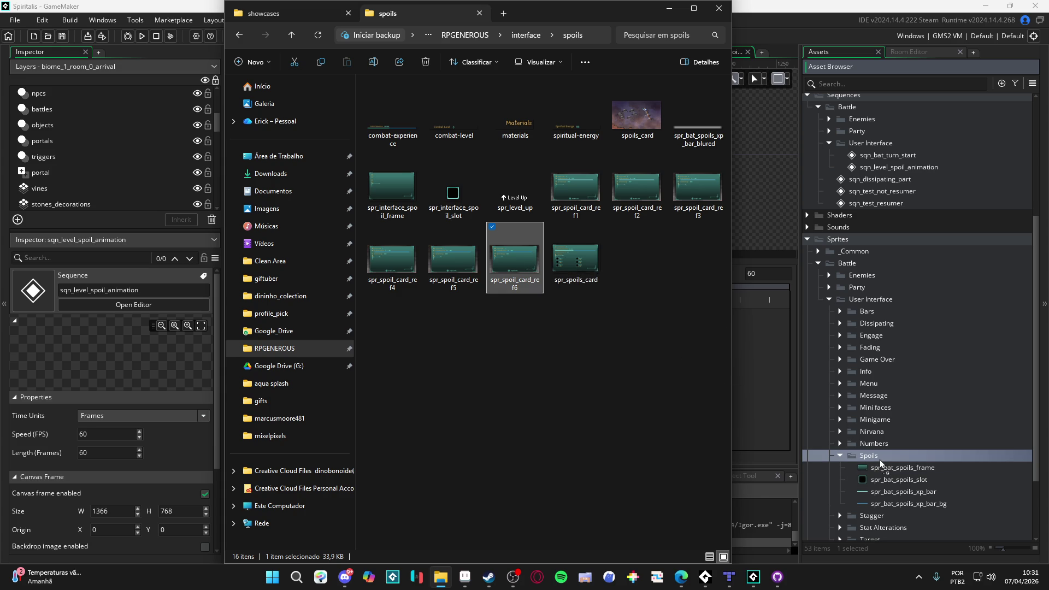
drag(880, 460, 880, 459)
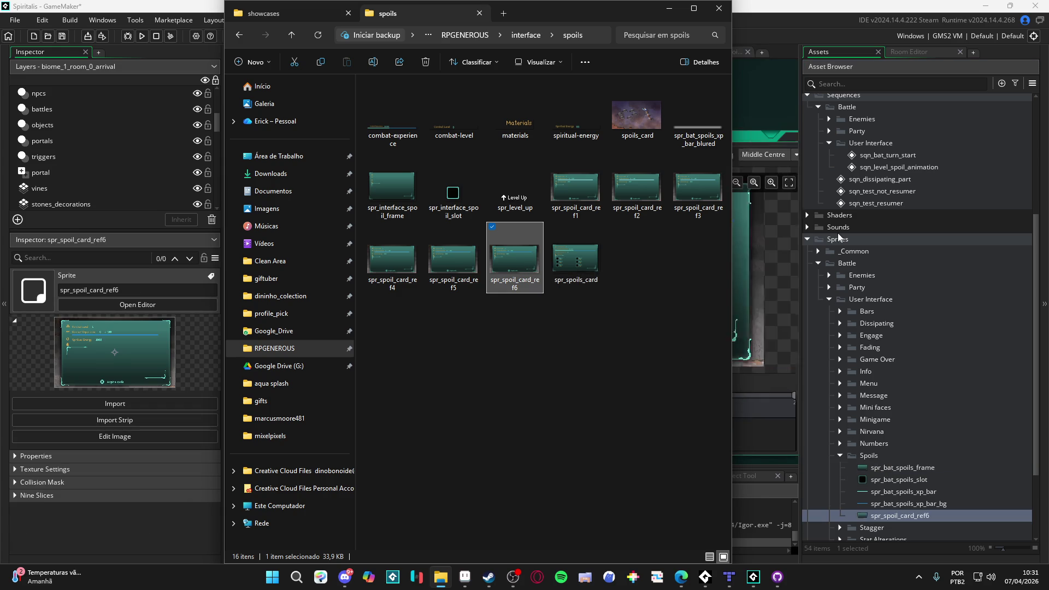
click(665, 21)
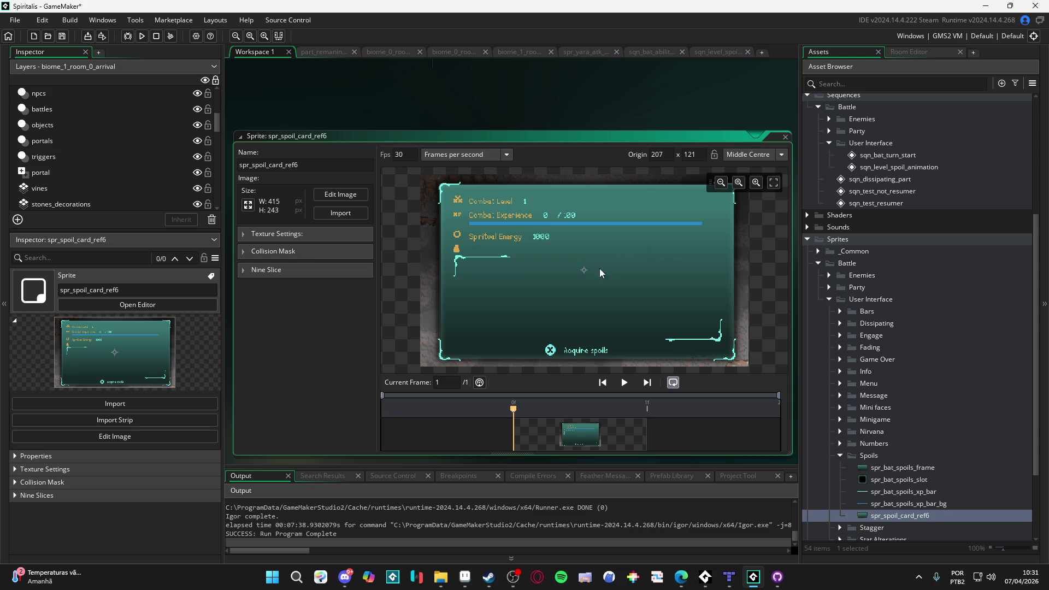
Go back to the sqn_level_spoil_animation tab after peeking at sqn_bat_ability, and enlarge the canvas area.
click(716, 52)
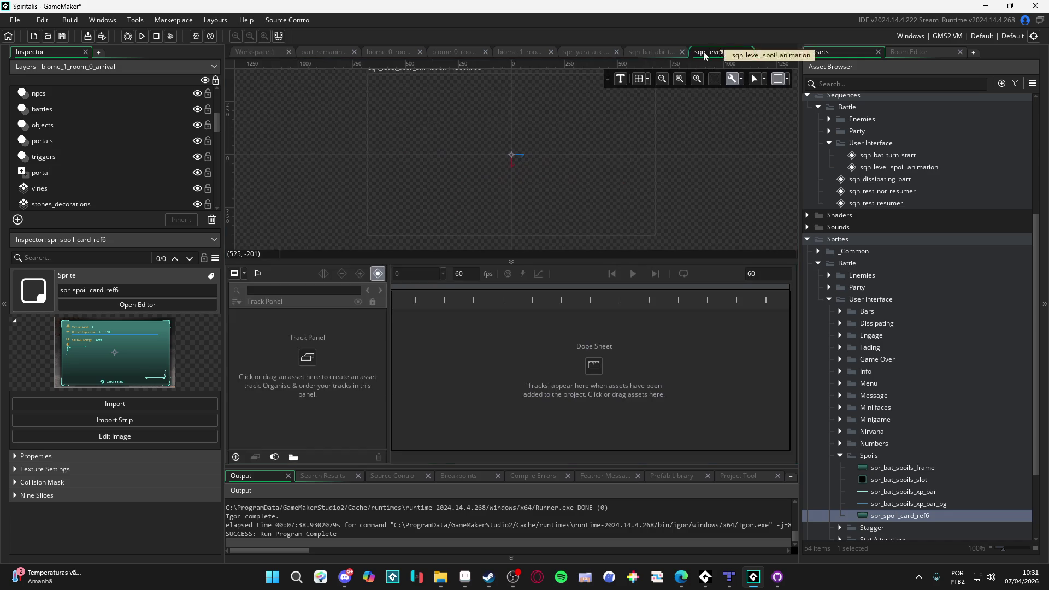
click(654, 53)
click(717, 53)
mouse_move(558, 253)
mouse_down()
mouse_move(520, 351)
mouse_move(520, 335)
mouse_up()
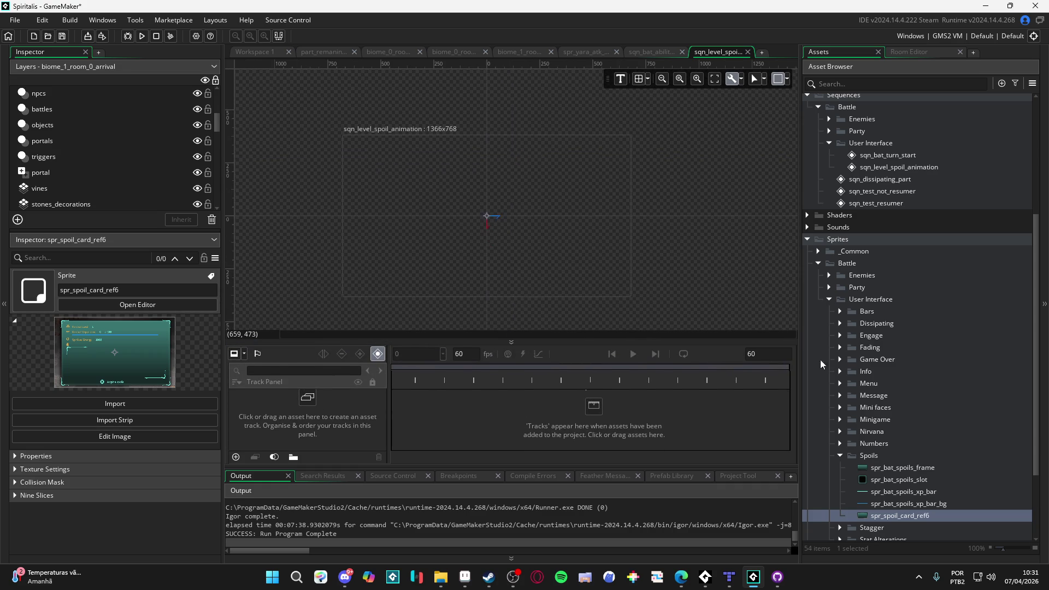
Drop spr_spoil_card_ref6 onto the sequence canvas and set the canvas frame to 480×320.
drag(859, 514, 484, 222)
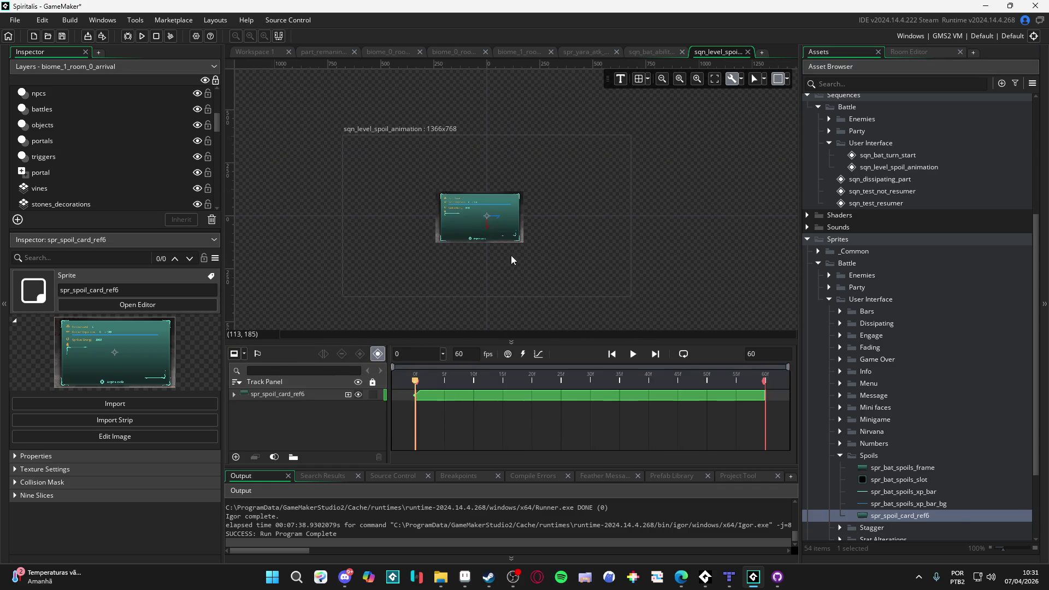
scroll(494, 236, up, 5)
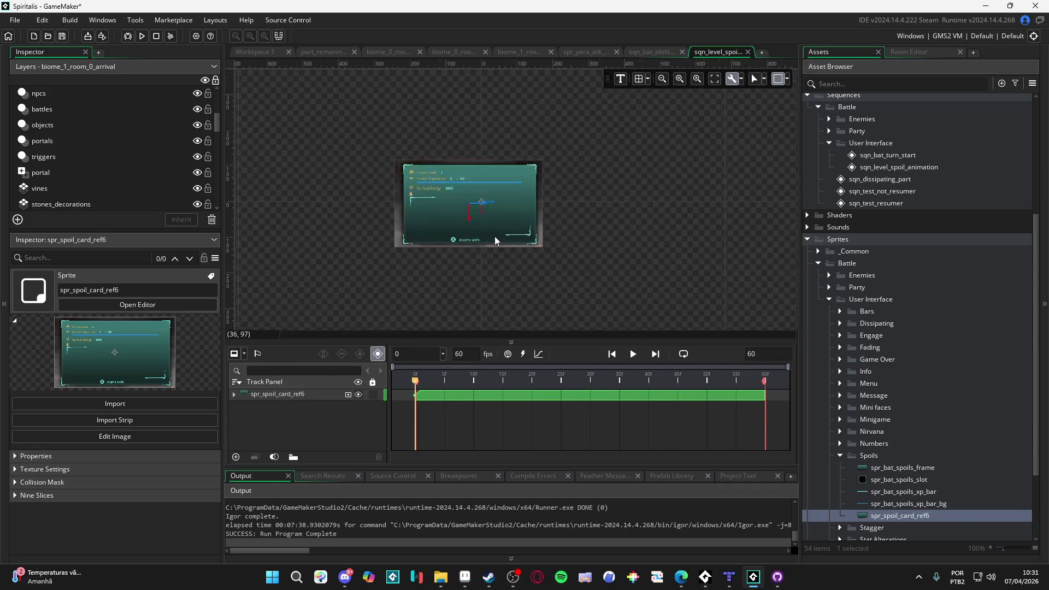
click(787, 79)
double_click(830, 112)
text(480)
key(Tab)
text(320)
click(466, 191)
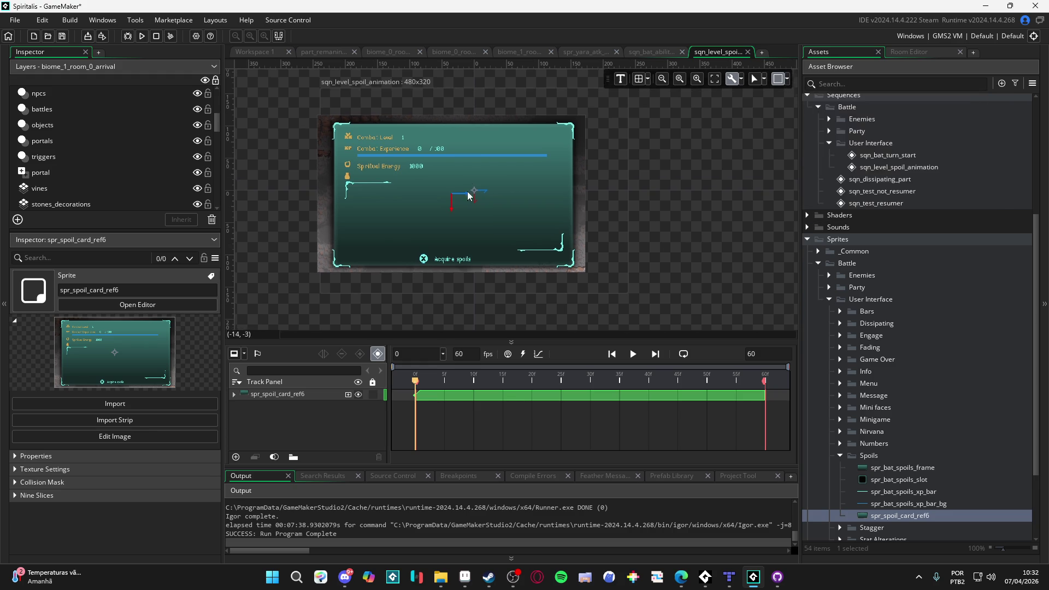
Reposition the card sprite slightly on the canvas and select its track.
drag(497, 186, 530, 190)
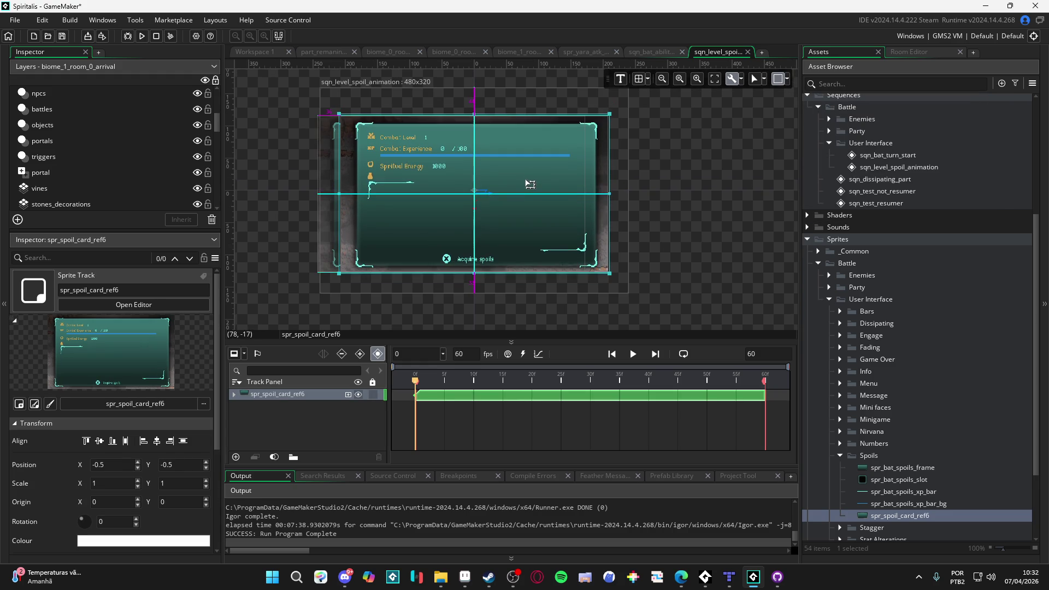
drag(530, 184, 532, 185)
click(583, 323)
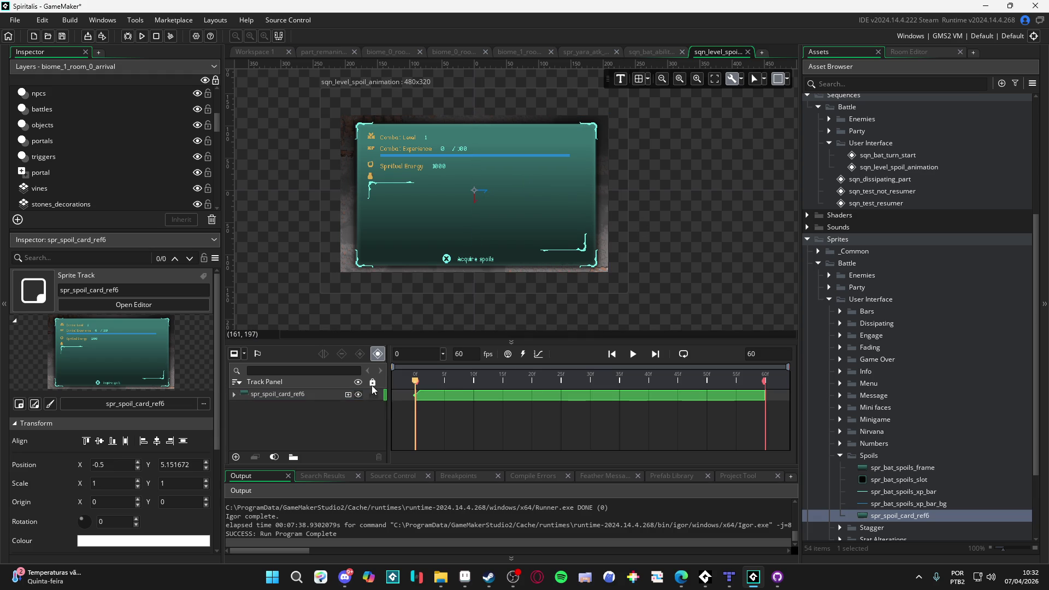
click(321, 393)
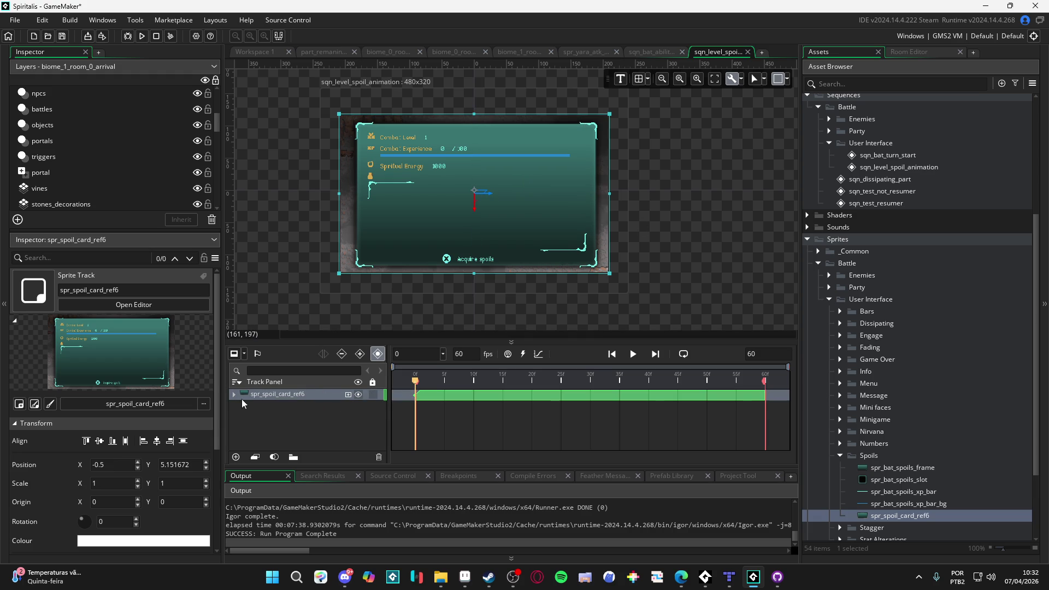
Expand the card track, drag the card to -0.5, -0.5, and lock the track.
click(233, 393)
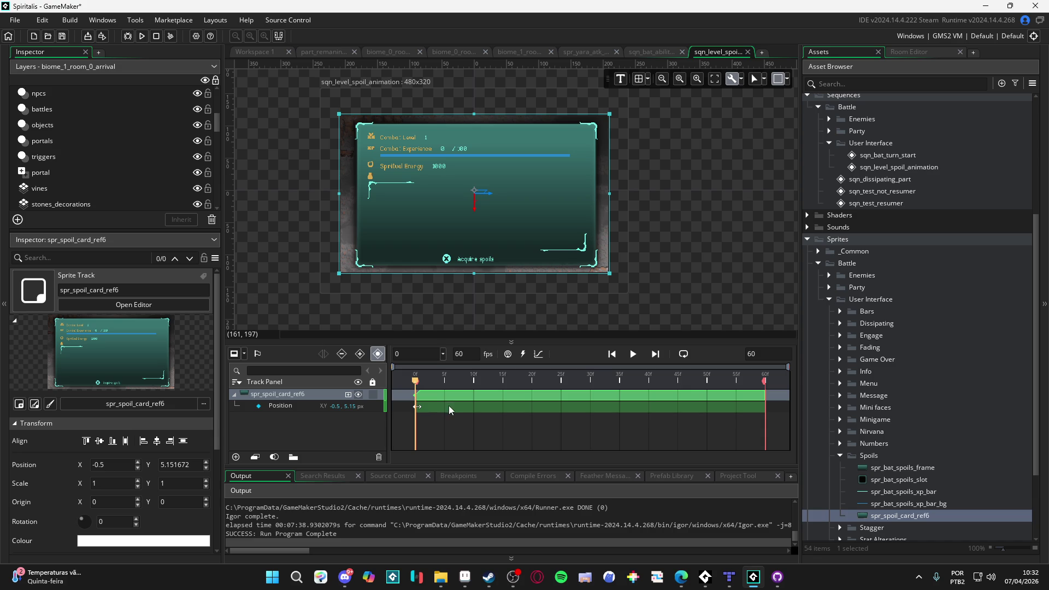
mouse_move(497, 245)
mouse_down()
mouse_move(484, 232)
mouse_move(480, 251)
mouse_up()
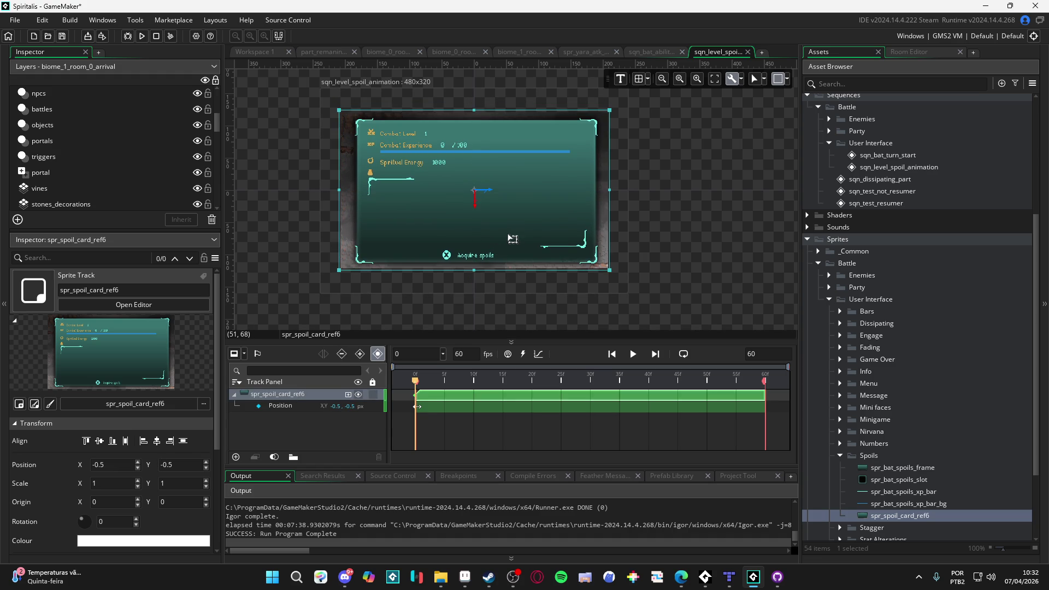
drag(512, 239, 510, 236)
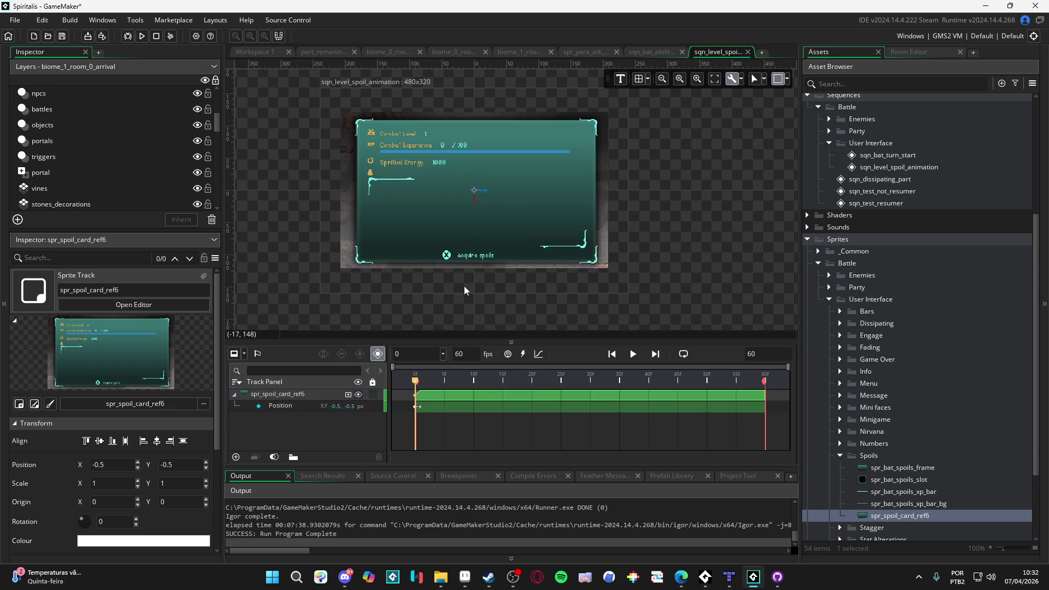
click(373, 394)
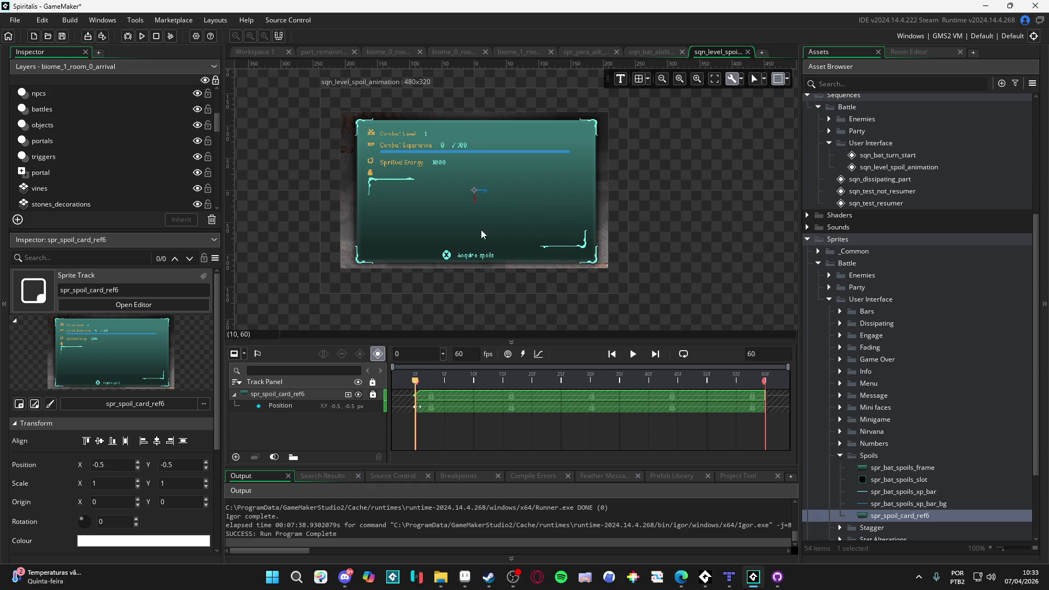
scroll(473, 201, up, 3)
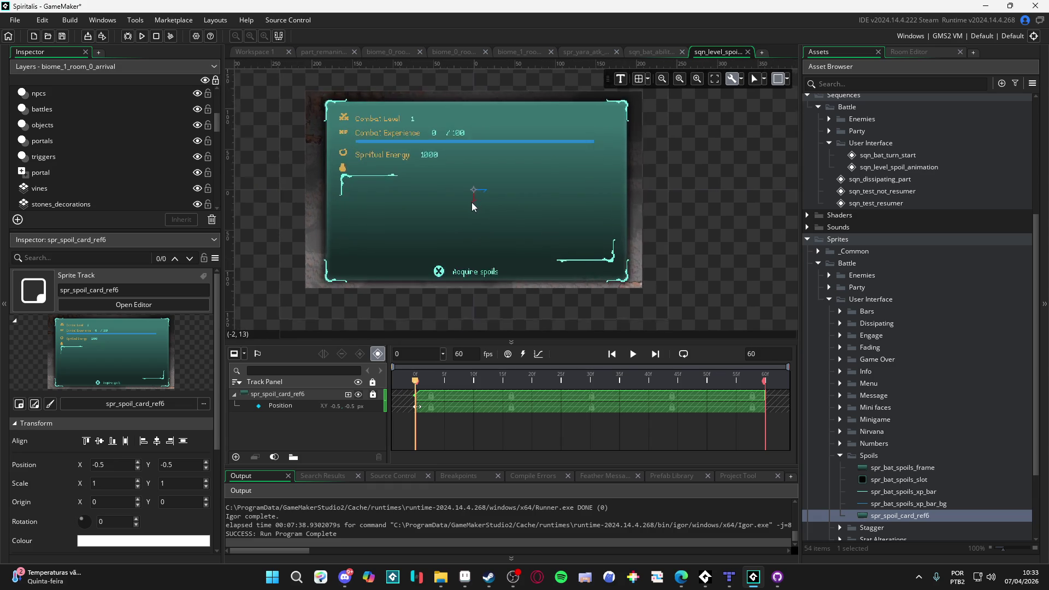
Pan the canvas slightly and select spr_bat_spoils_frame in the Spoils folder.
drag(479, 245, 483, 241)
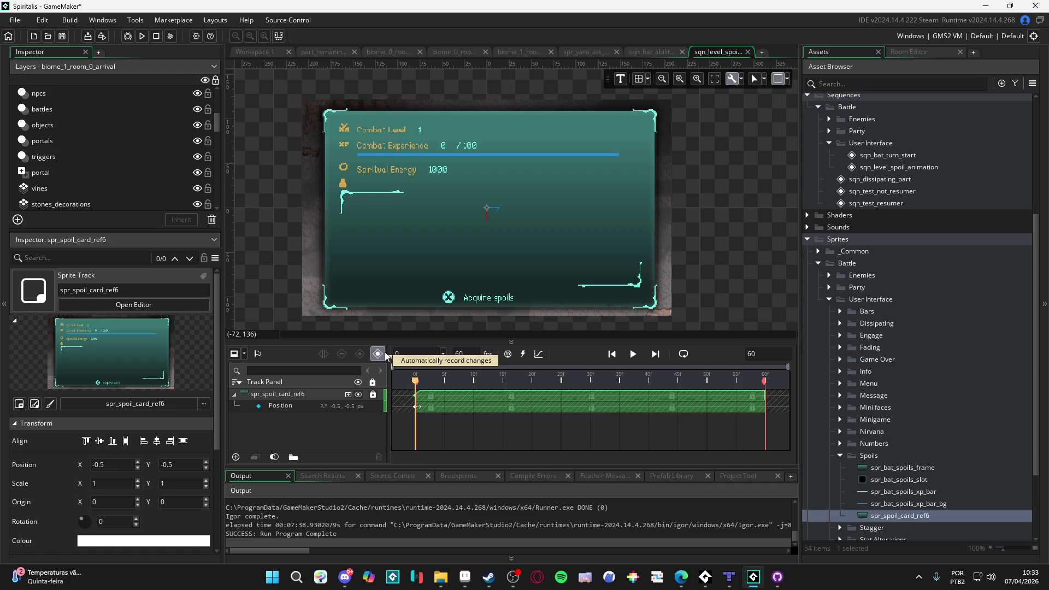
click(911, 468)
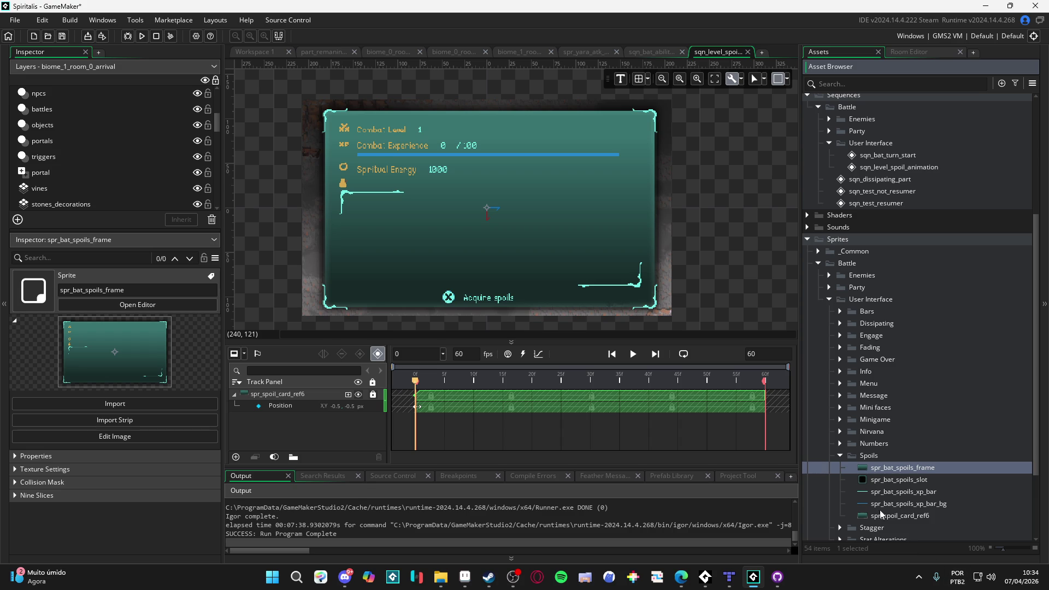
Drag spr_bat_spoils_frame onto the canvas as a track over the card and shift it right and down.
mouse_move(913, 466)
mouse_down()
mouse_move(867, 454)
mouse_move(502, 218)
mouse_move(546, 234)
mouse_up()
scroll(352, 111, up, 6)
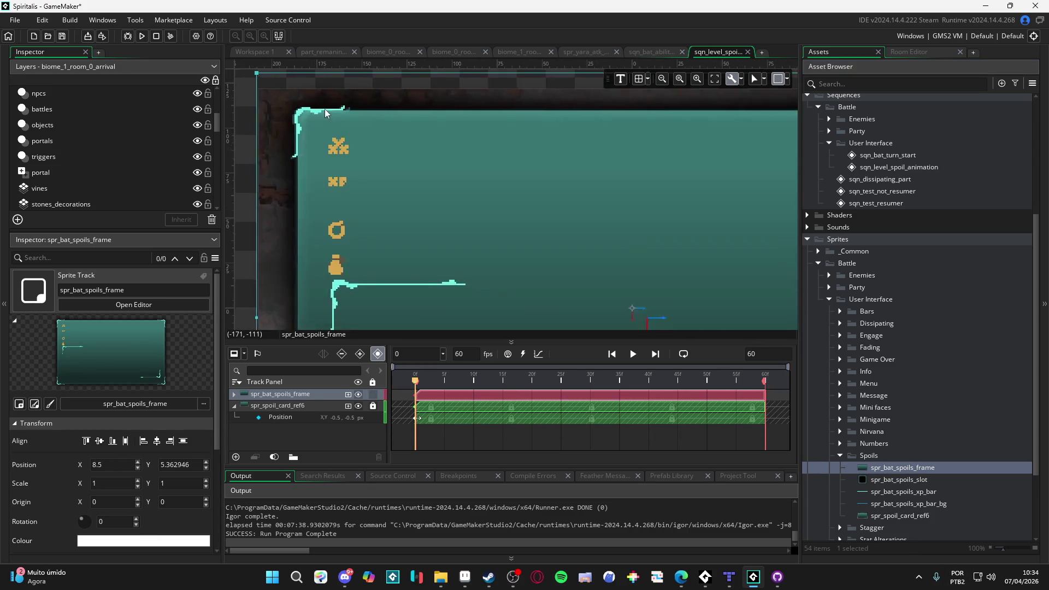
scroll(280, 134, up, 2)
mouse_move(321, 126)
mouse_down()
mouse_move(360, 146)
mouse_move(366, 136)
mouse_up()
scroll(348, 135, up, 1)
scroll(365, 136, down, 4)
Center the view on the spoils frame, select its track and expand it to show Position.
mouse_move(562, 236)
mouse_down()
mouse_move(519, 192)
mouse_move(493, 185)
mouse_up()
scroll(524, 190, down, 1)
scroll(493, 185, down, 1)
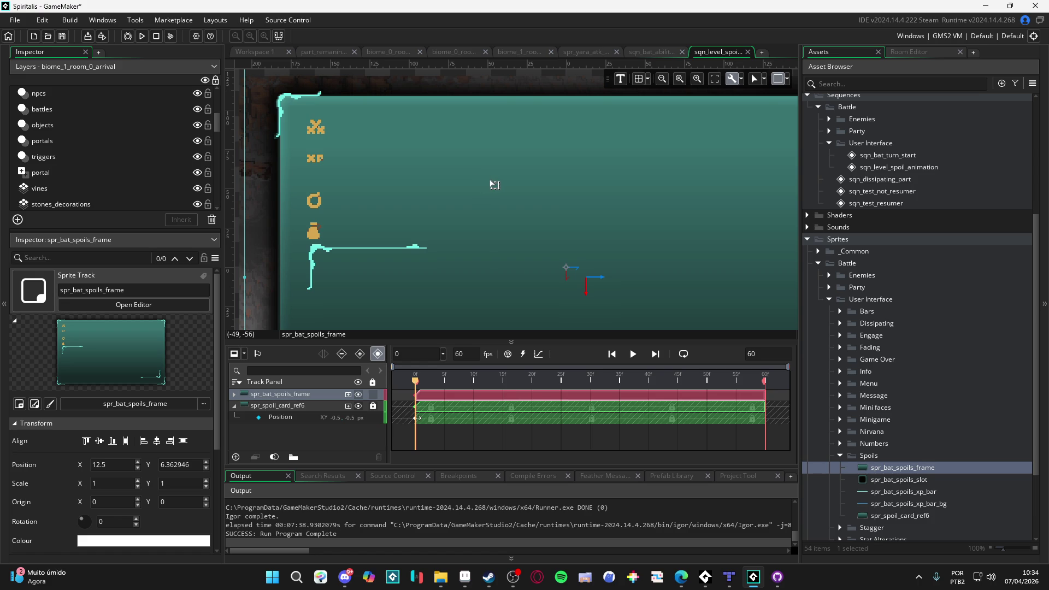
scroll(495, 185, down, 2)
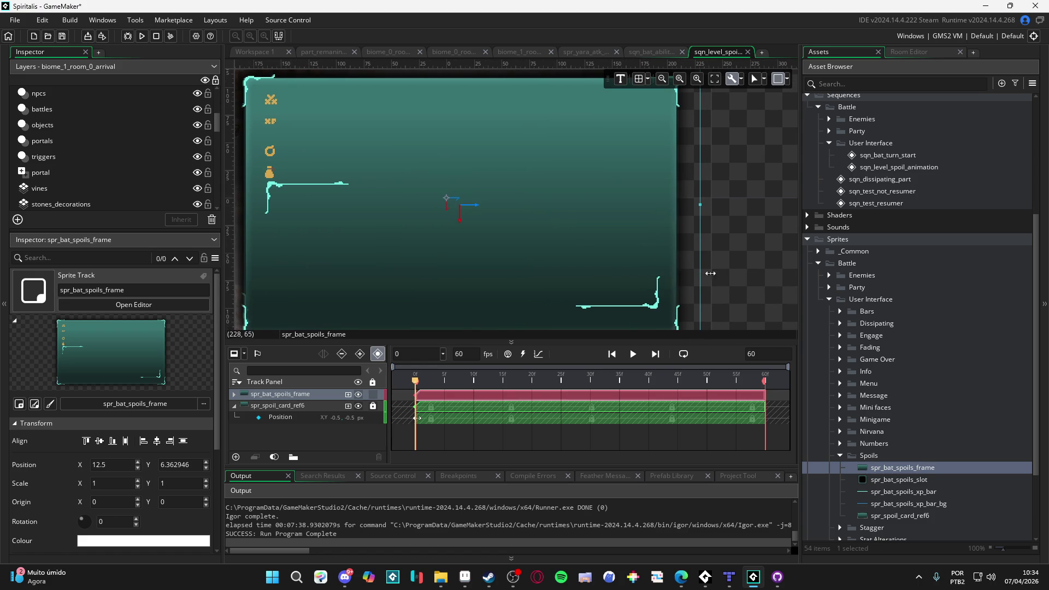
mouse_move(496, 208)
mouse_down()
mouse_move(562, 221)
mouse_move(519, 214)
mouse_up()
scroll(559, 224, down, 1)
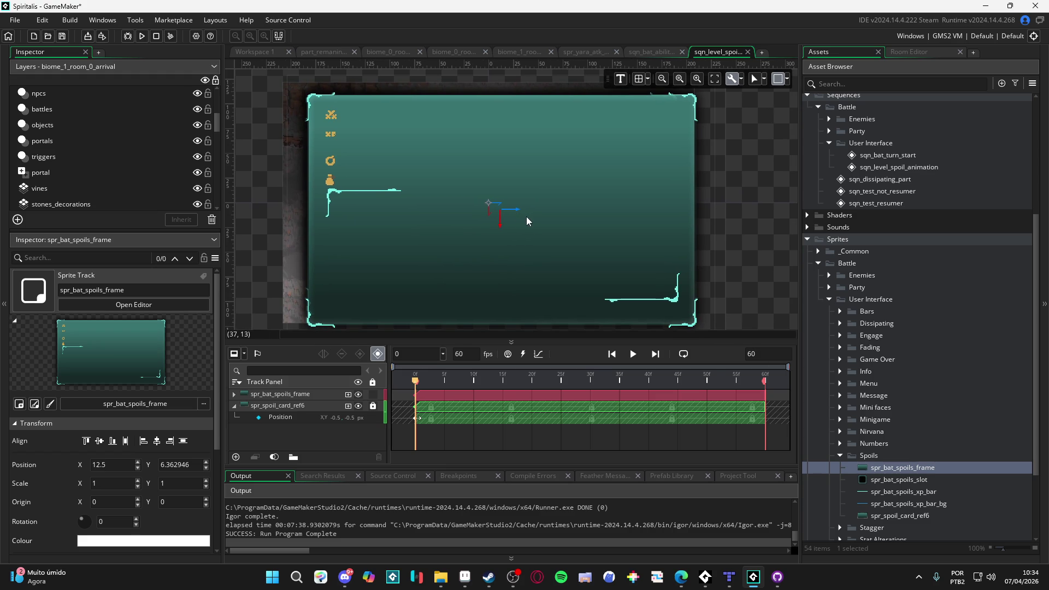
click(524, 221)
click(233, 394)
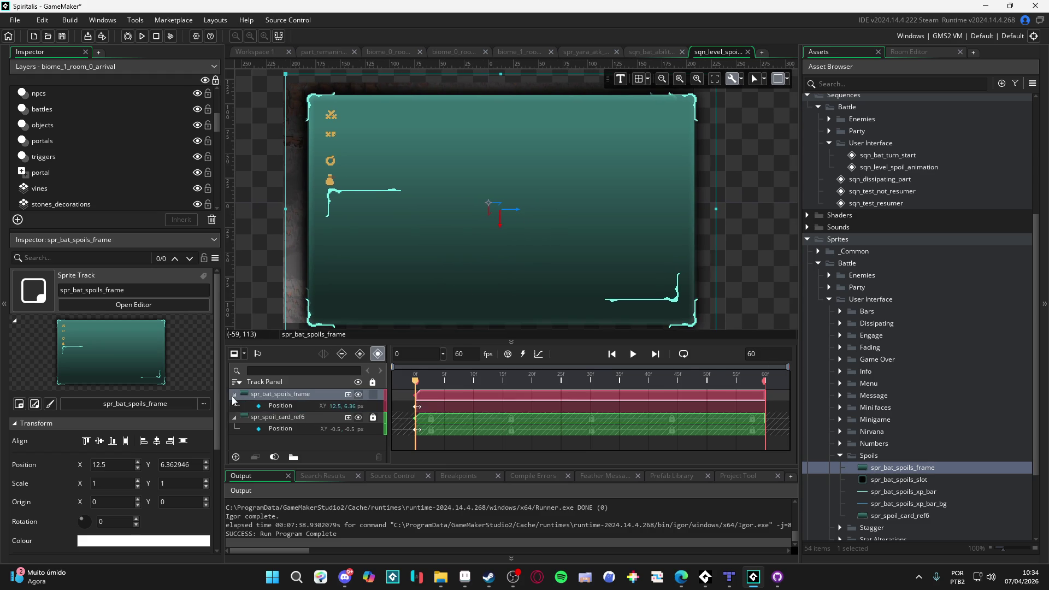
Add a Colour Multiply property to spr_bat_spoils_frame with alpha 59 (3BFFFFFF).
click(348, 394)
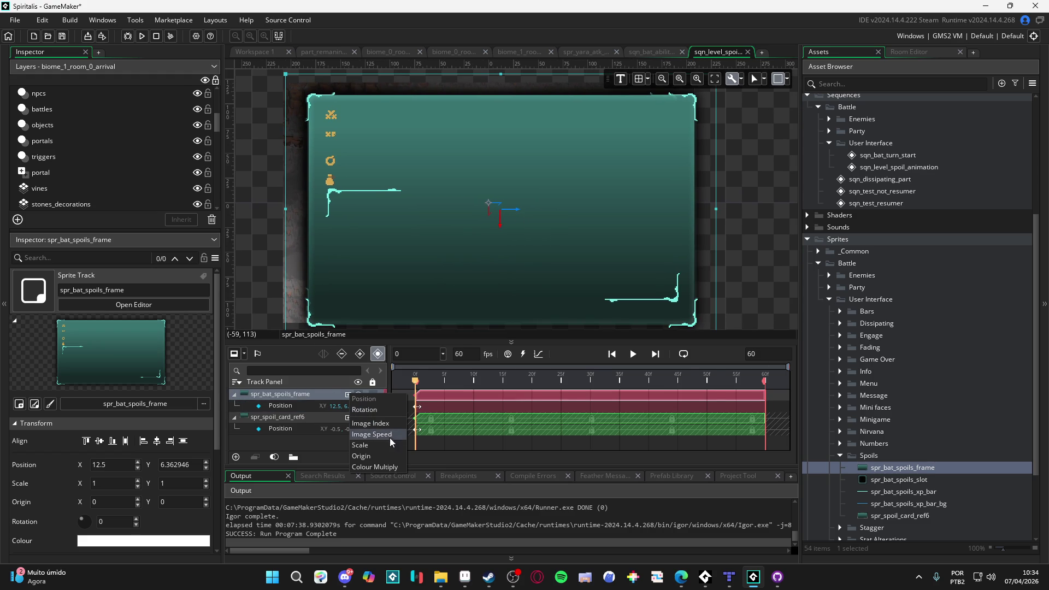
click(377, 467)
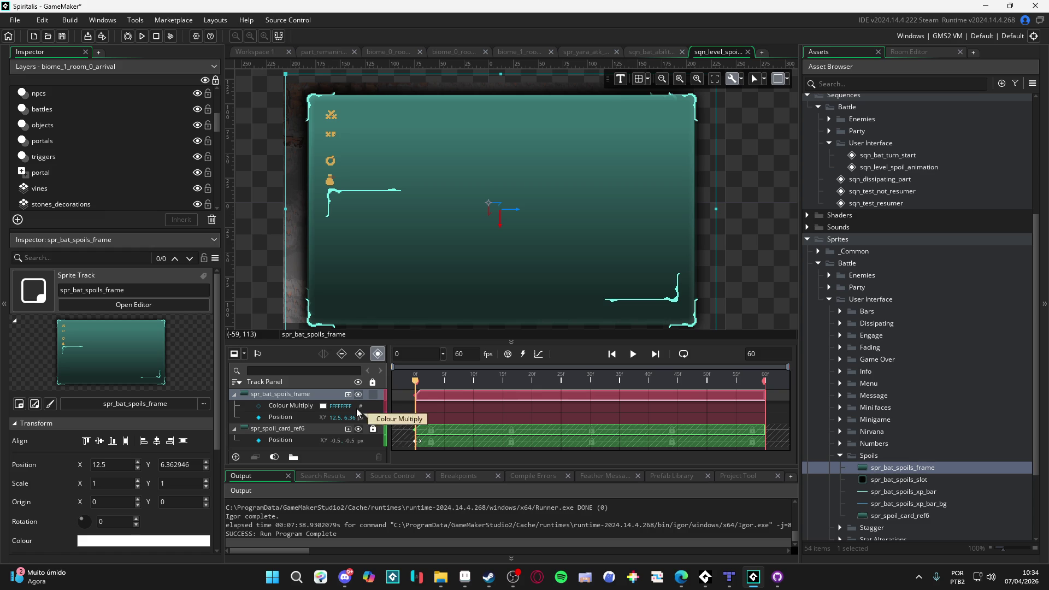
click(322, 406)
click(233, 131)
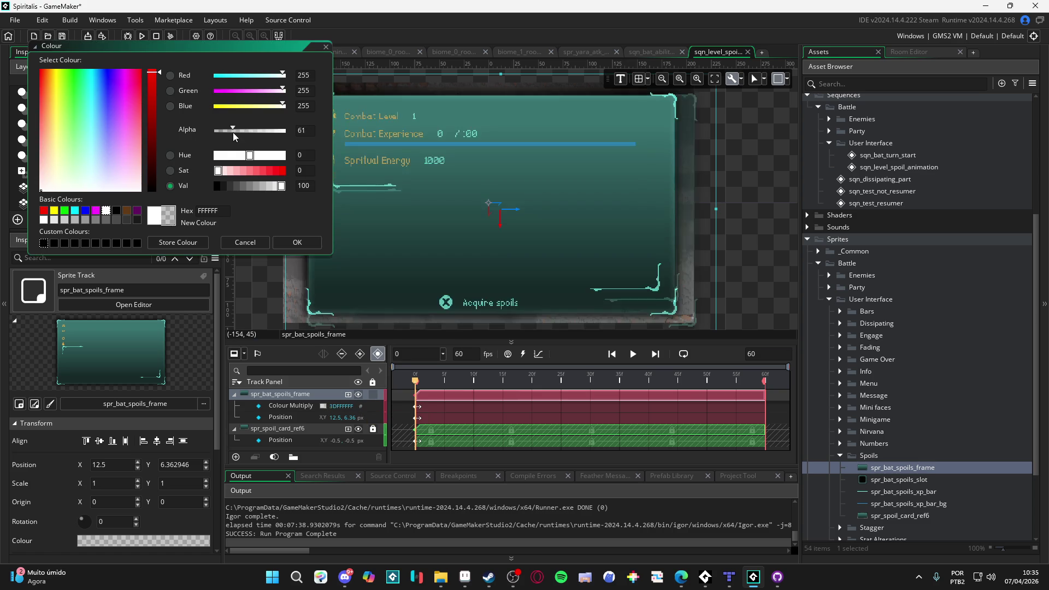
click(231, 132)
click(308, 242)
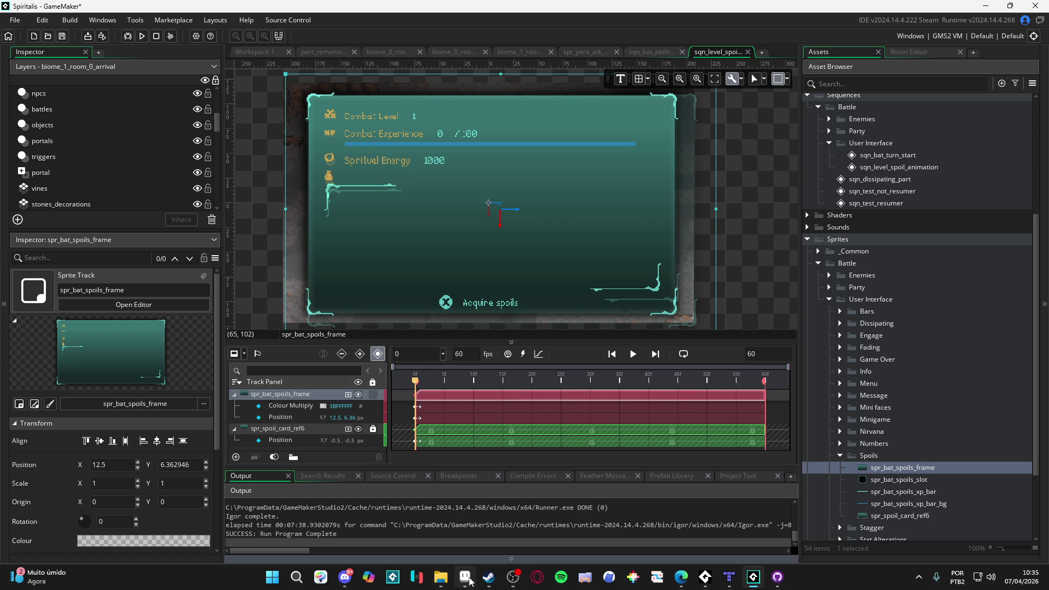
mouse_move(471, 582)
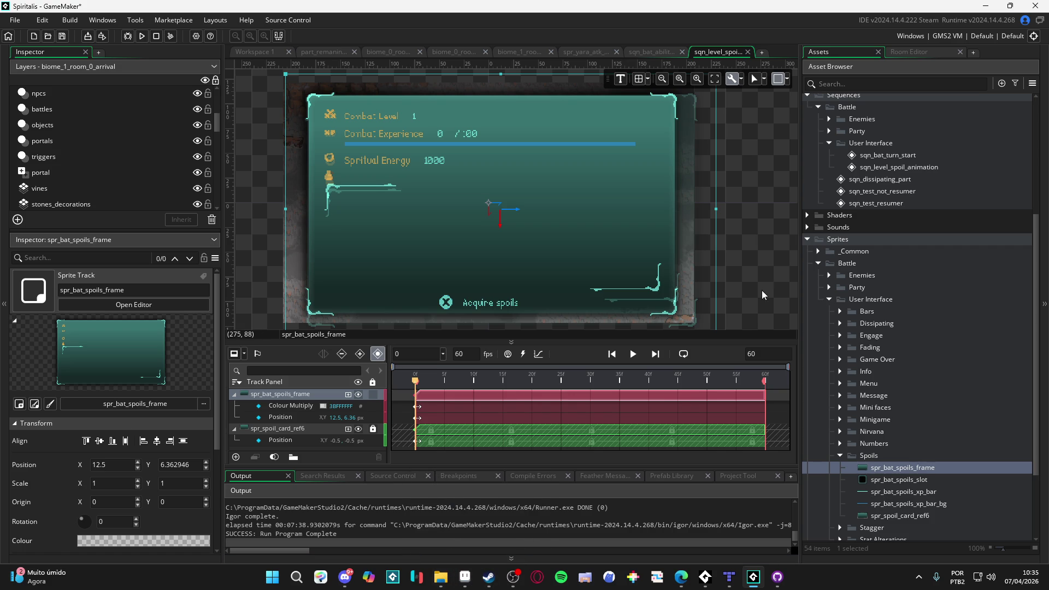
Move the spoils frame onto the reference card and shrink it to the card's width and height.
mouse_move(618, 234)
mouse_down()
mouse_move(664, 264)
mouse_move(610, 219)
mouse_move(615, 204)
mouse_up()
drag(720, 213, 700, 211)
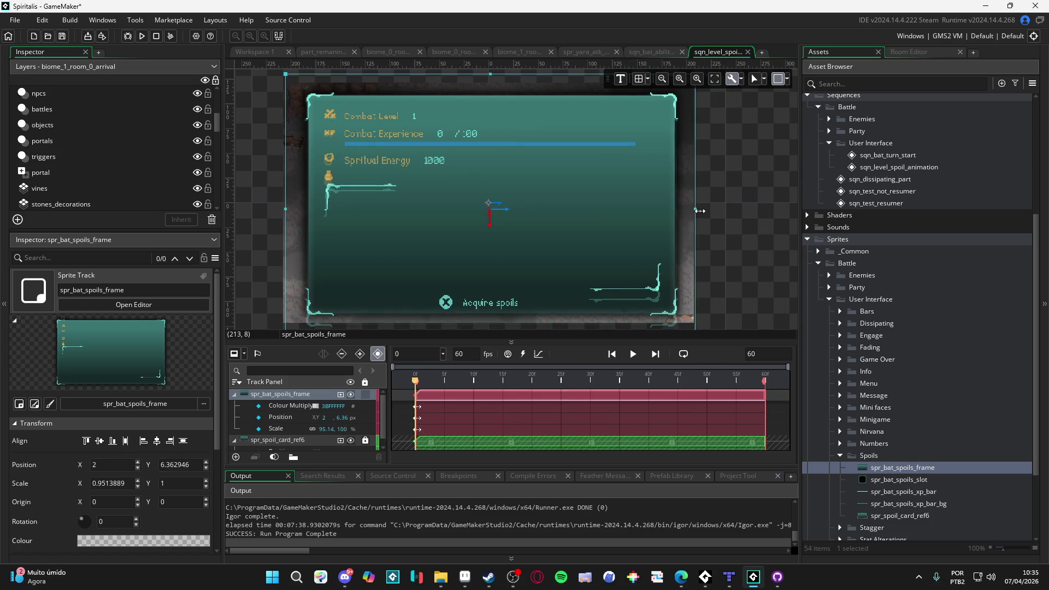
scroll(700, 211, down, 2)
drag(492, 298, 480, 285)
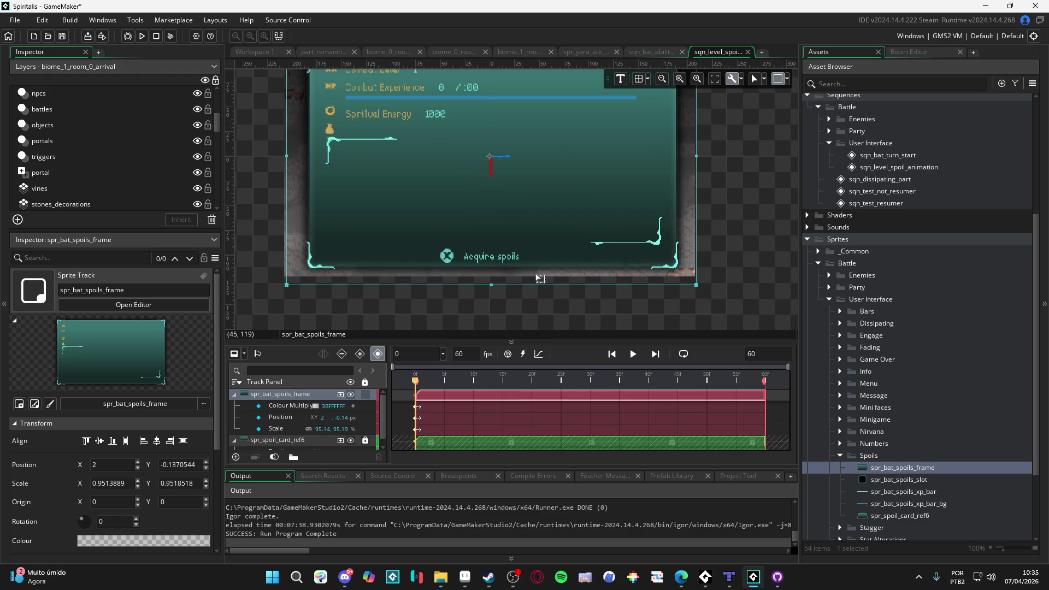
scroll(409, 307, up, 5)
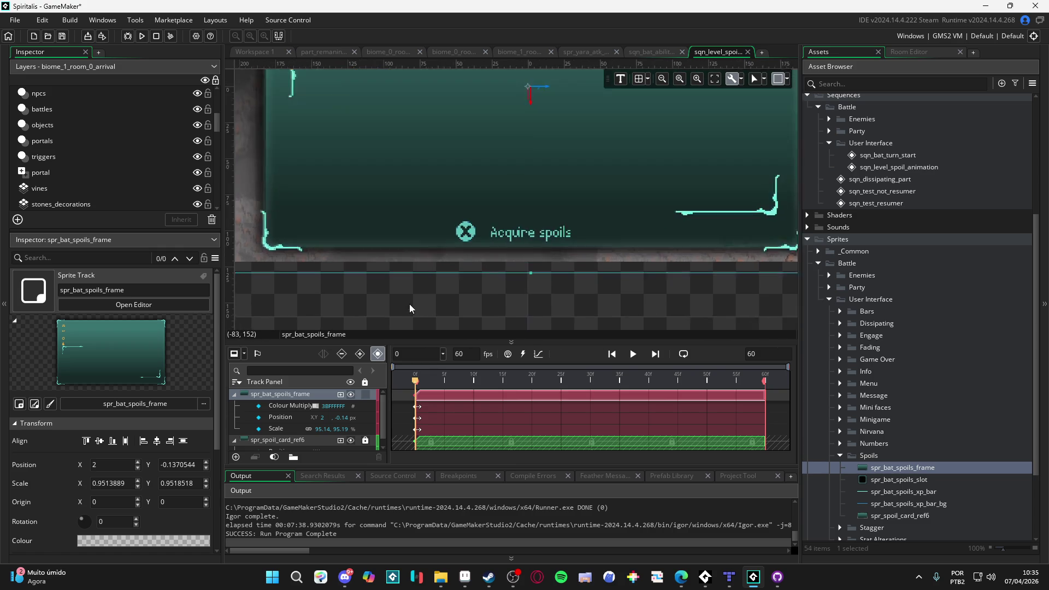
Align the frame's bottom and left edges with the reference card.
mouse_move(476, 260)
mouse_down()
mouse_move(520, 251)
mouse_move(654, 277)
mouse_up()
drag(767, 278, 766, 280)
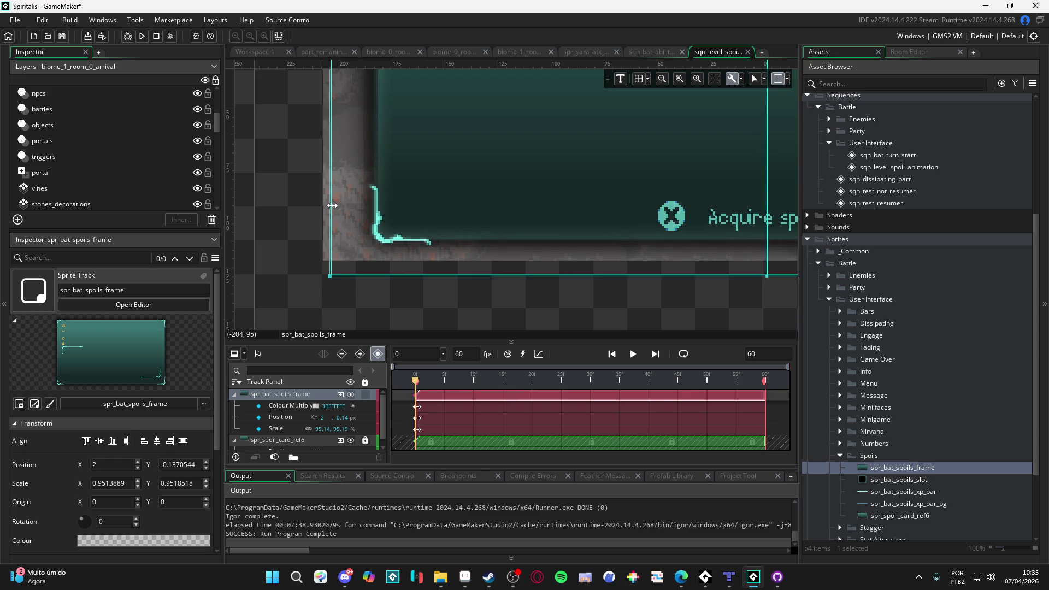
mouse_move(330, 216)
mouse_down()
mouse_move(343, 218)
mouse_move(332, 218)
mouse_up()
scroll(332, 219, down, 4)
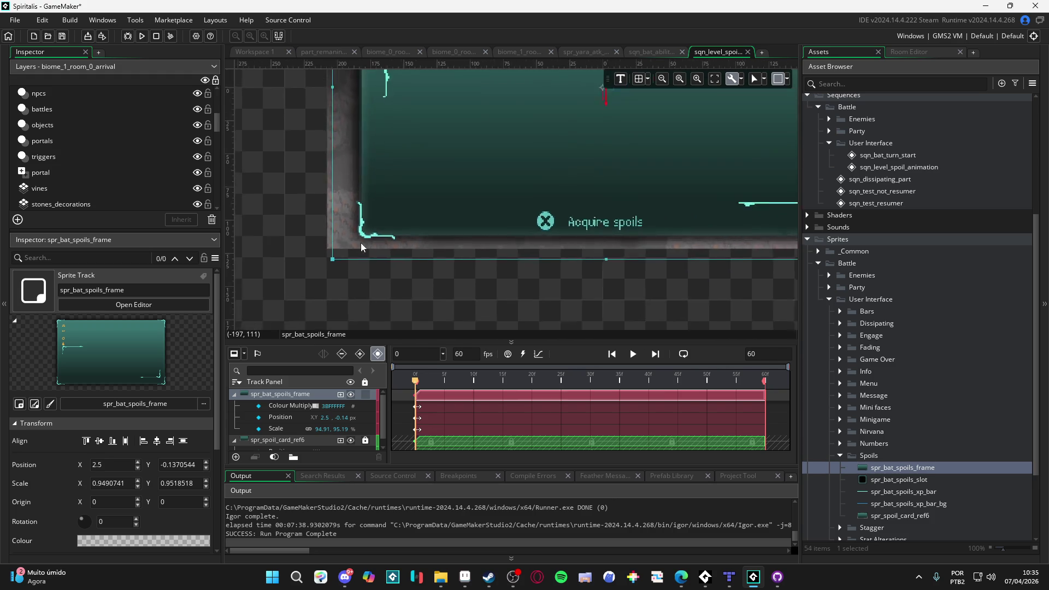
scroll(603, 258, up, 6)
scroll(555, 287, down, 5)
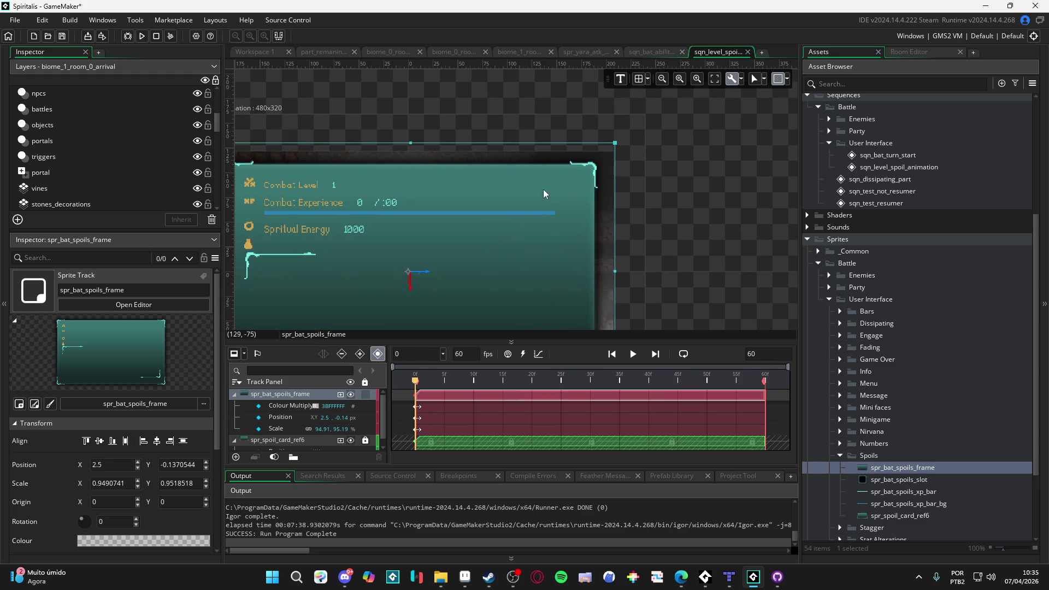
scroll(569, 145, up, 5)
scroll(510, 182, down, 3)
scroll(424, 213, left, 5)
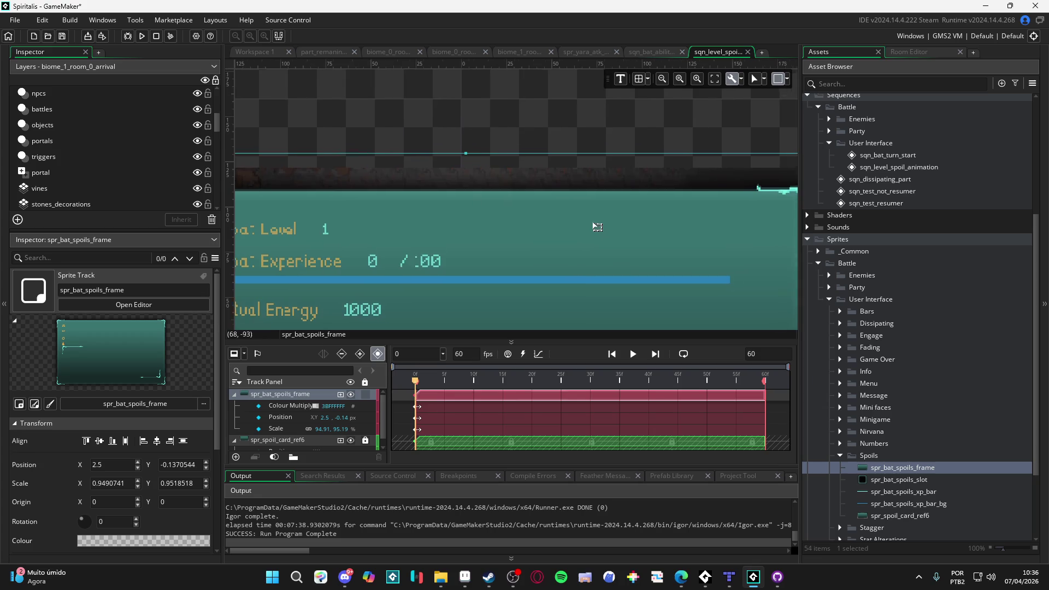
scroll(625, 173, right, 4)
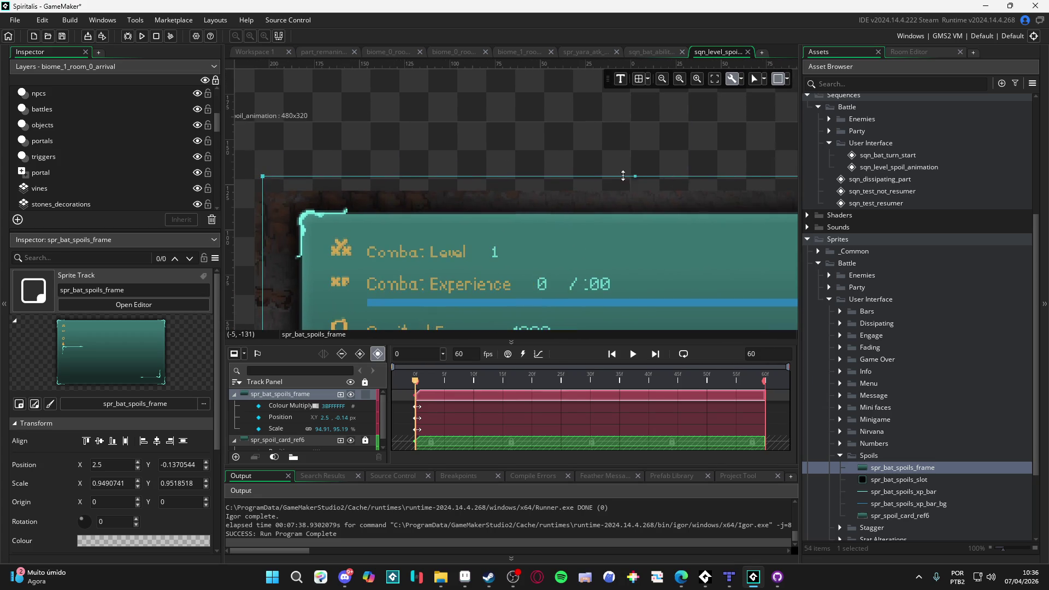
Fine-tune the top edge, ending at position 2.5, 0.36 and scale about 94.91 × 94.81%.
drag(632, 178, 641, 183)
scroll(634, 186, up, 3)
scroll(748, 183, down, 1)
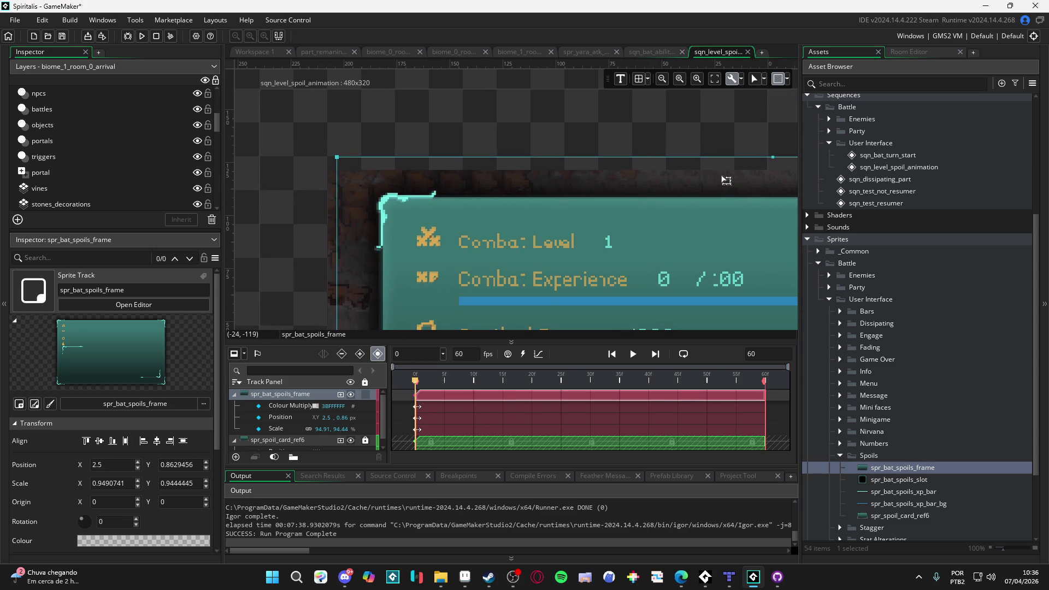
drag(770, 157, 771, 158)
scroll(776, 168, up, 1)
scroll(776, 168, up, 1)
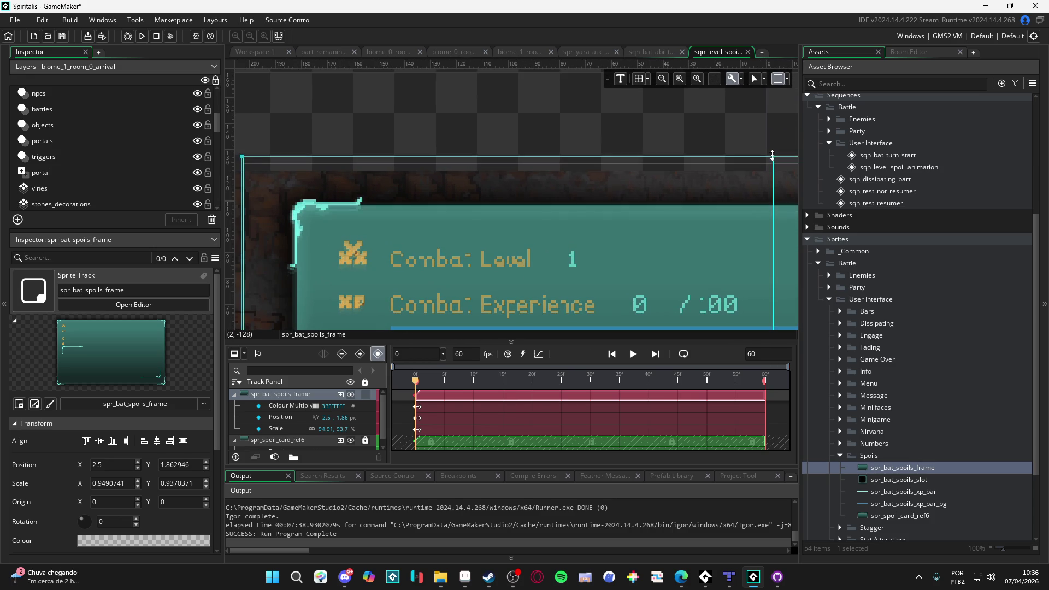
drag(772, 155, 772, 153)
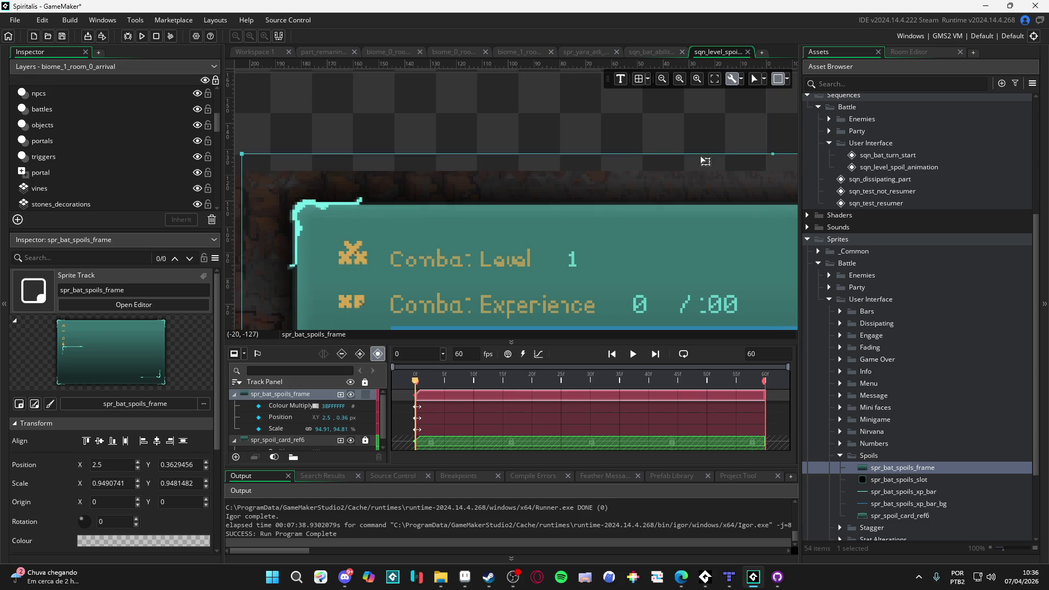
scroll(579, 173, down, 3)
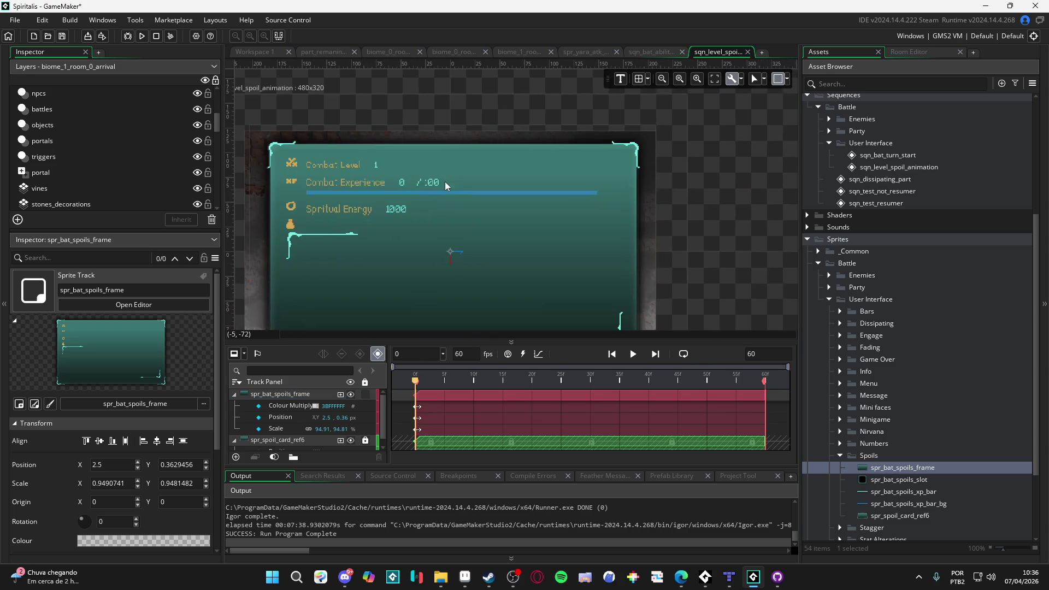
scroll(492, 196, down, 2)
scroll(492, 196, left, 2)
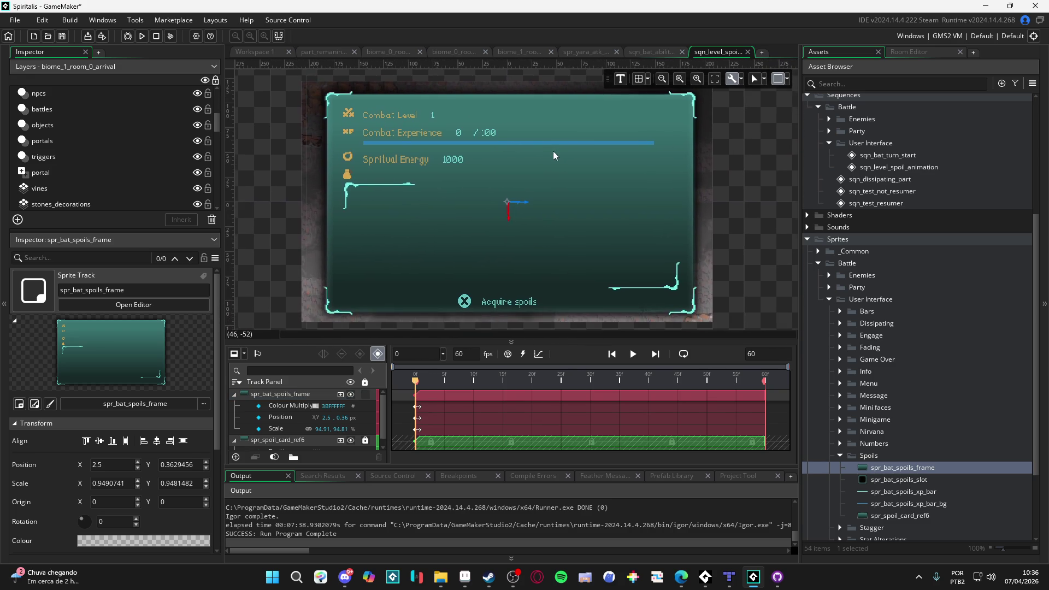
click(677, 204)
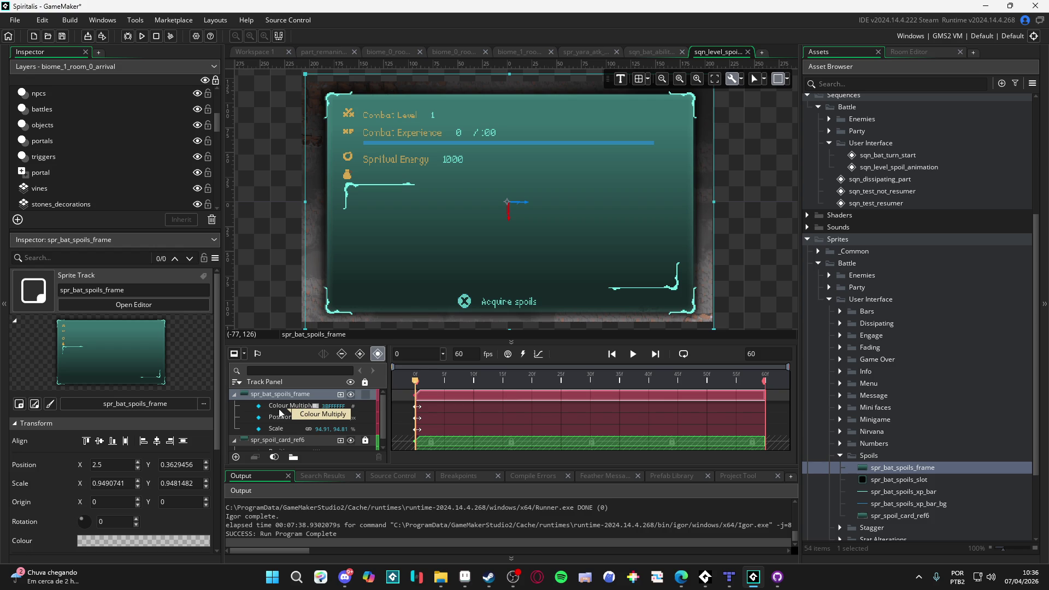
click(362, 393)
click(363, 392)
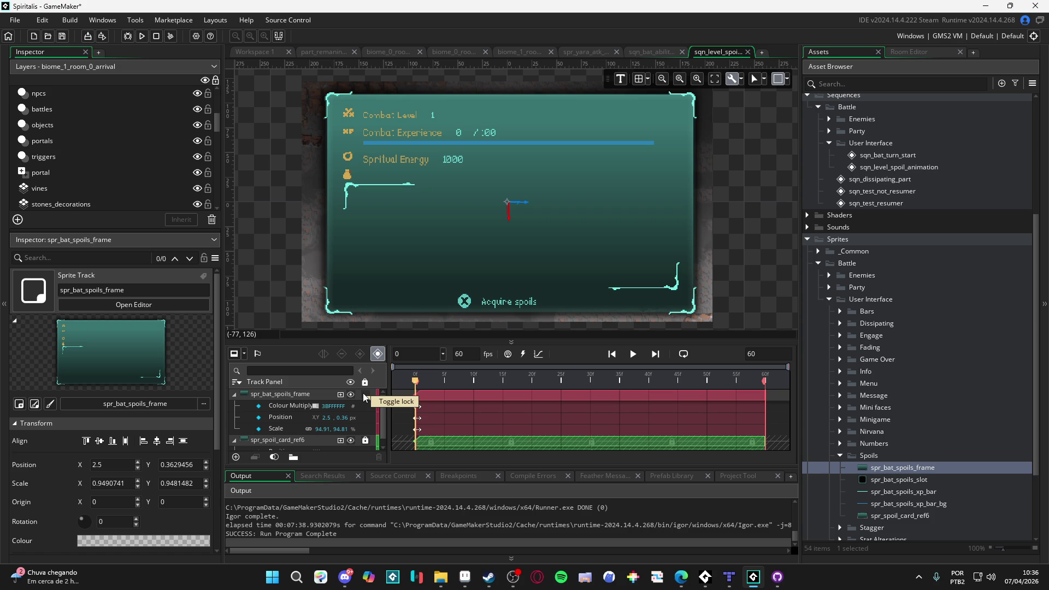
click(365, 394)
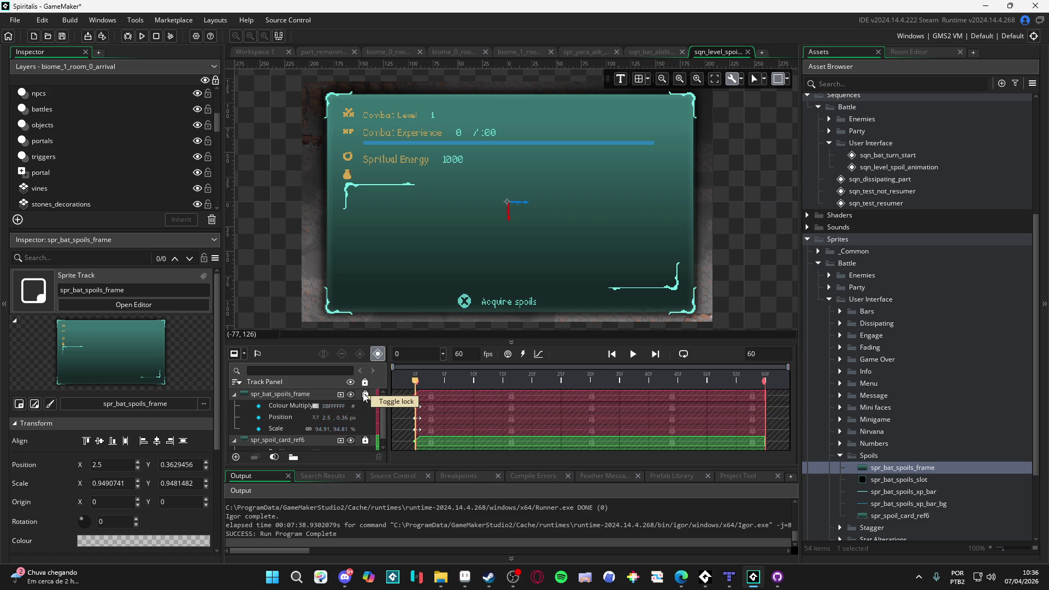
click(365, 394)
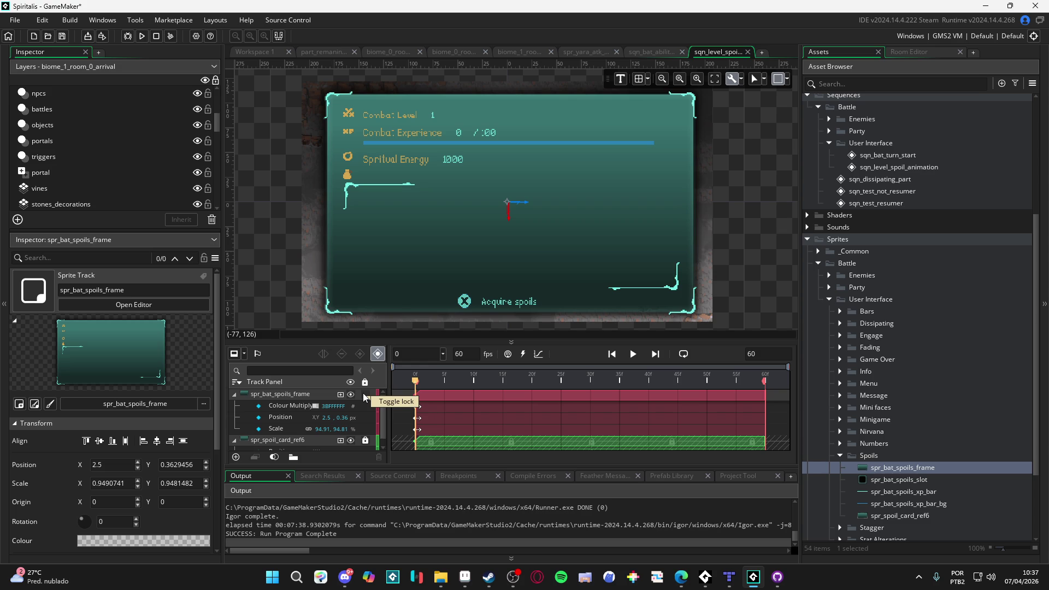
click(363, 394)
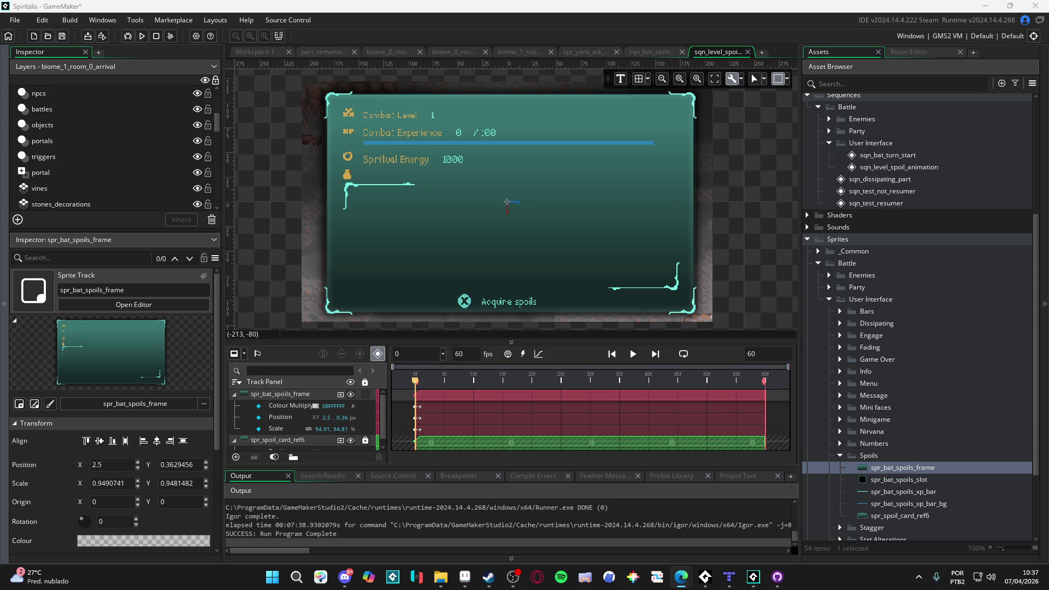